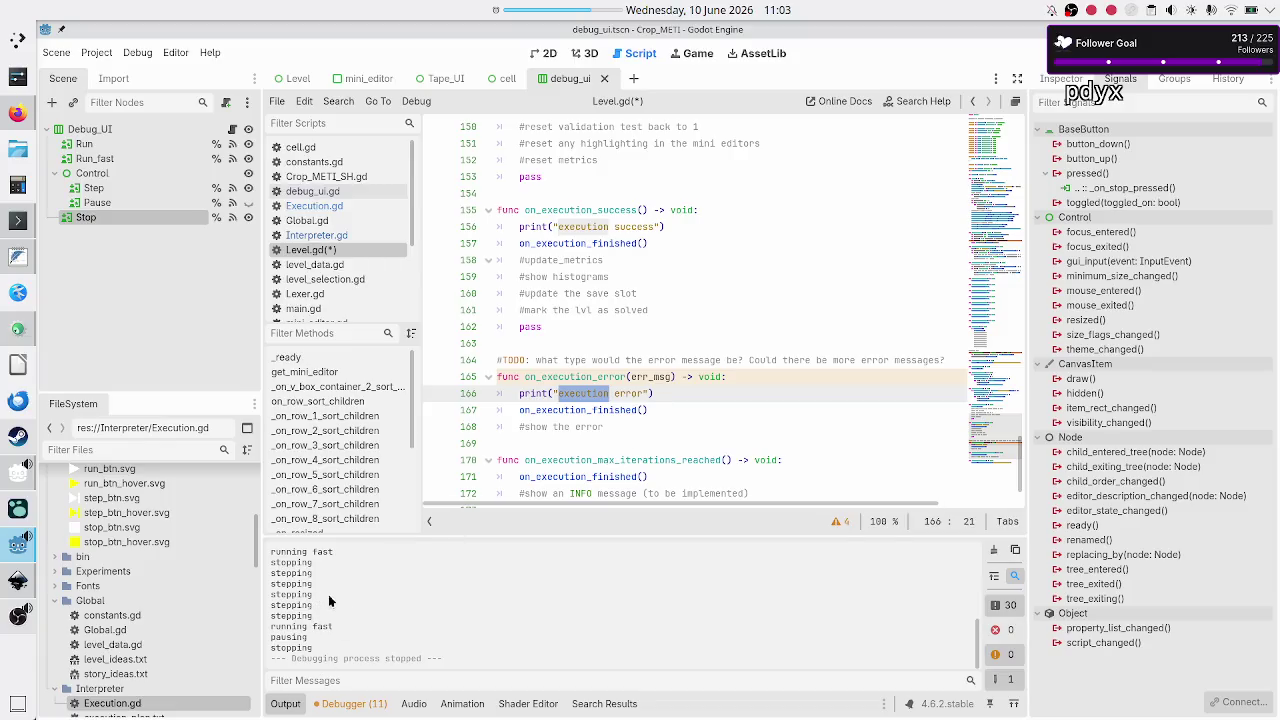
Step: Add print("execution max iterations reached") to Level.gd's max-iterations handler, save, then open Execution.gd
scroll(636, 400, down, 2)
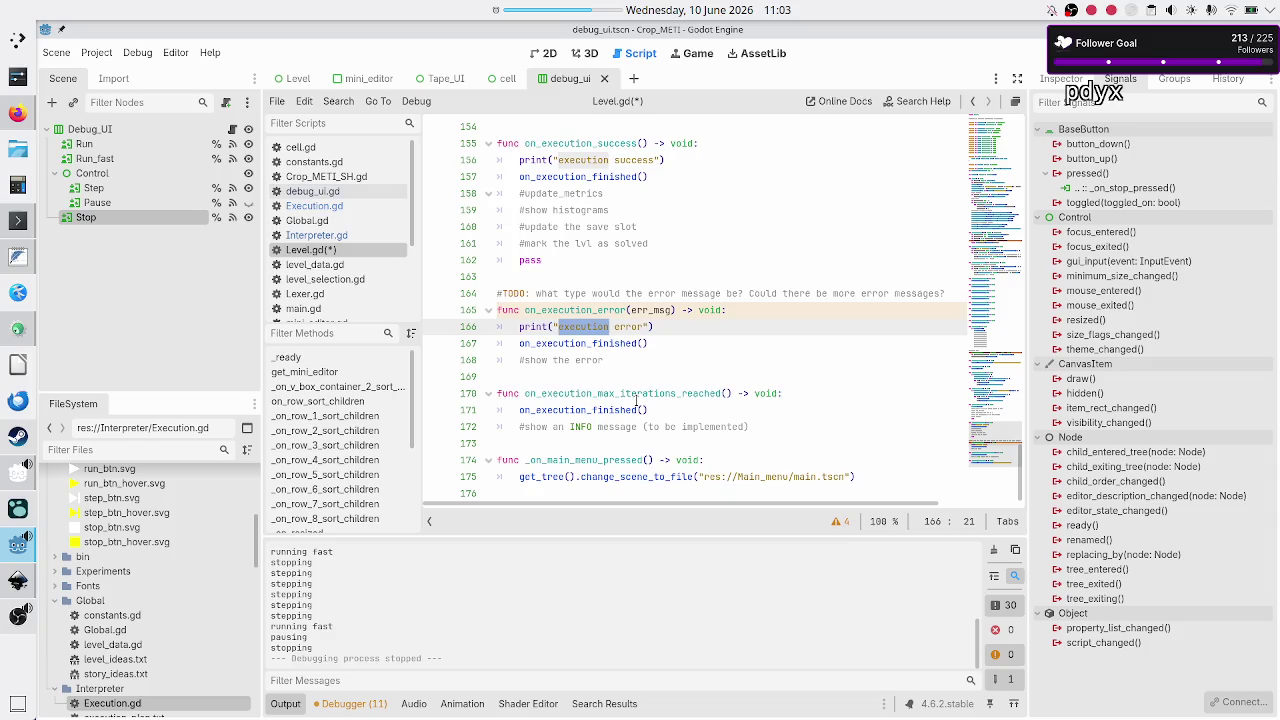
click(791, 393)
key(Return)
text(print()
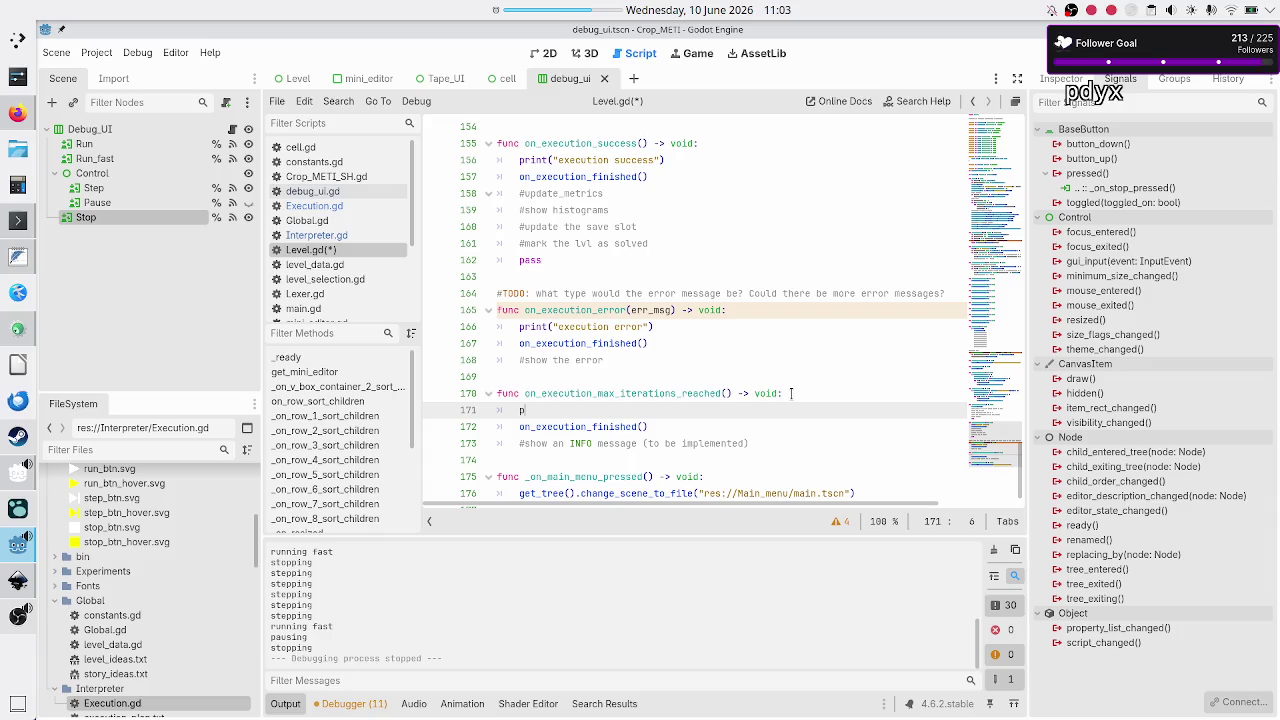
text("exec)
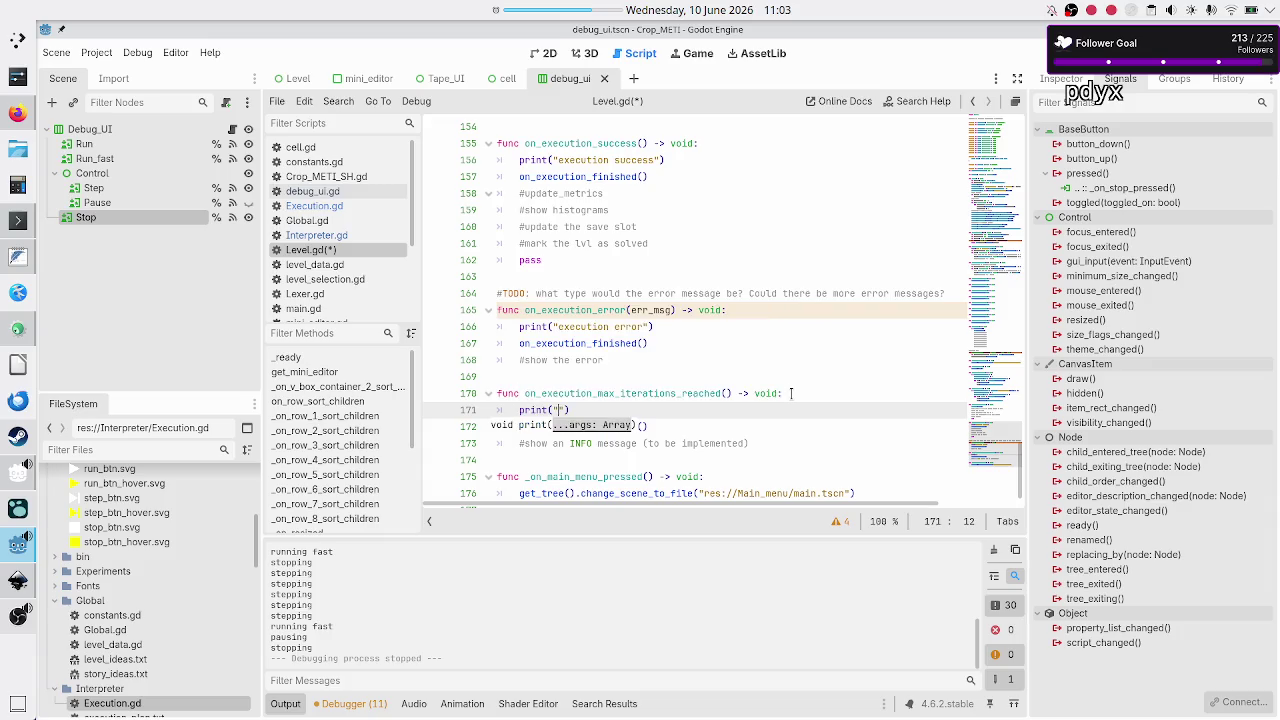
text(ution max i)
text(terations reache)
text(d)
key(Down)
key(Down)
key(Down)
key(ctrl+s)
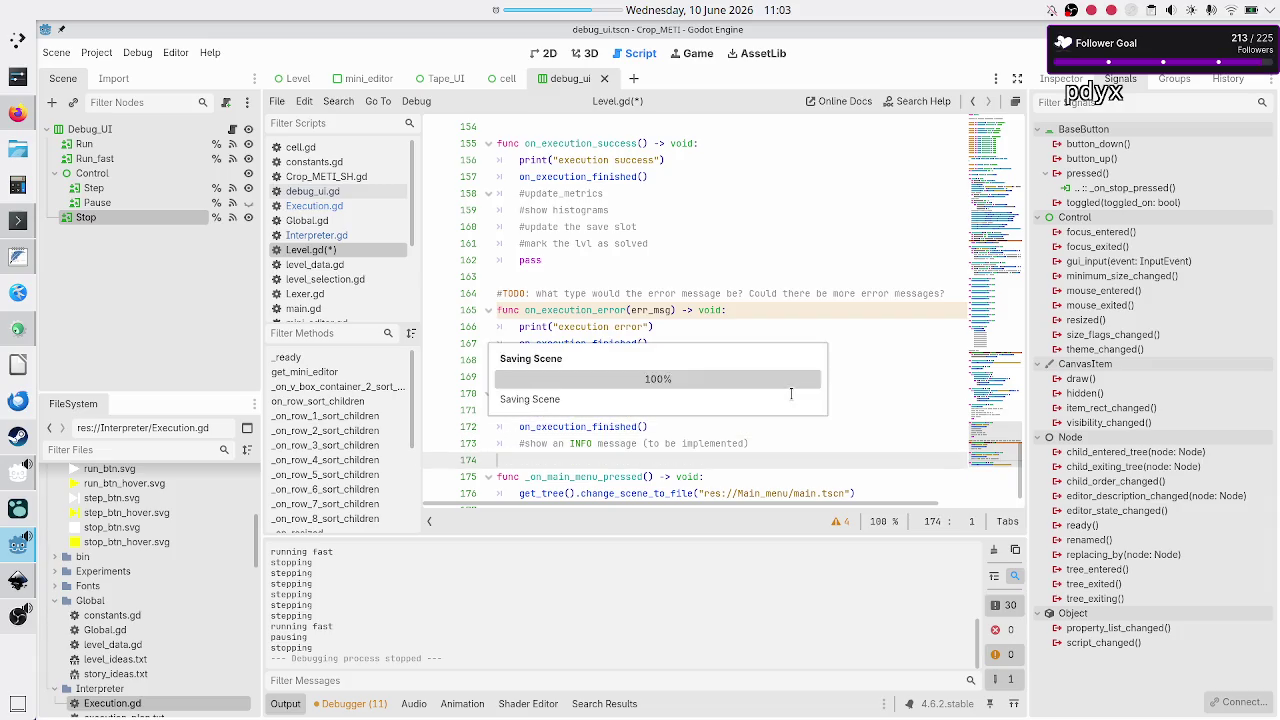
click(346, 205)
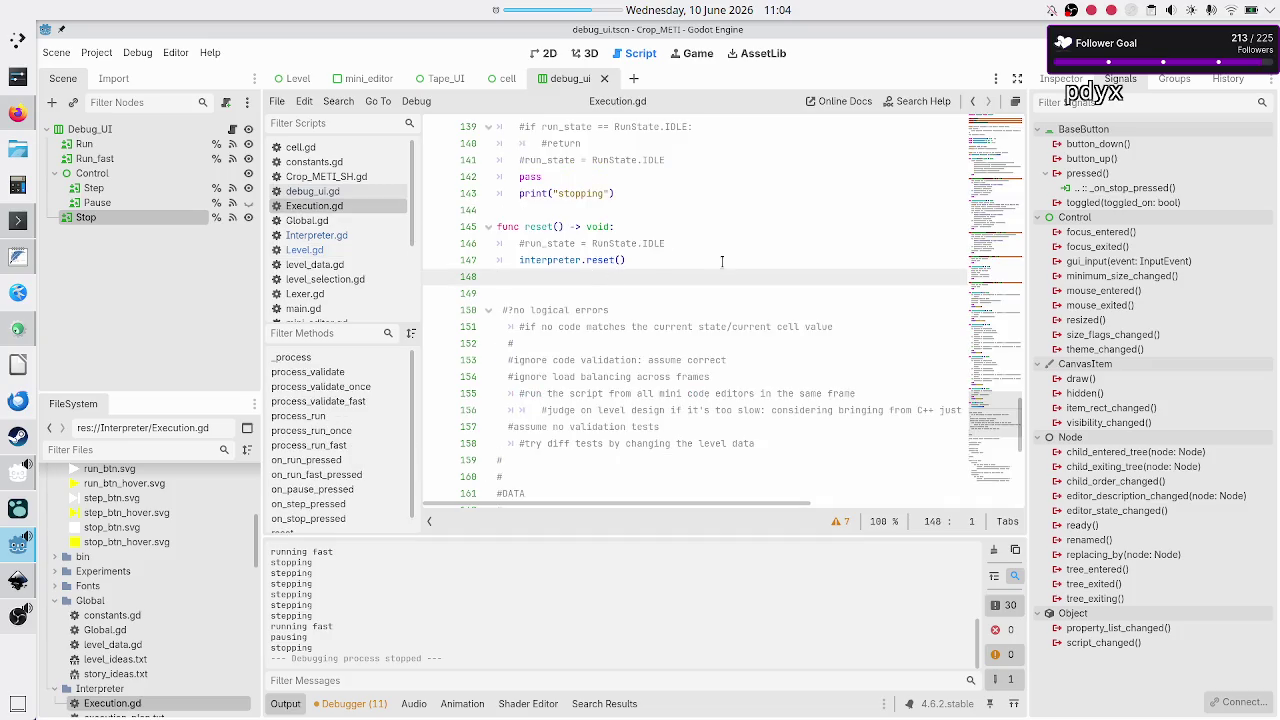
Step: Scroll Execution.gd up to the on_run_pressed handler, then bring up the execution_plan.txt notes
scroll(722, 261, up, 6)
scroll(722, 261, up, 6)
scroll(722, 261, up, 6)
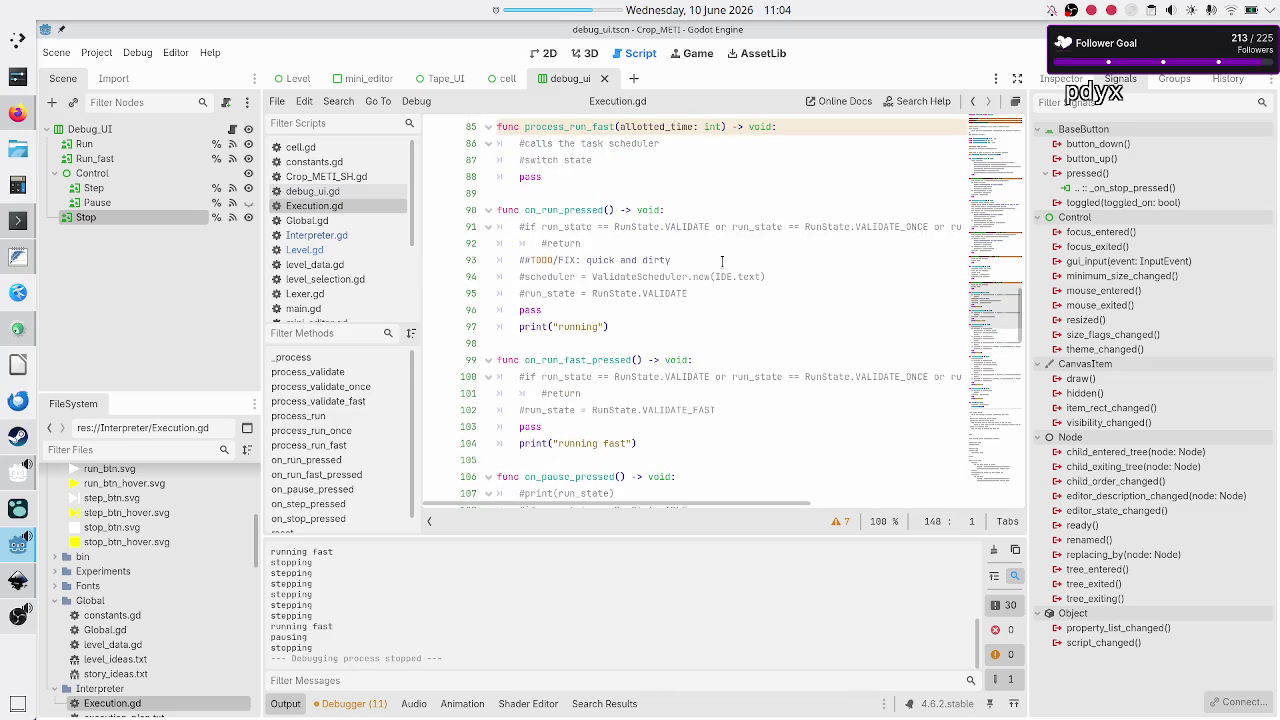
double_click(581, 209)
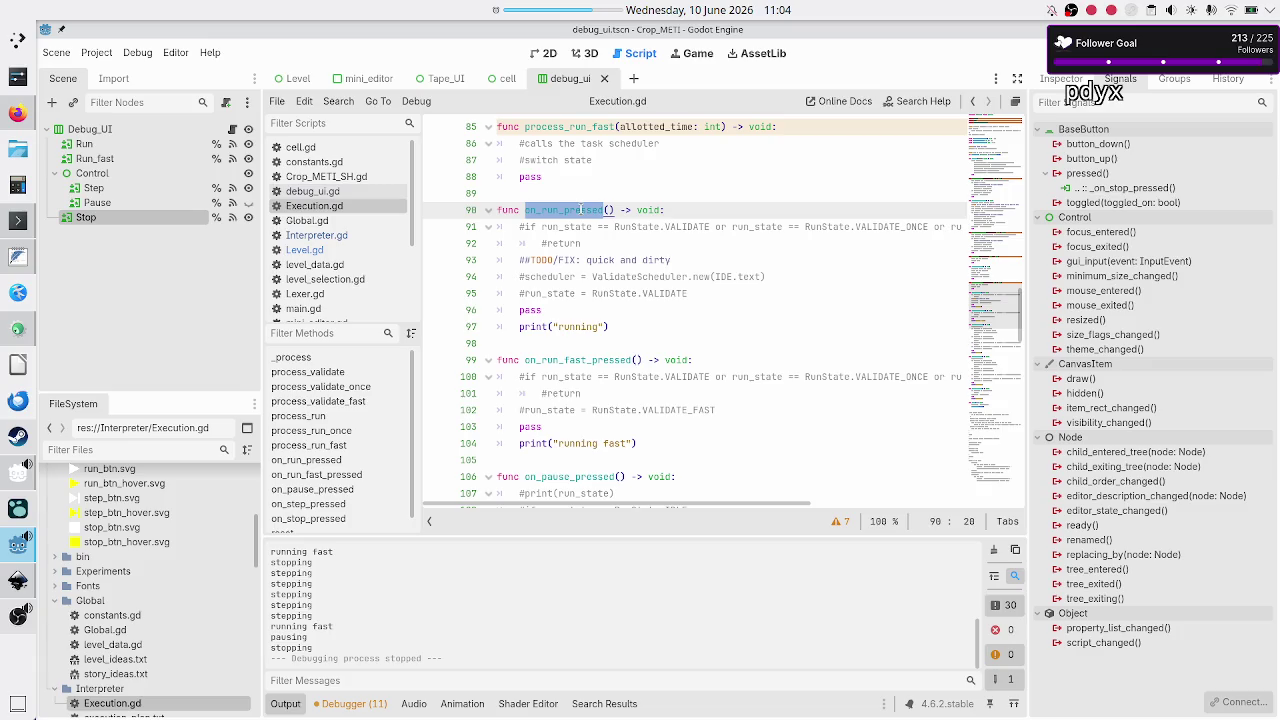
click(15, 262)
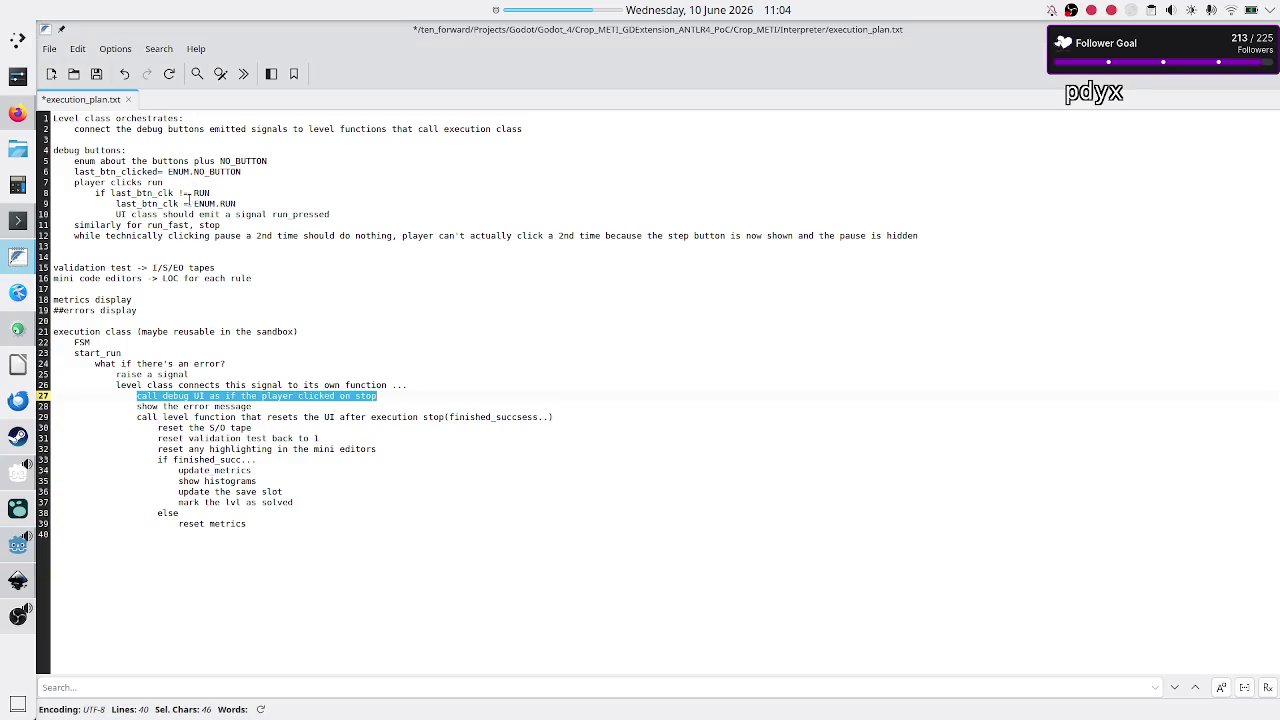
Step: Select the 'metrics display' and '##errors display' lines in execution_plan.txt, then return to Godot
click(152, 248)
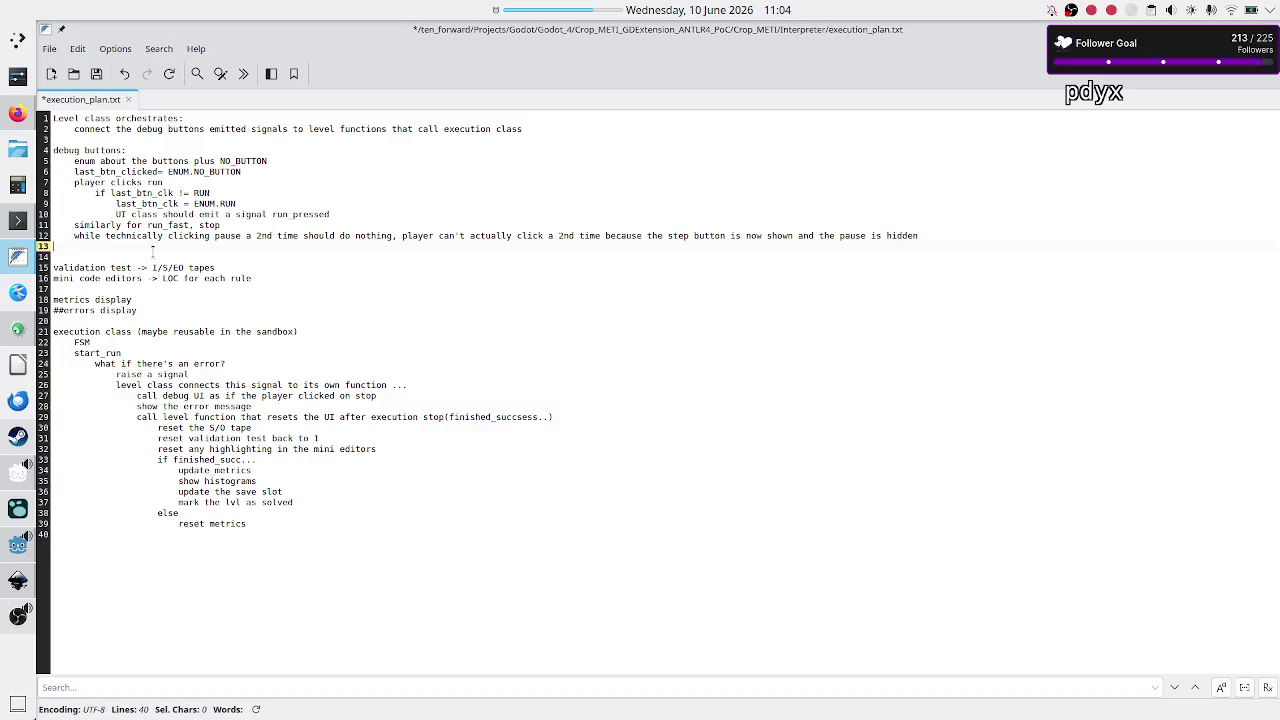
key(Up)
key(Up)
key(Up)
key(Down)
key(Down)
key(Down)
key(shift+End)
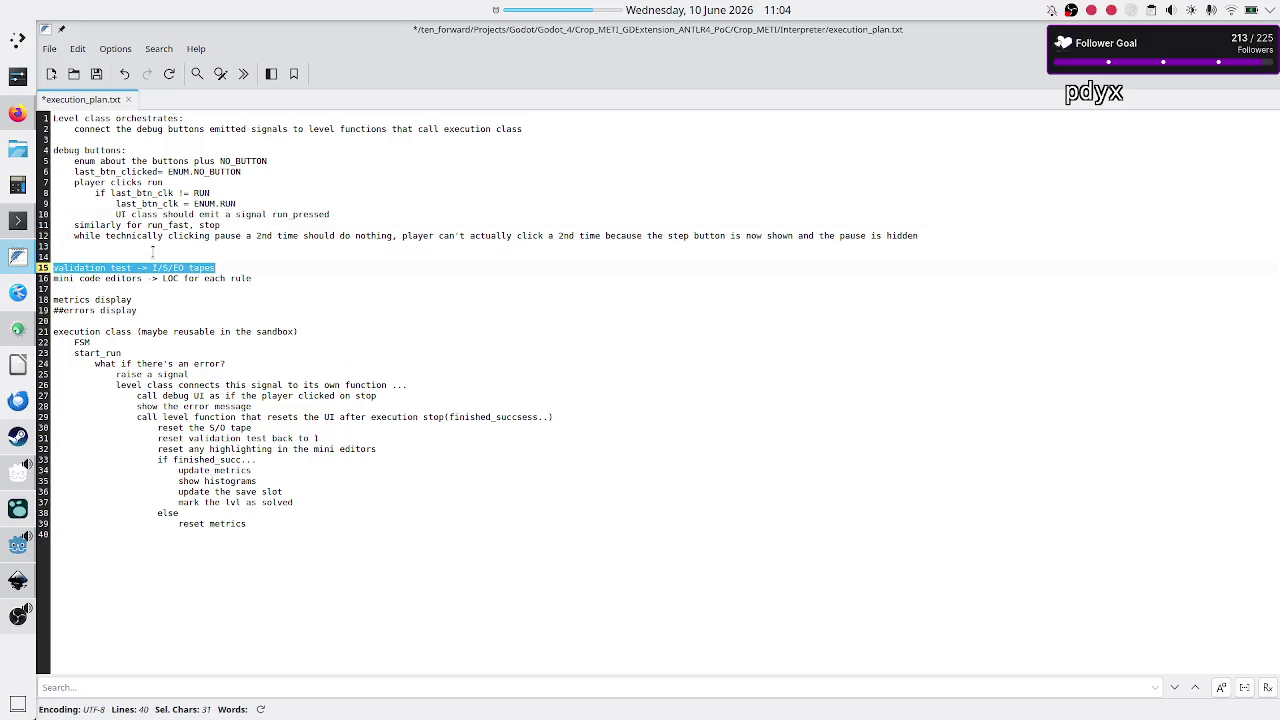
key(Down)
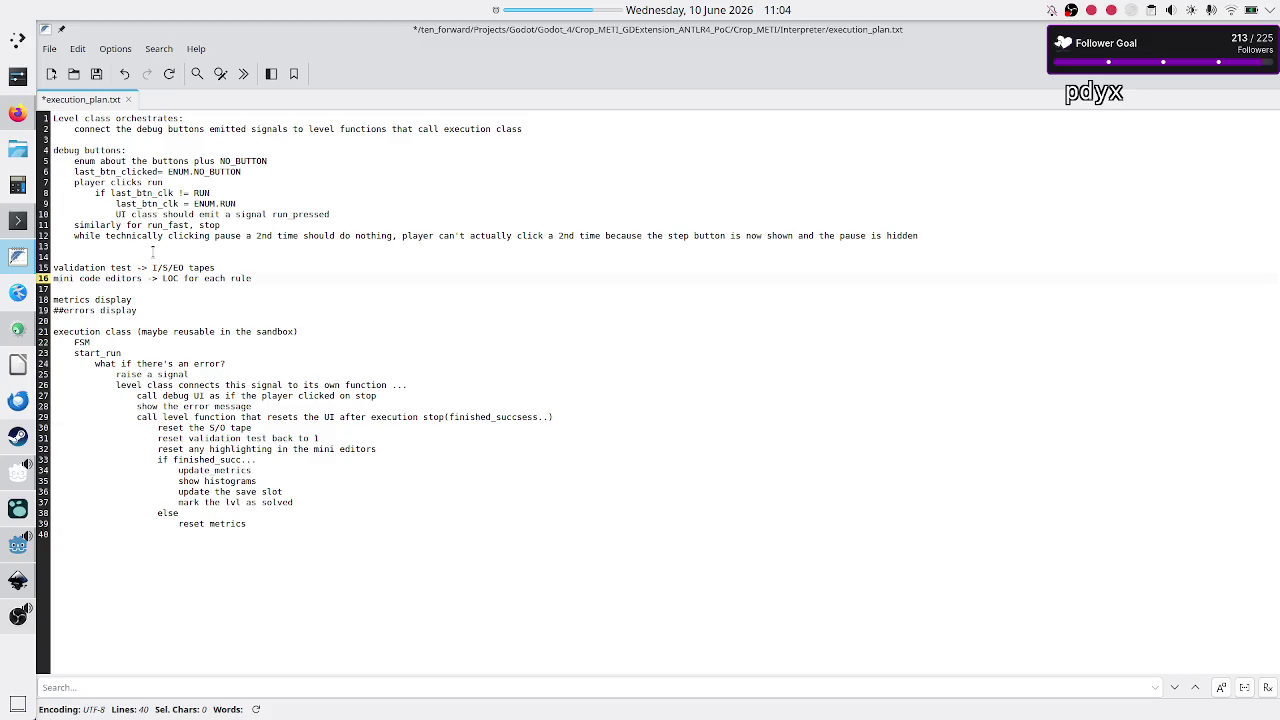
key(shift+End)
key(Down)
key(Down)
key(shift+End)
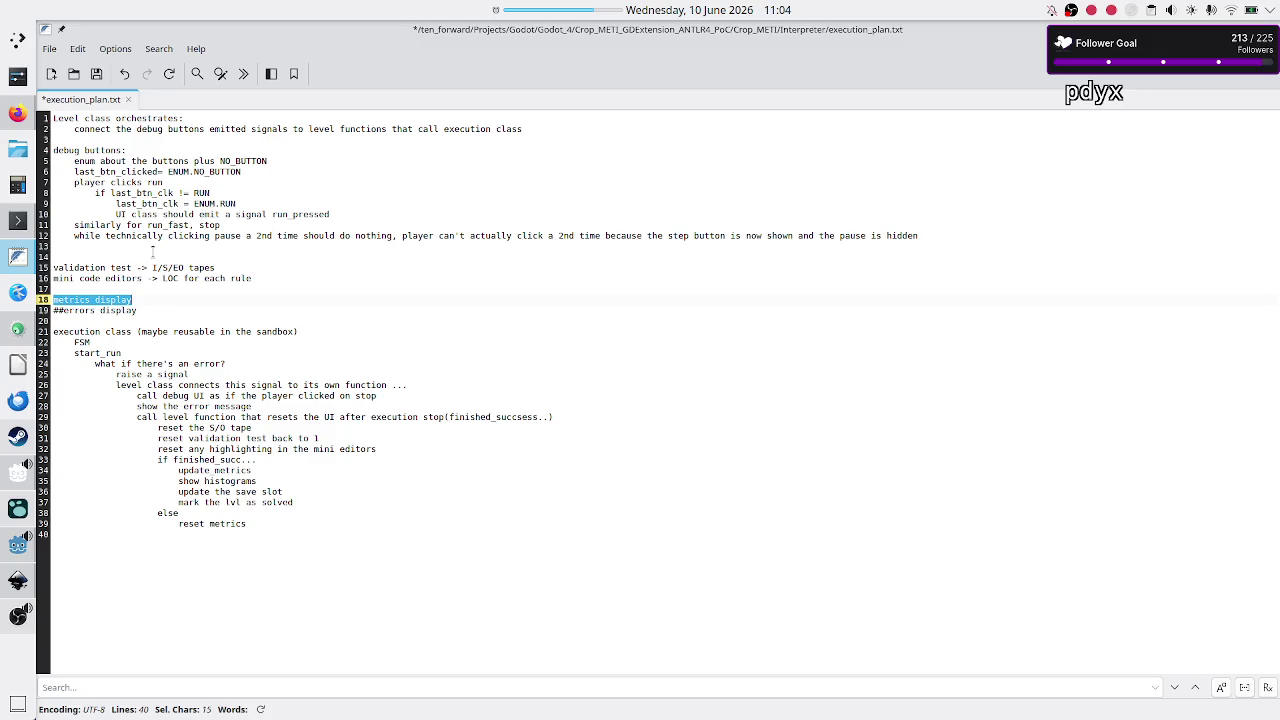
key(shift+Down)
key(shift+Right)
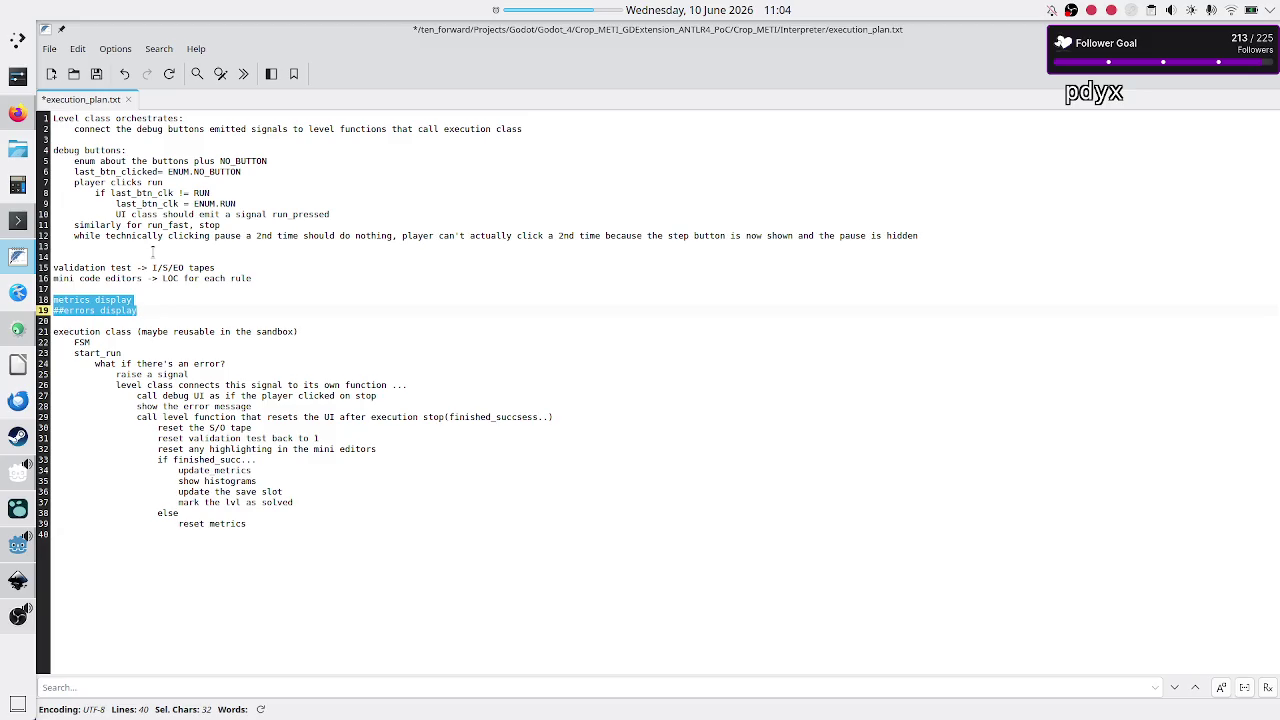
mouse_move(12, 266)
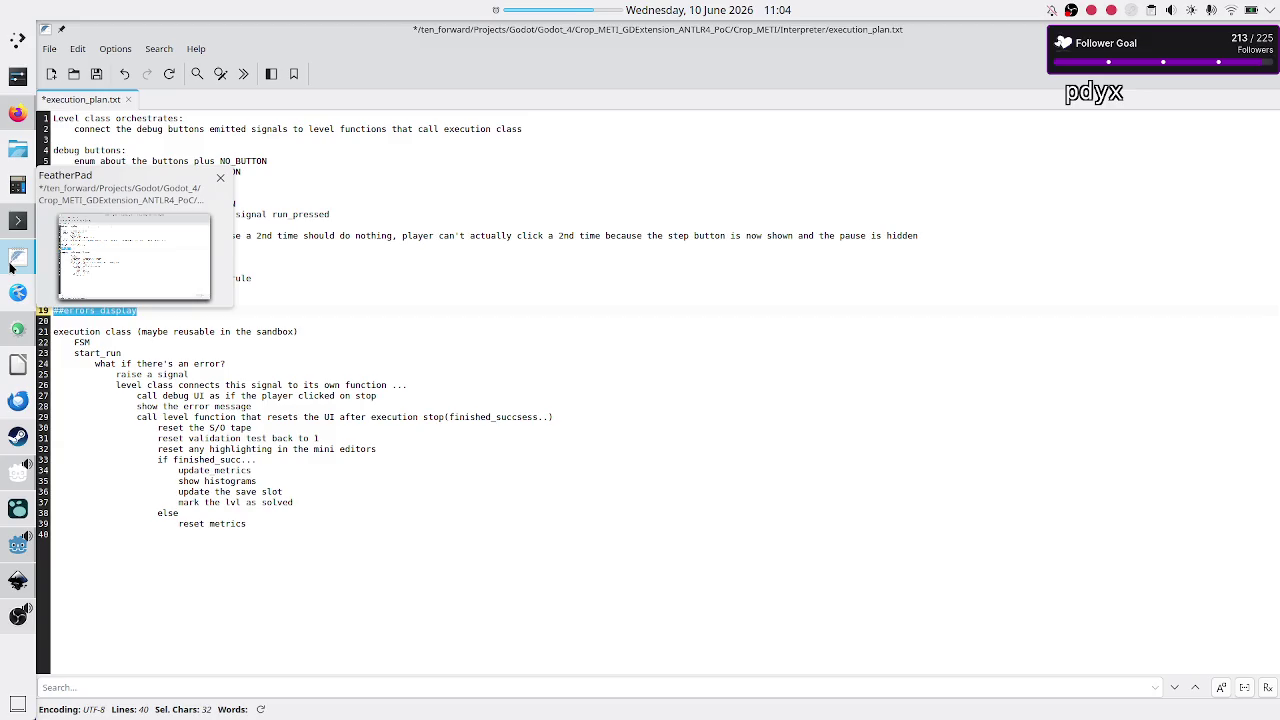
click(8, 543)
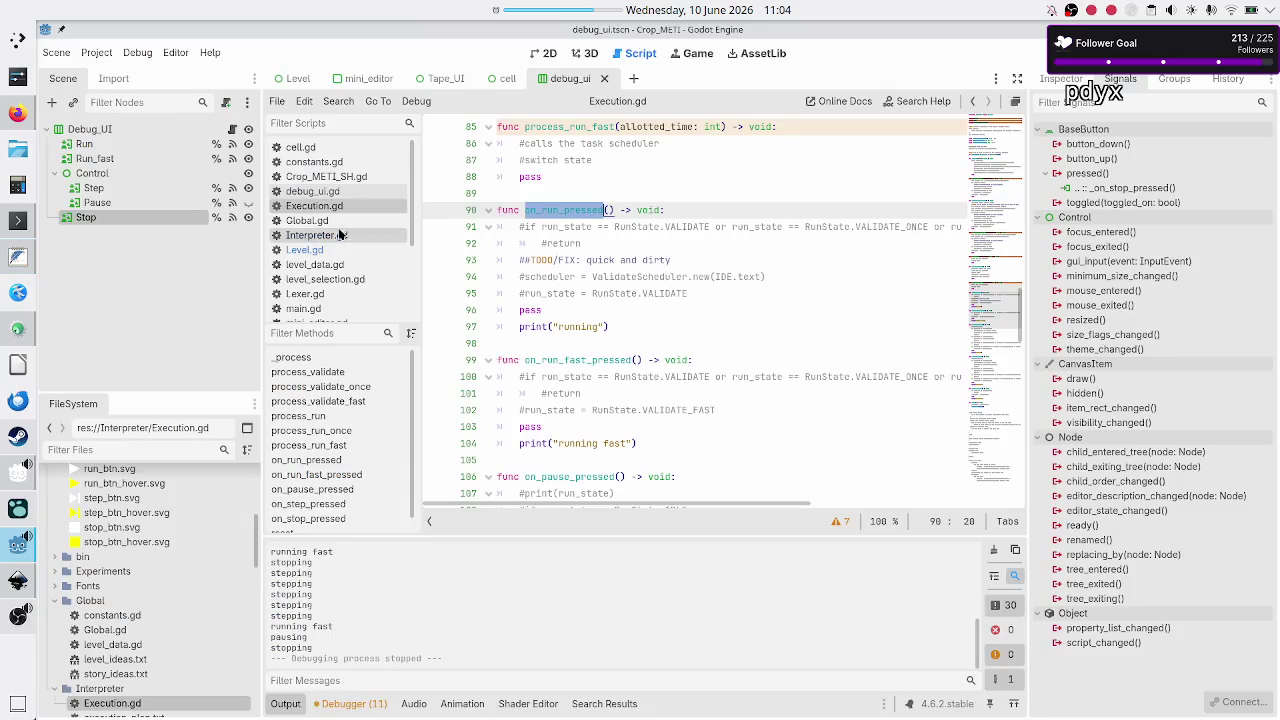
Step: Open Interpreter.gd and inspect rules_used and instructions_executed in reset() and their declarations
click(339, 234)
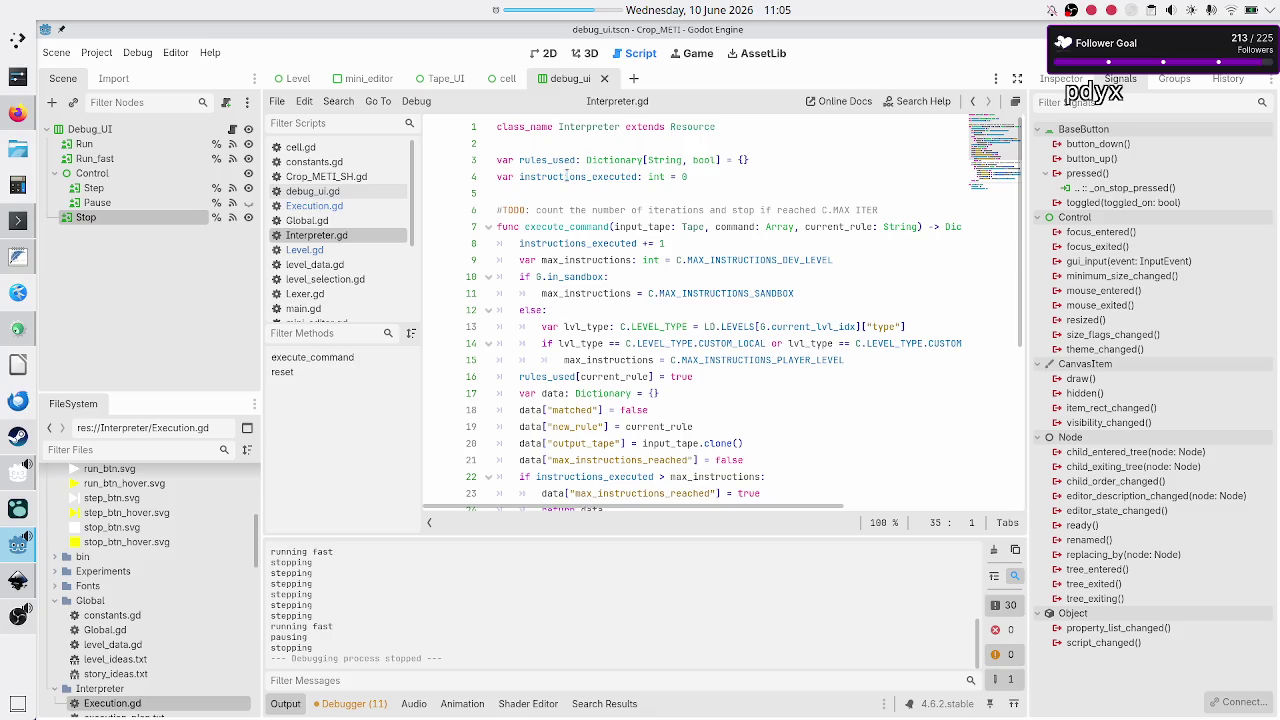
scroll(566, 176, down, 1)
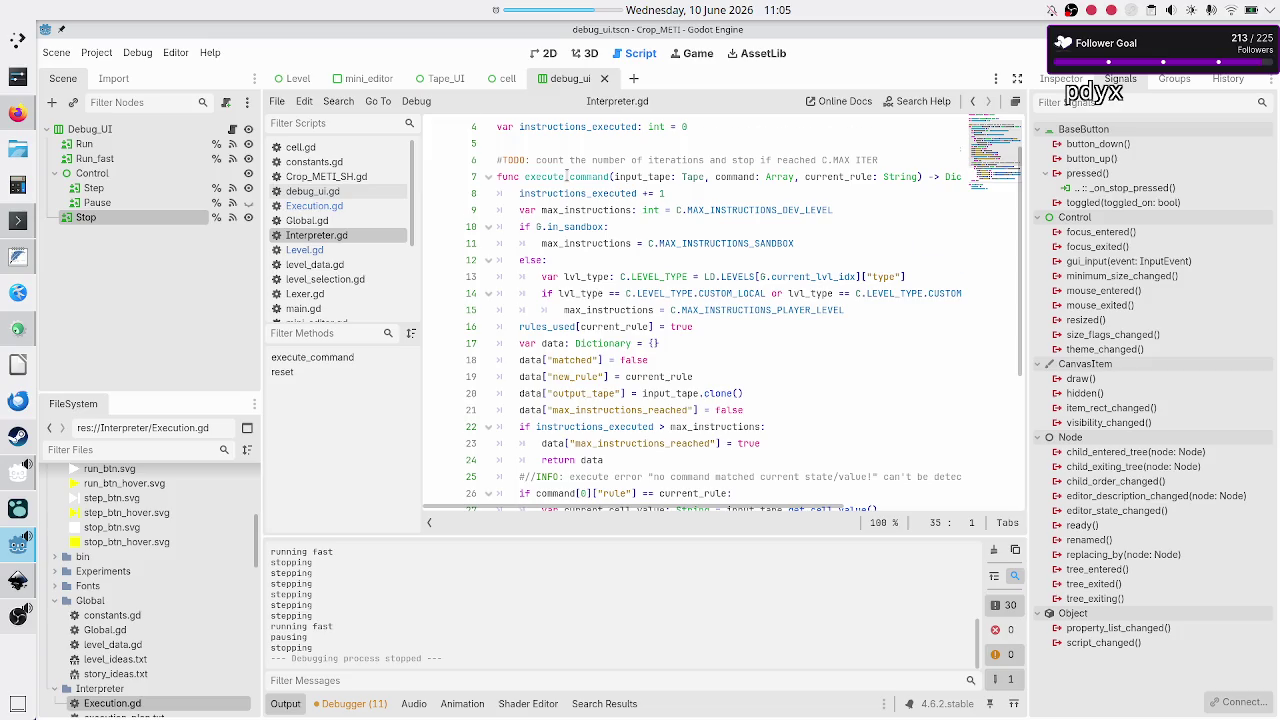
scroll(566, 176, down, 5)
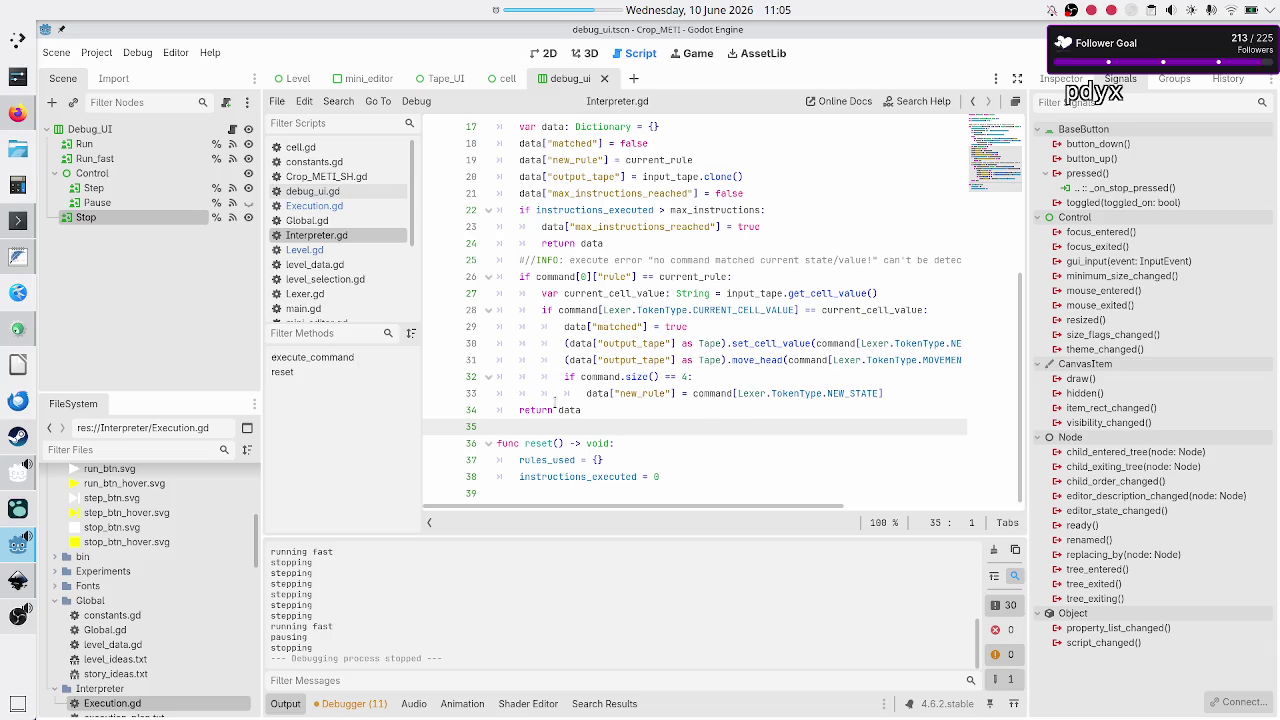
double_click(553, 460)
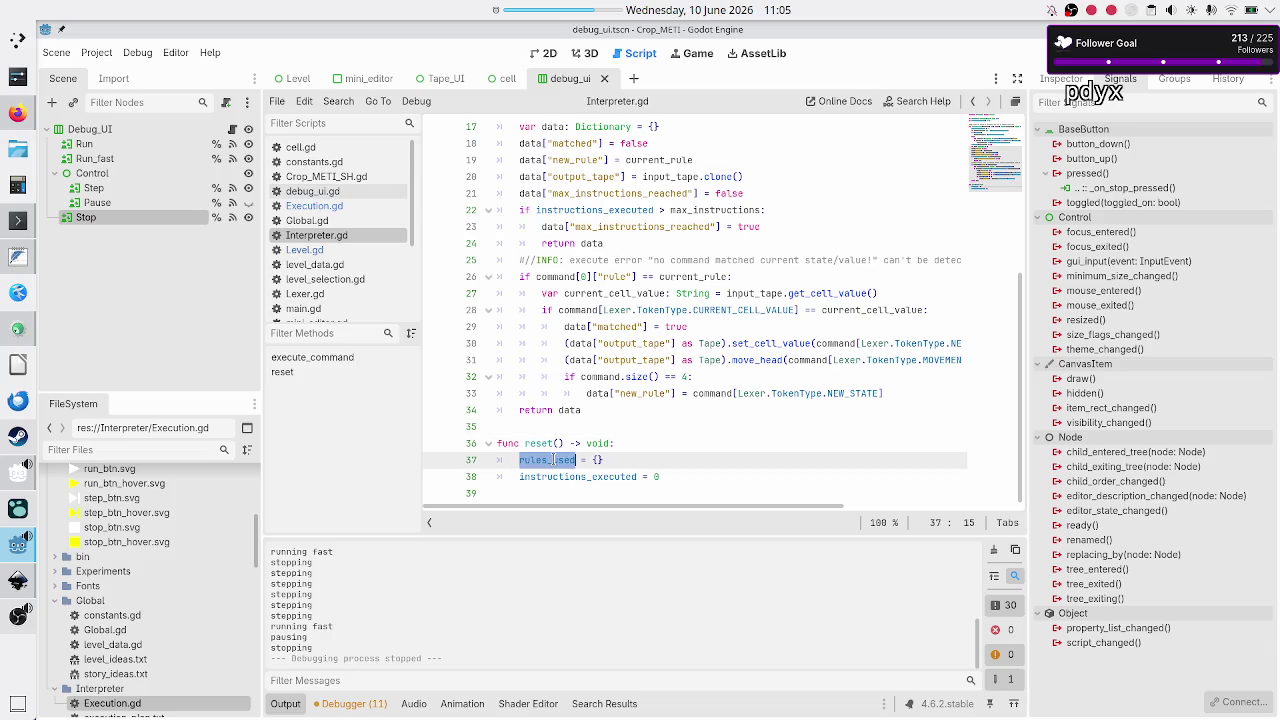
double_click(545, 477)
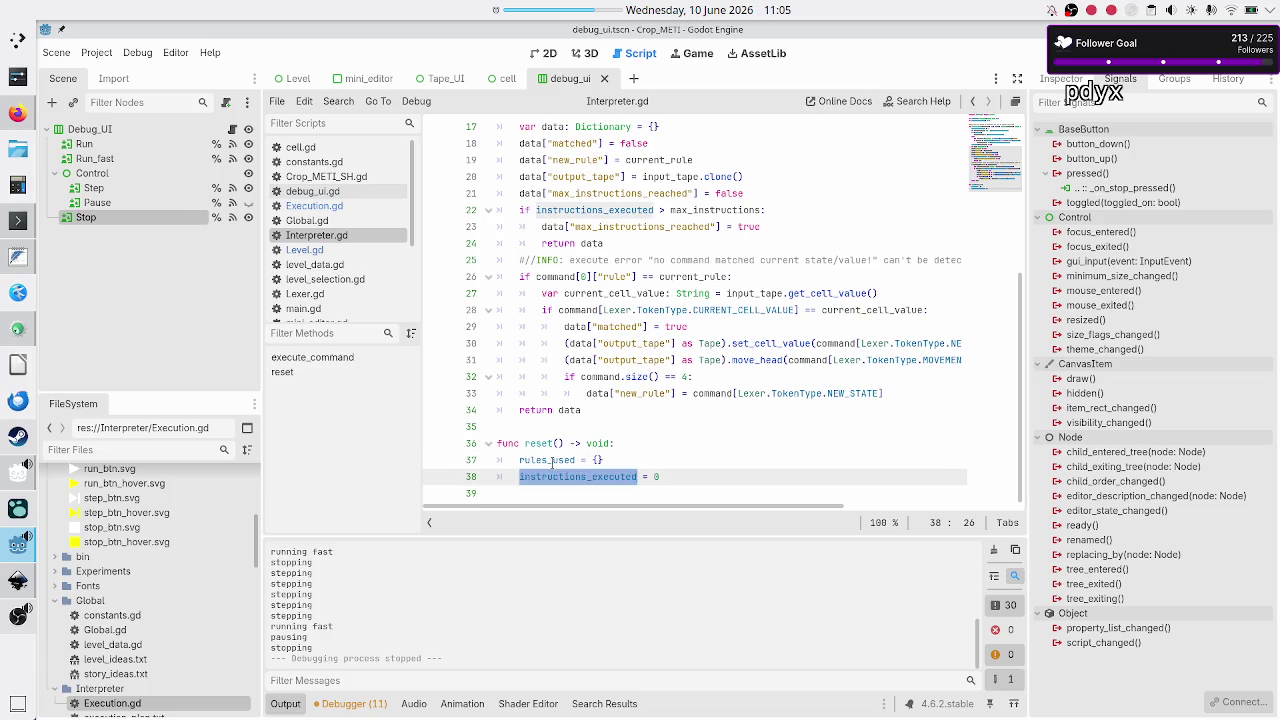
click(553, 460)
scroll(553, 460, up, 5)
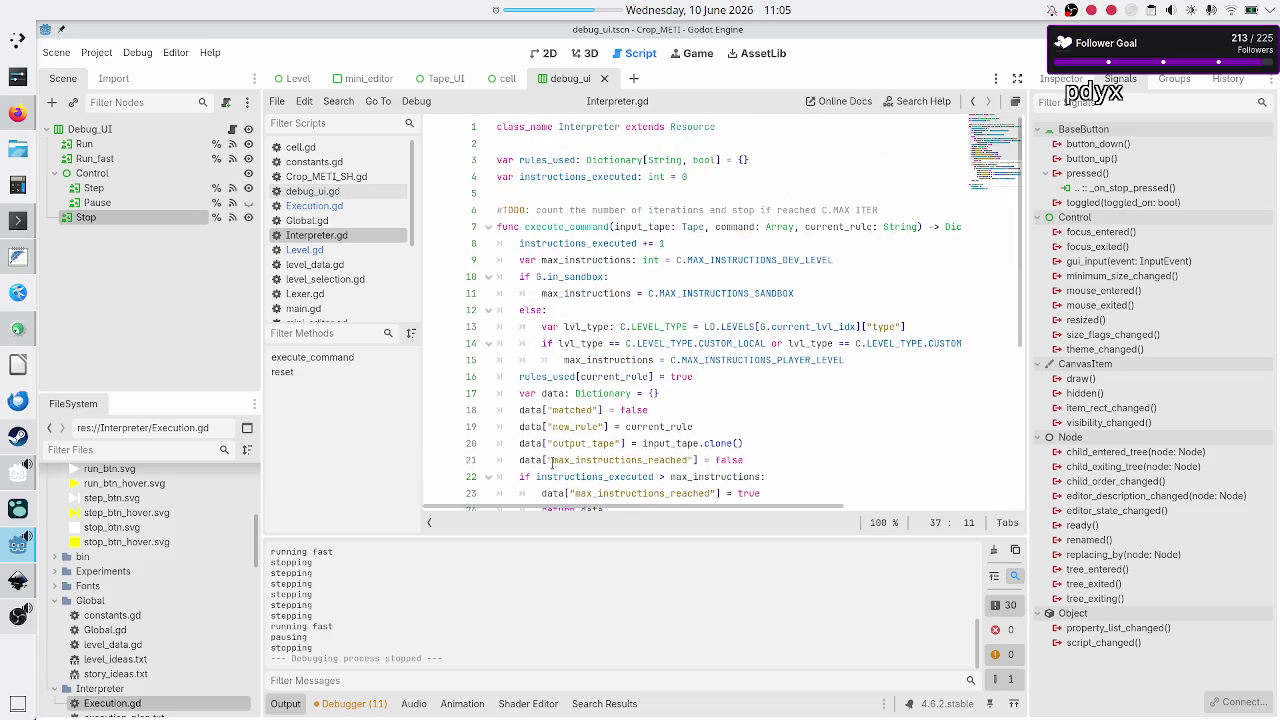
double_click(551, 160)
click(549, 190)
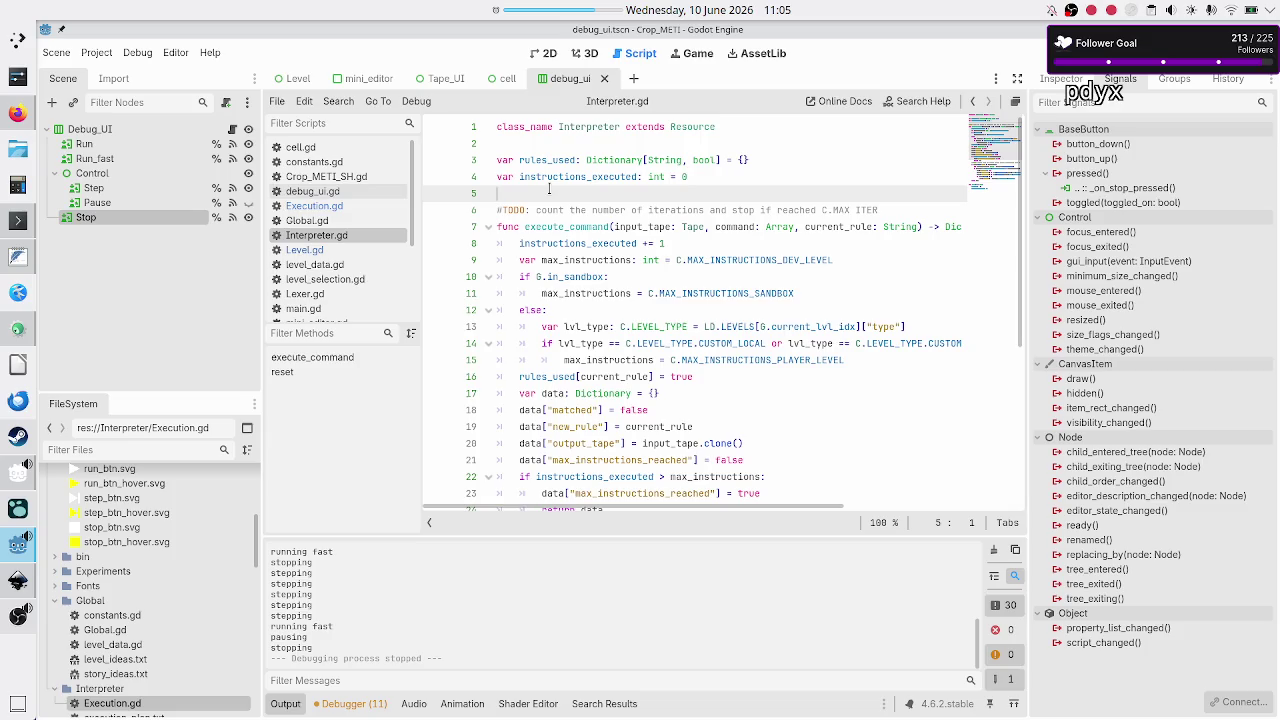
click(25, 257)
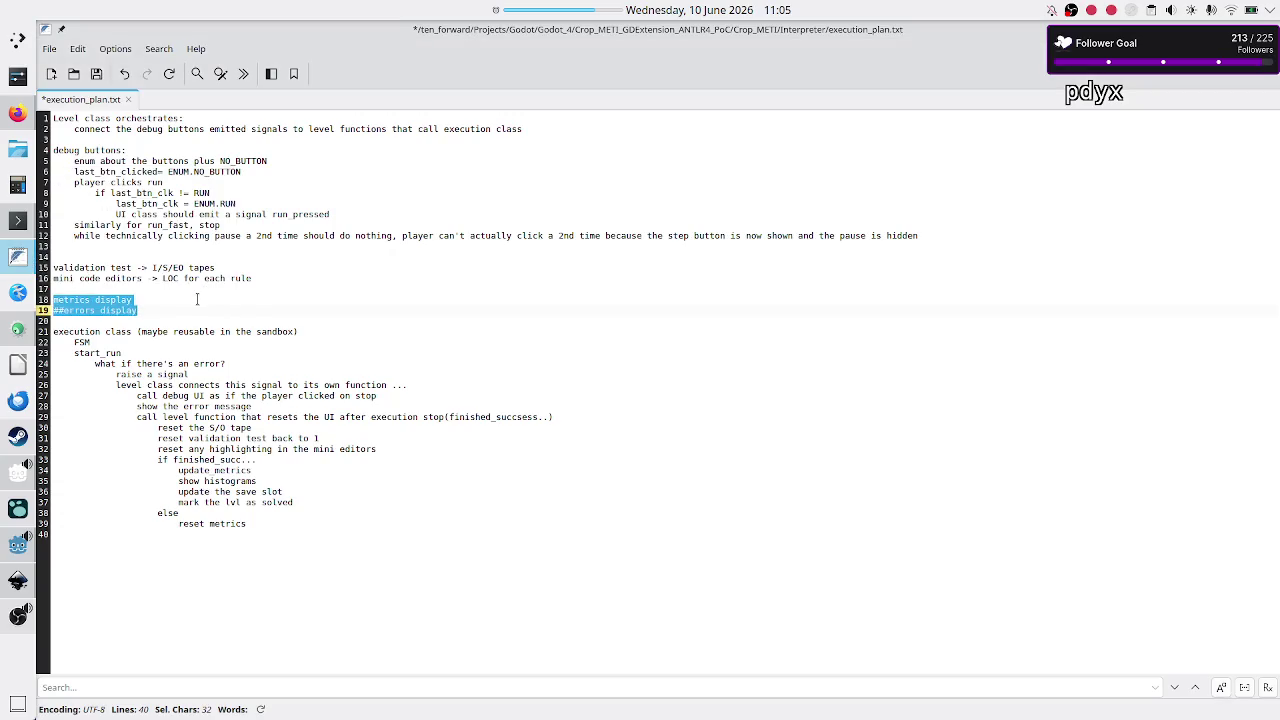
Step: Delete the metrics and errors display lines and add a 'current state' line after line 16
key(BackSpace)
key(BackSpace)
key(BackSpace)
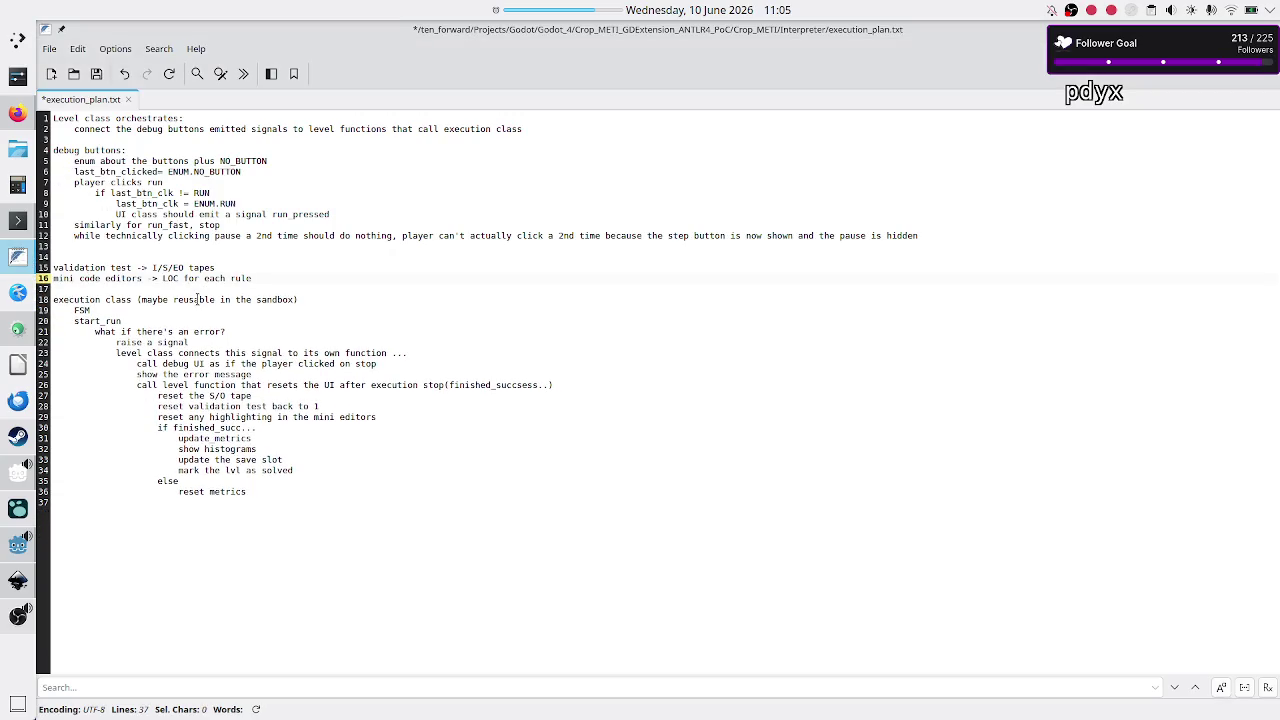
key(Up)
key(shift+End)
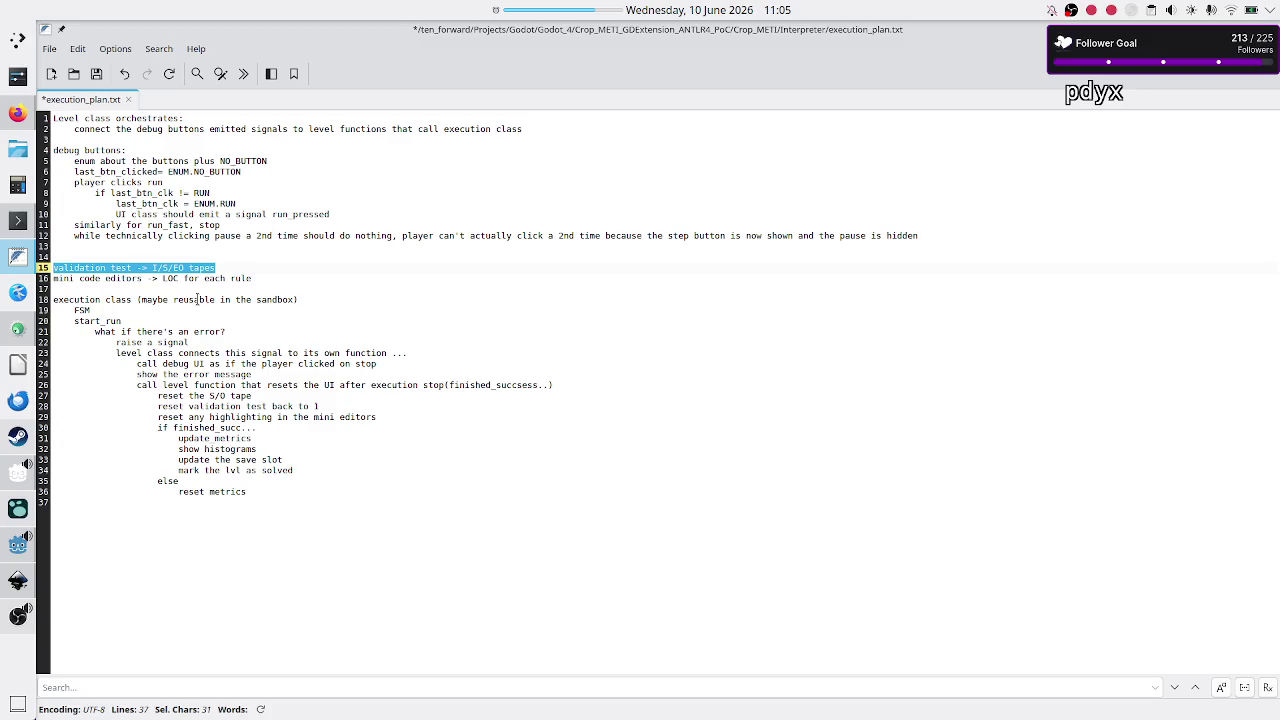
key(End)
key(Down)
key(End)
key(Return)
text(curren)
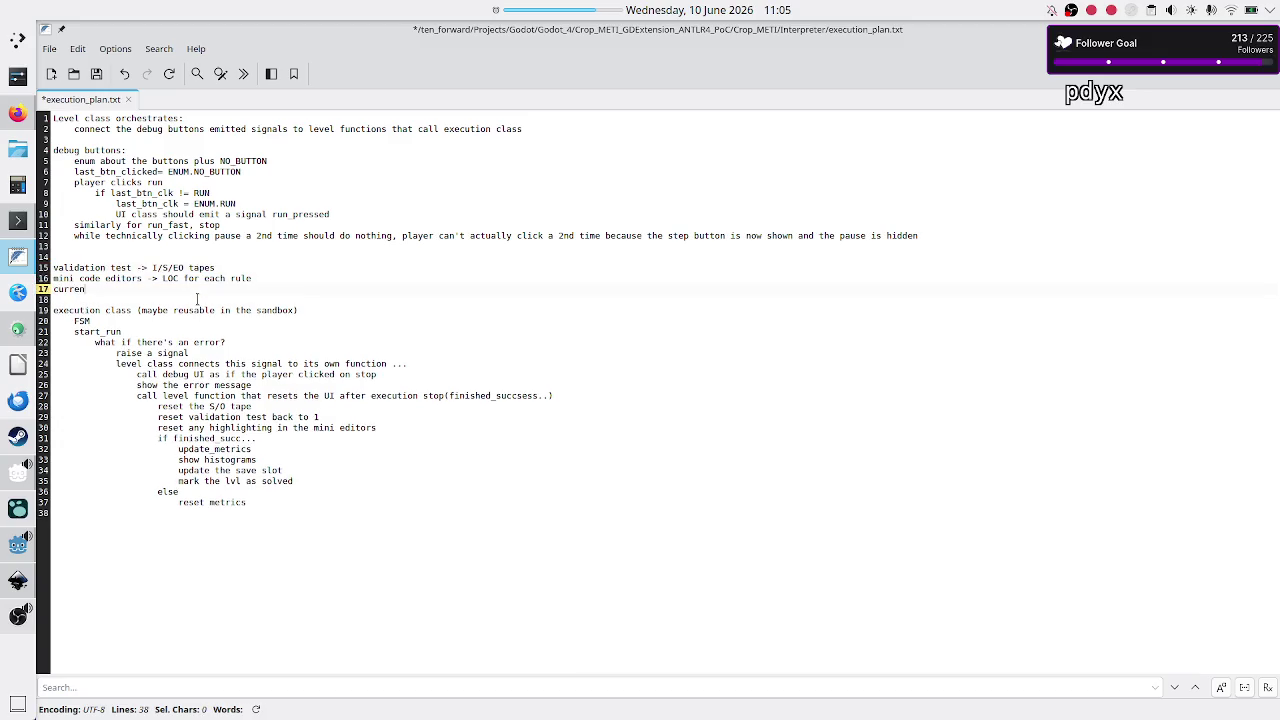
text(t state)
Step: Select the validation test, mini code editors and current state lines, then return to Godot
key(Up)
key(Up)
key(Home)
key(shift+Down)
key(shift+Down)
key(shift+End)
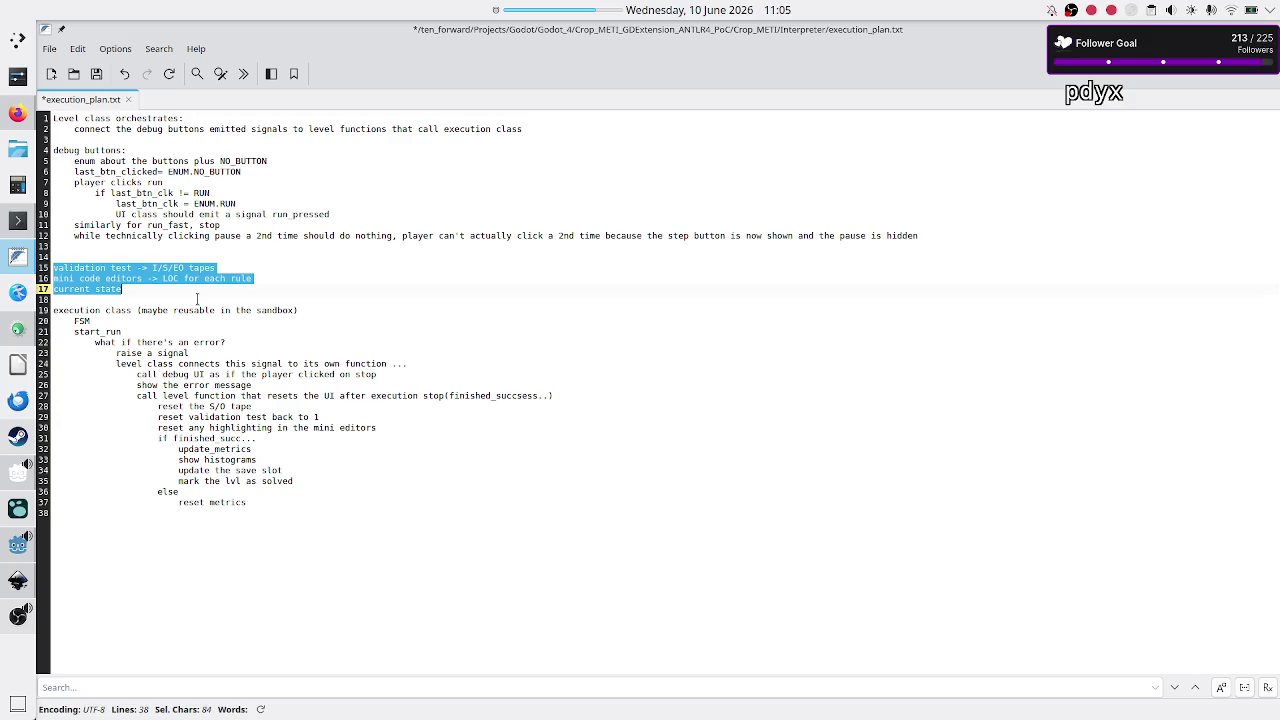
key(alt+Tab)
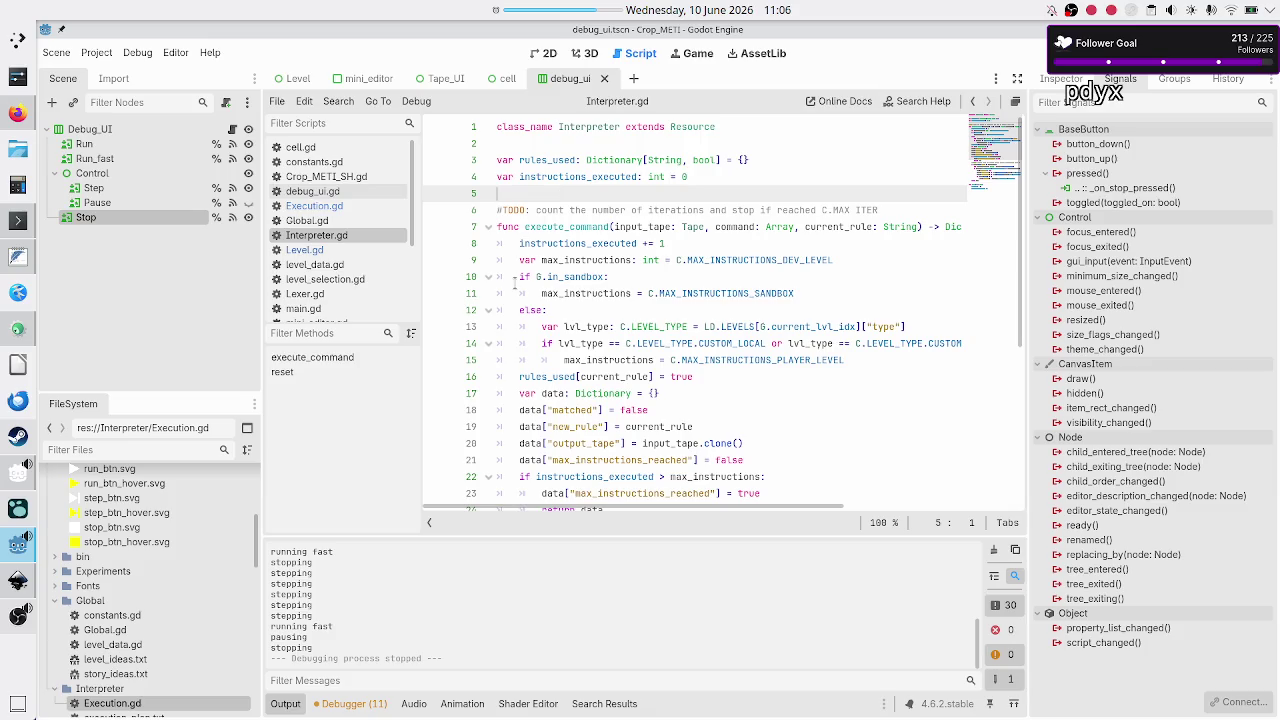
click(347, 236)
click(372, 250)
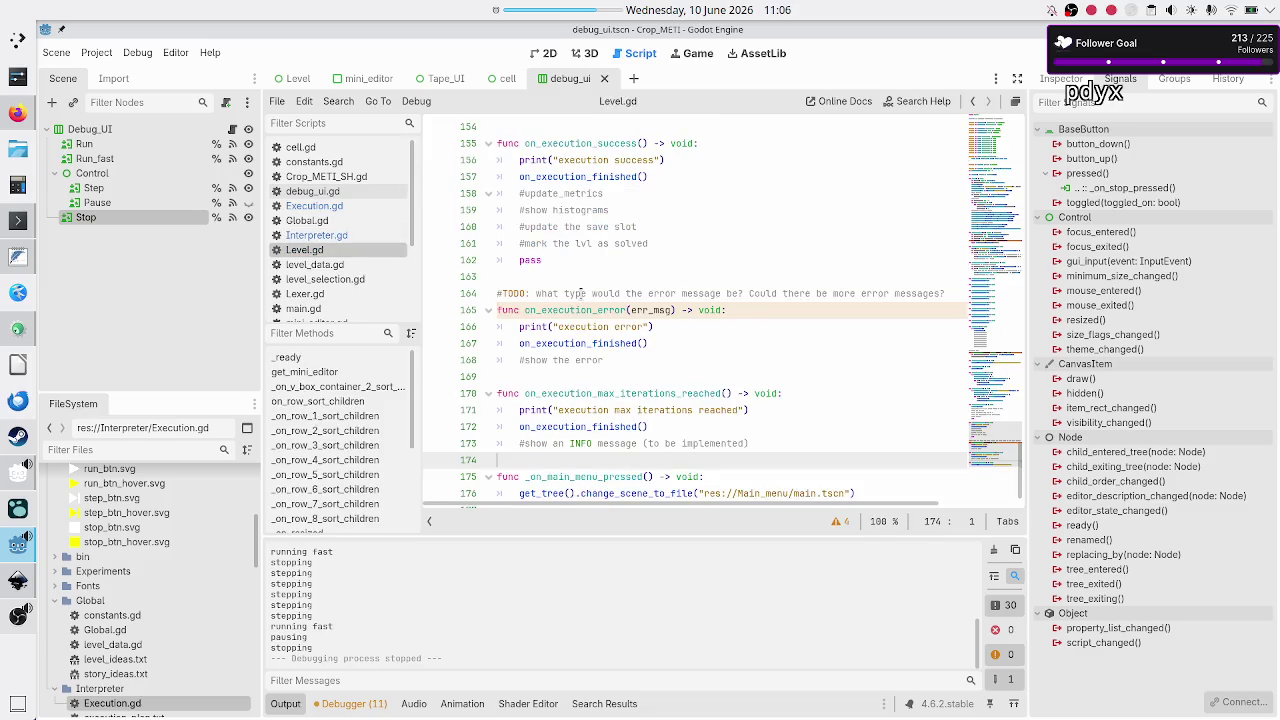
scroll(578, 293, up, 15)
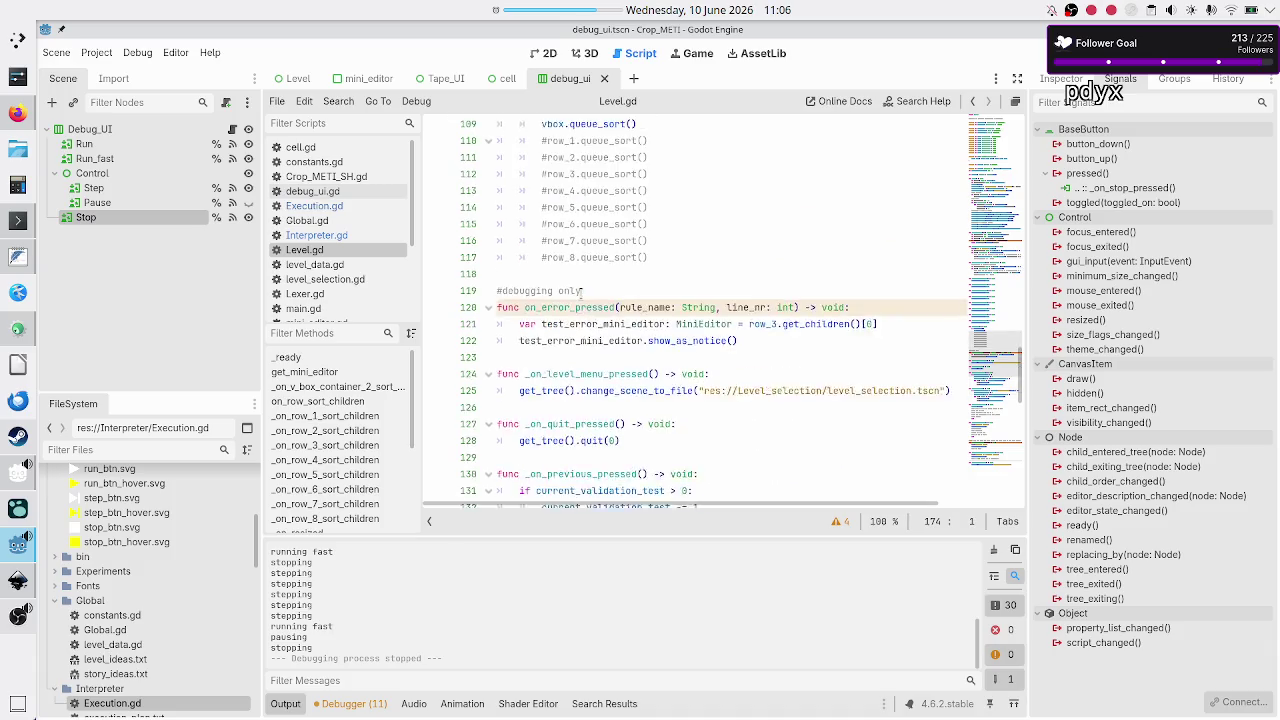
scroll(578, 293, up, 12)
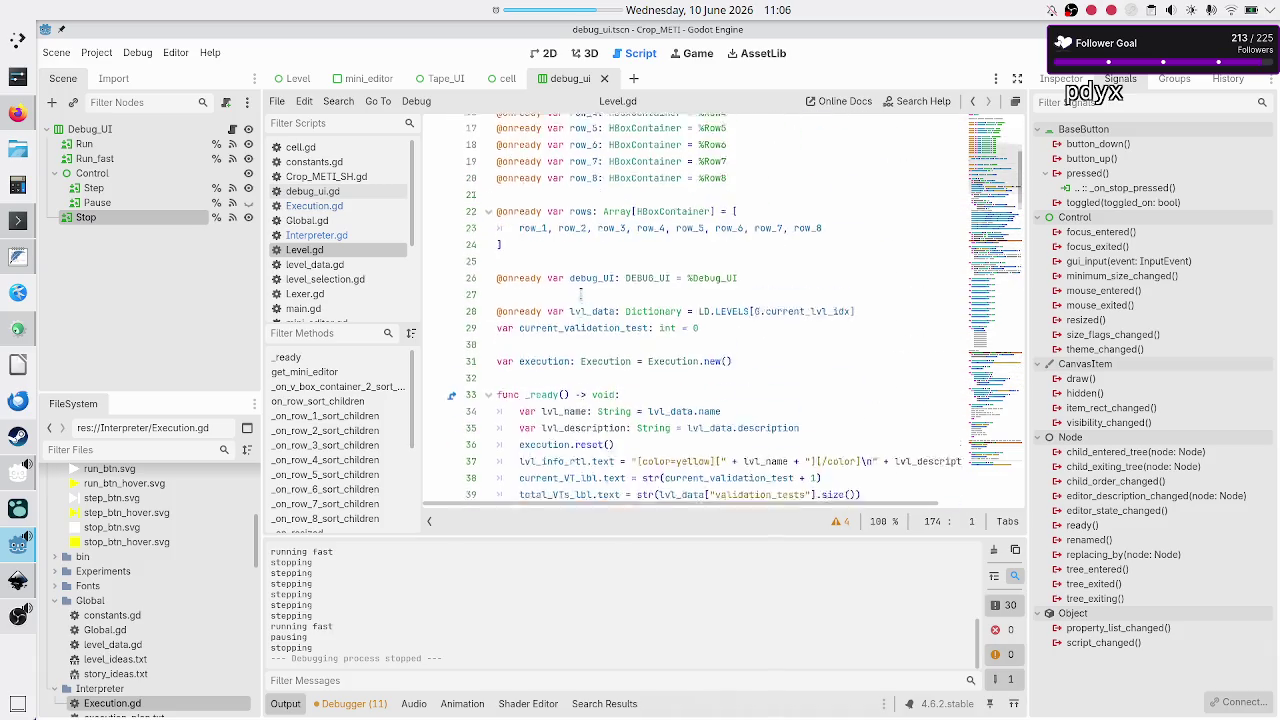
scroll(580, 293, down, 2)
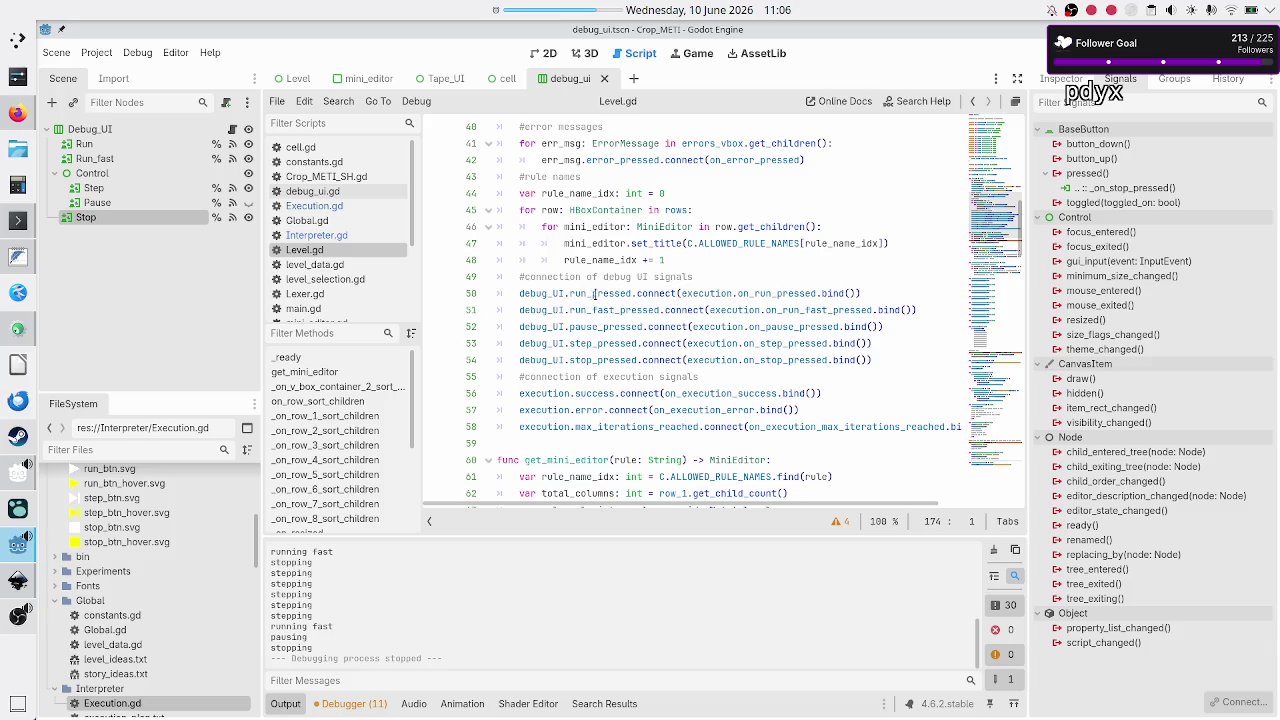
double_click(604, 293)
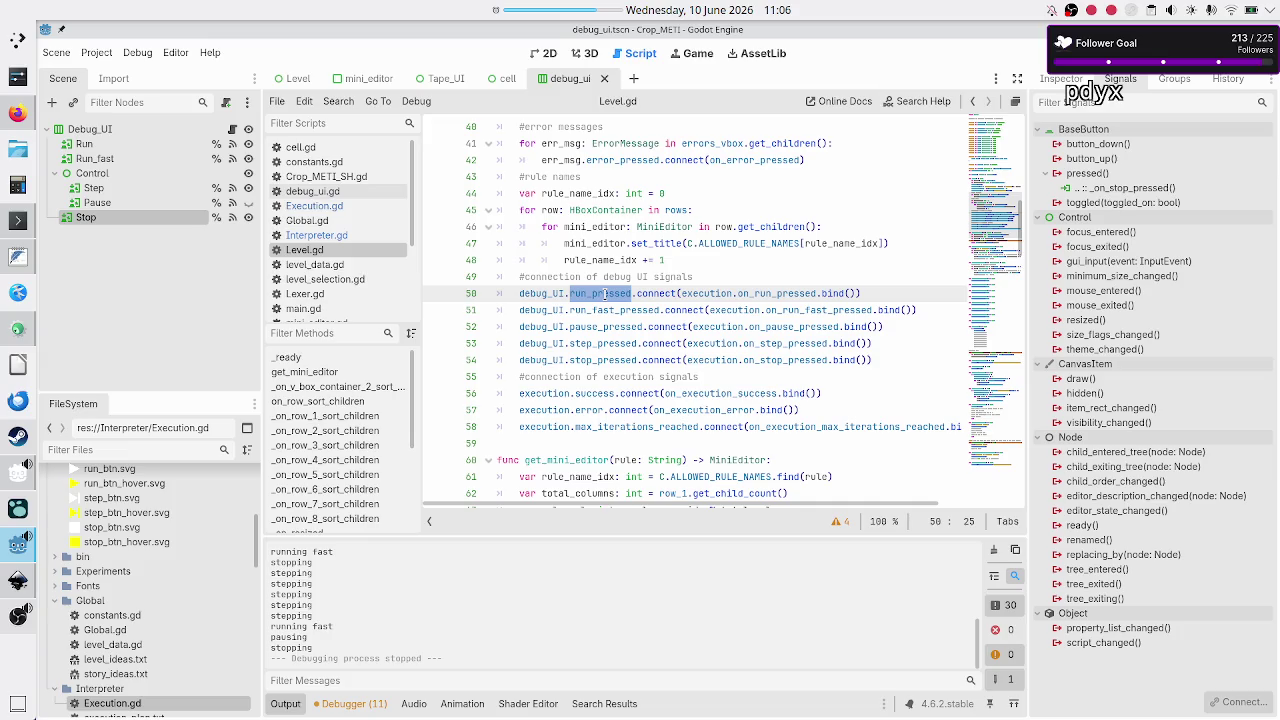
double_click(785, 293)
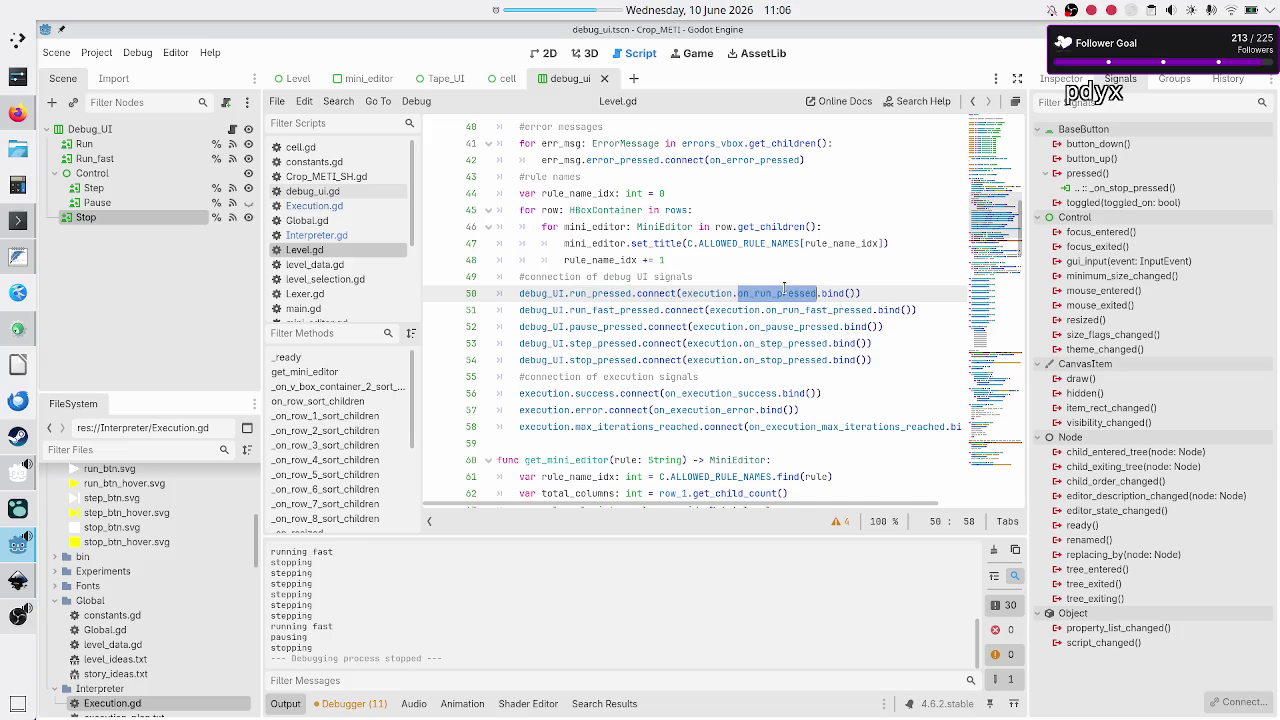
click(851, 293)
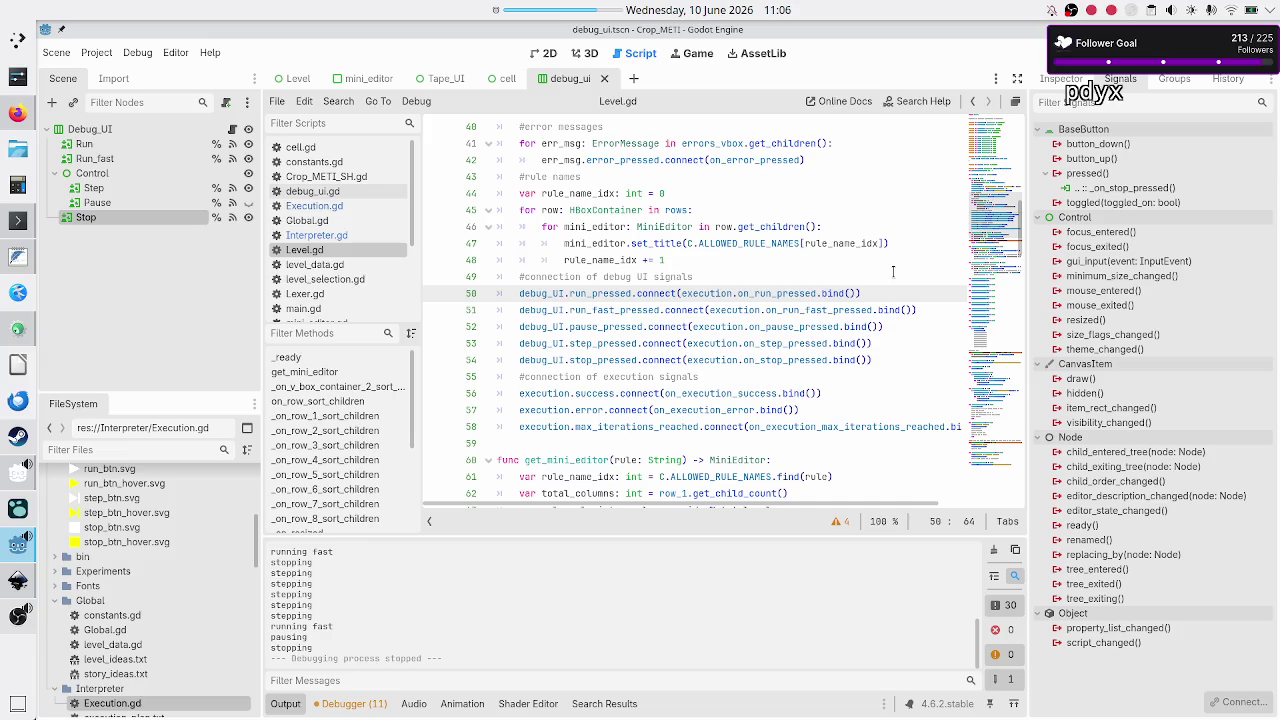
scroll(845, 224, up, 1)
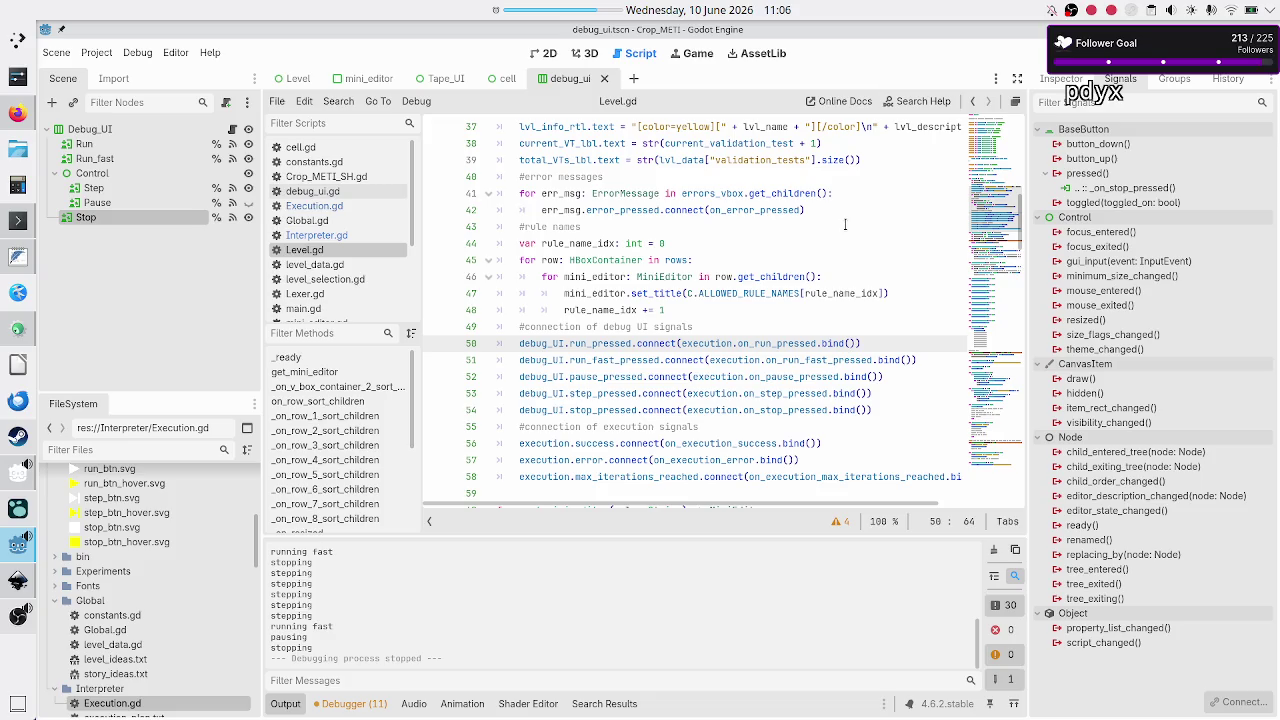
key(alt+Tab)
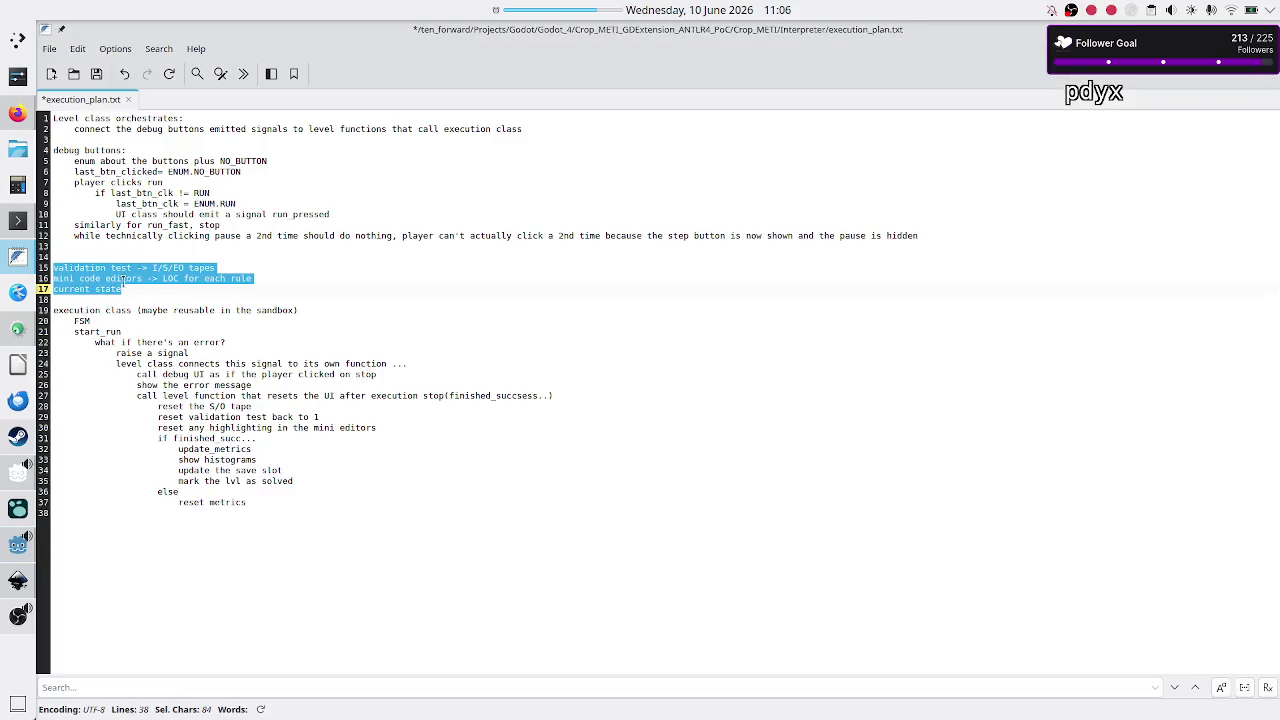
click(121, 288)
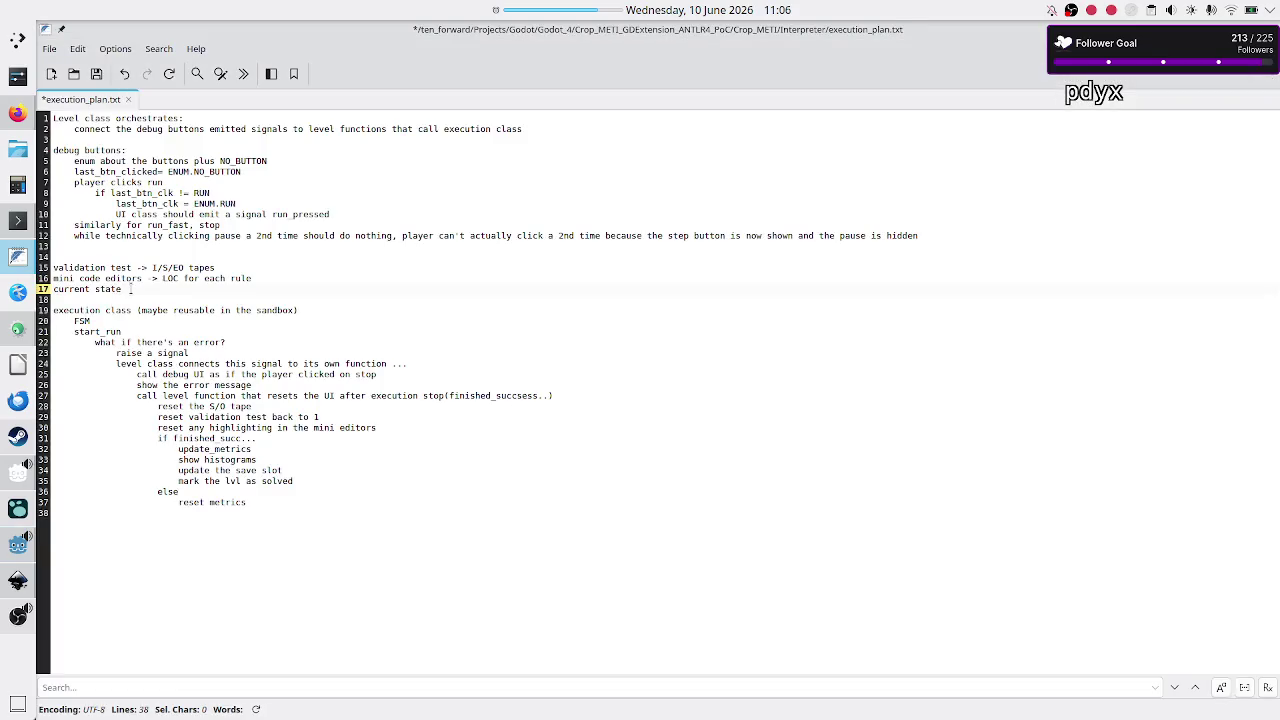
key(alt+Tab)
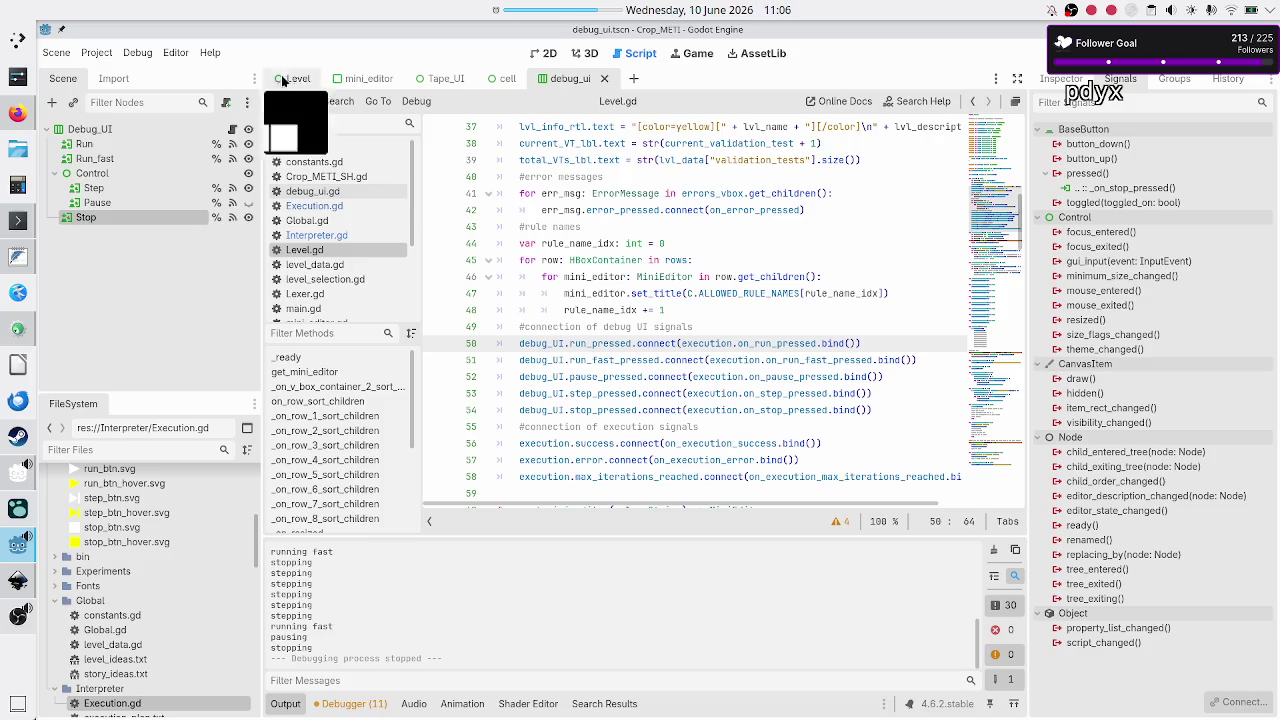
click(295, 78)
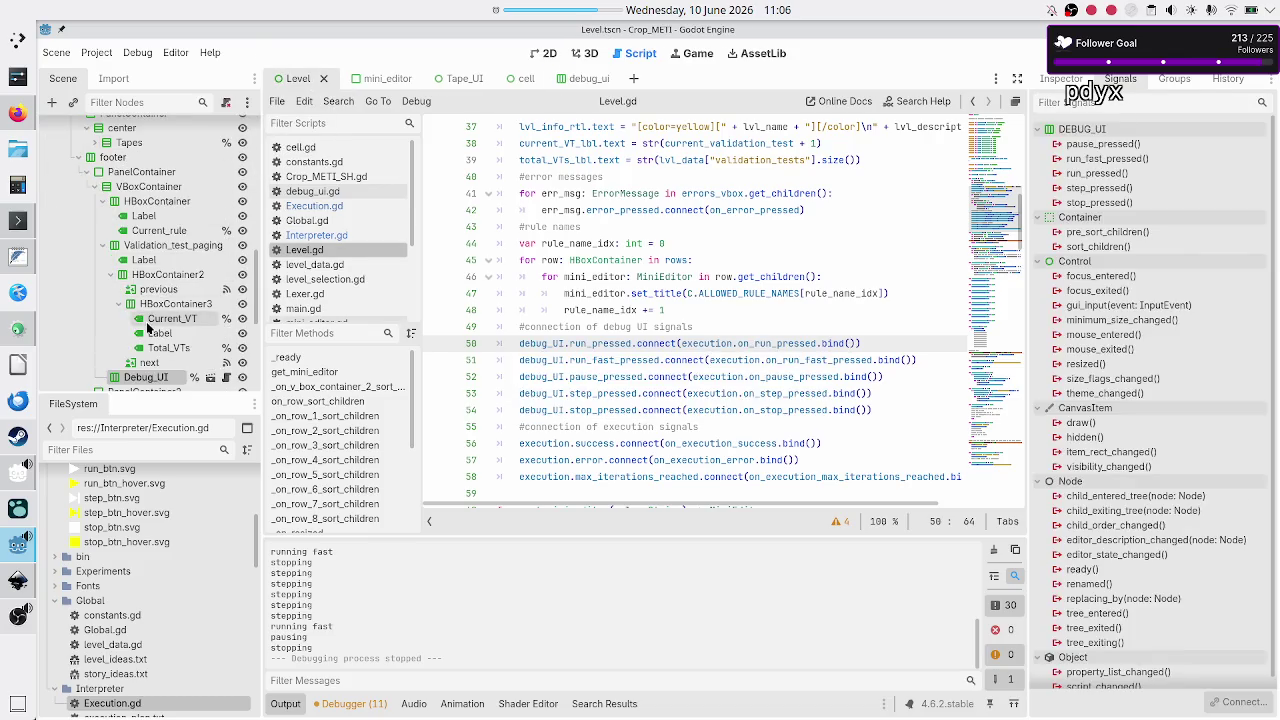
Step: Browse the Level scene's node tree and select the Current_rule node
scroll(147, 328, down, 5)
scroll(147, 328, down, 3)
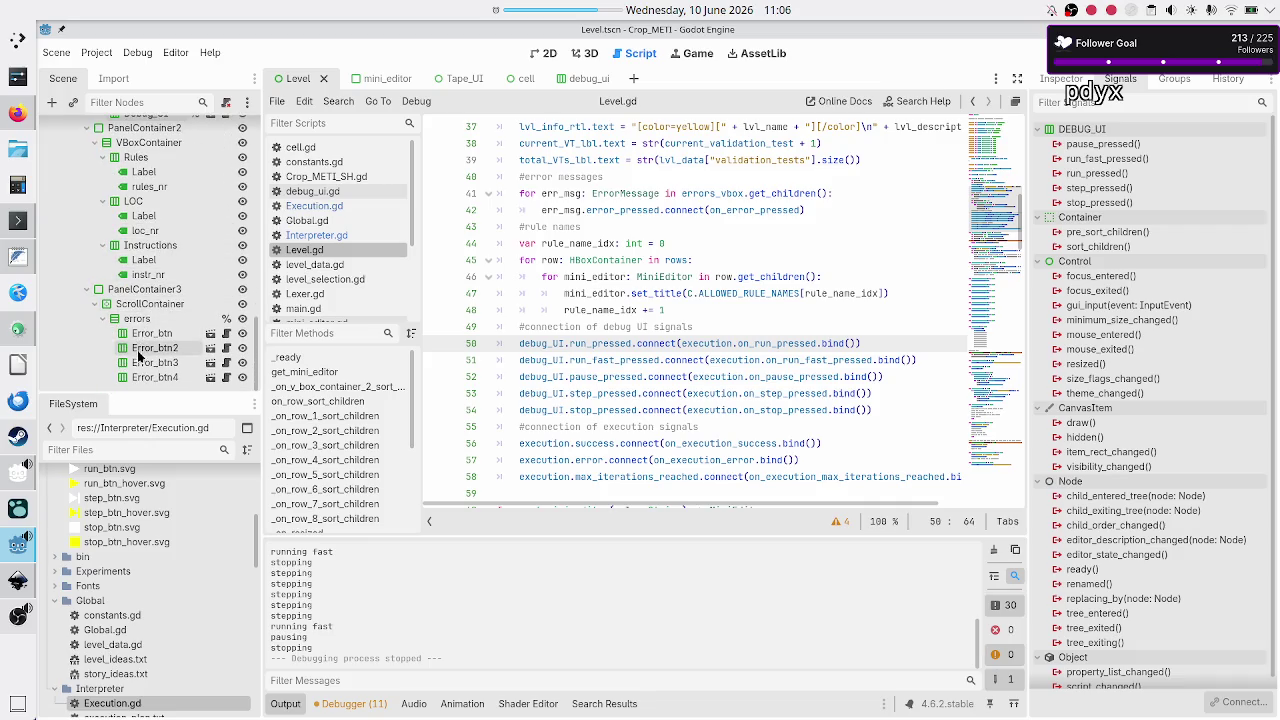
scroll(155, 258, up, 2)
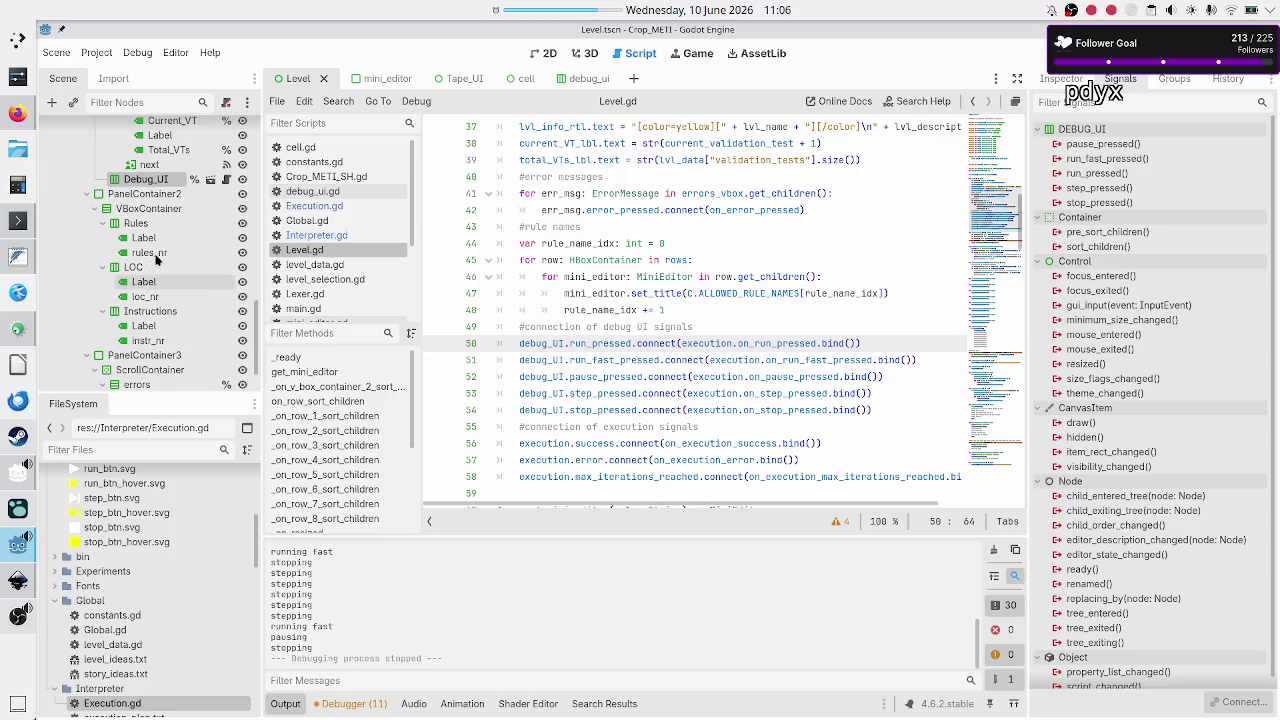
scroll(155, 205, up, 2)
scroll(155, 205, up, 1)
scroll(155, 205, up, 2)
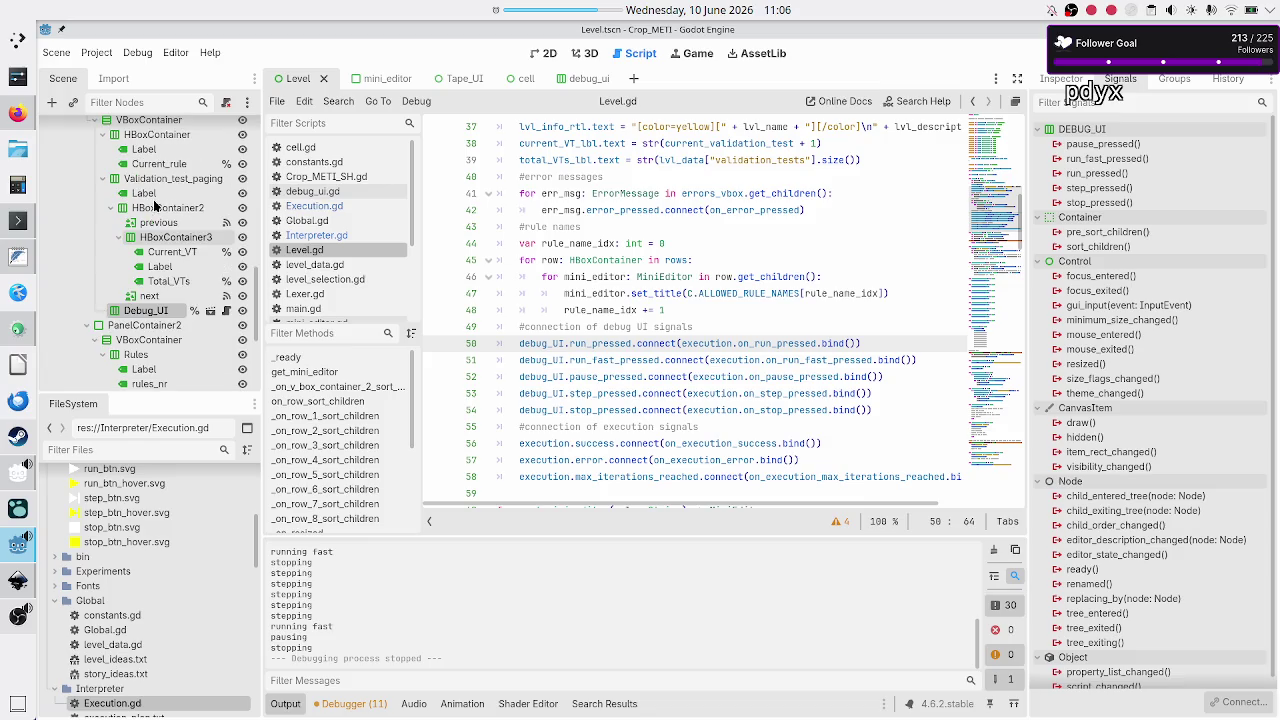
click(160, 200)
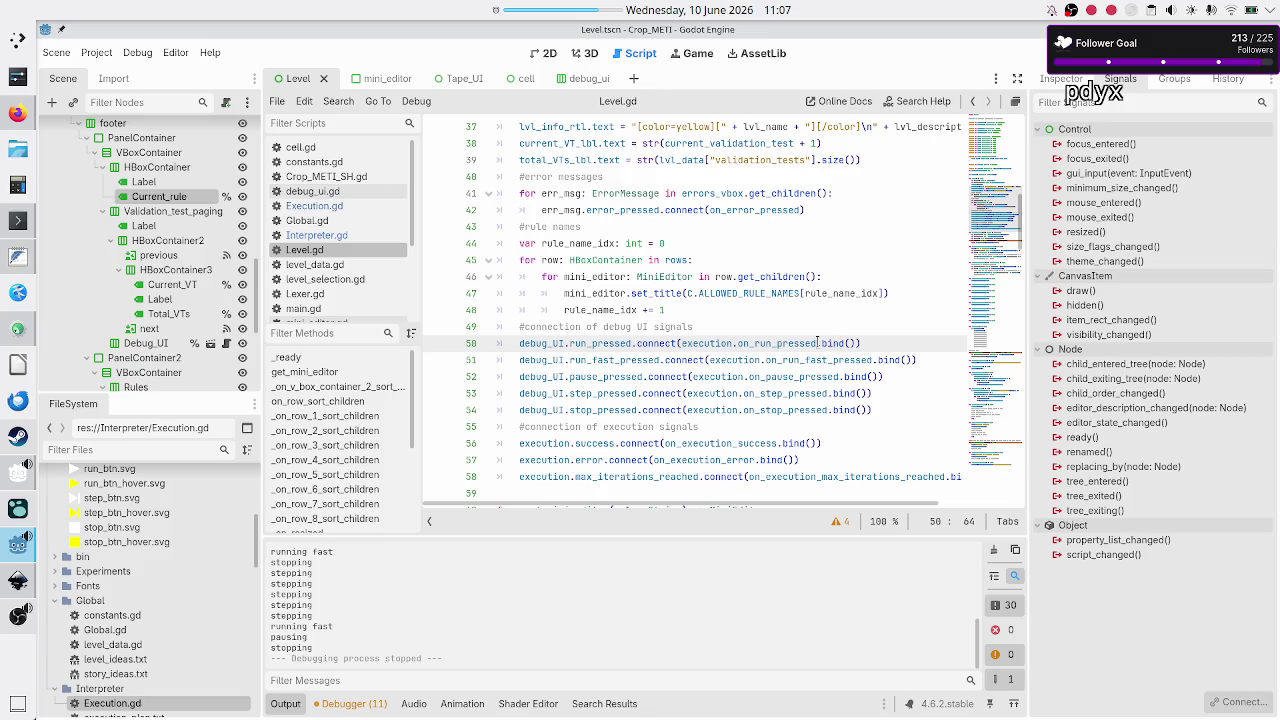
Step: Insert a new line after Level.gd's debug UI comment, then undo it
click(738, 326)
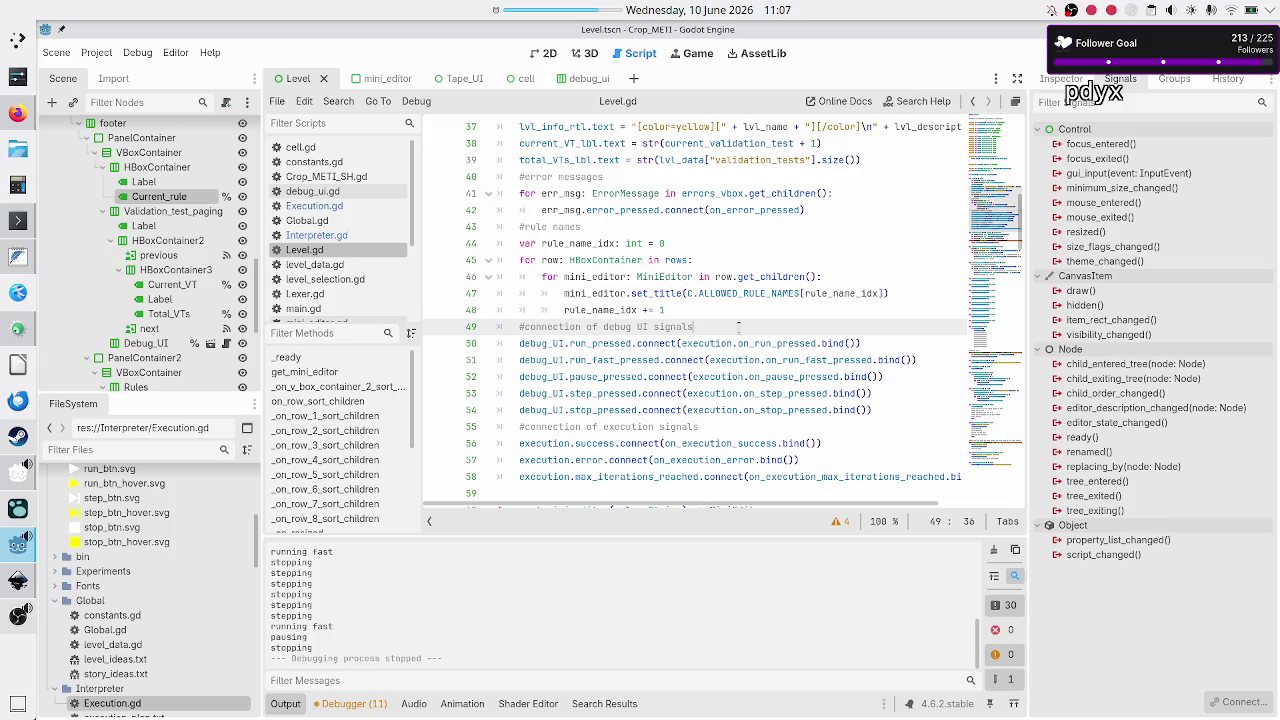
key(Return)
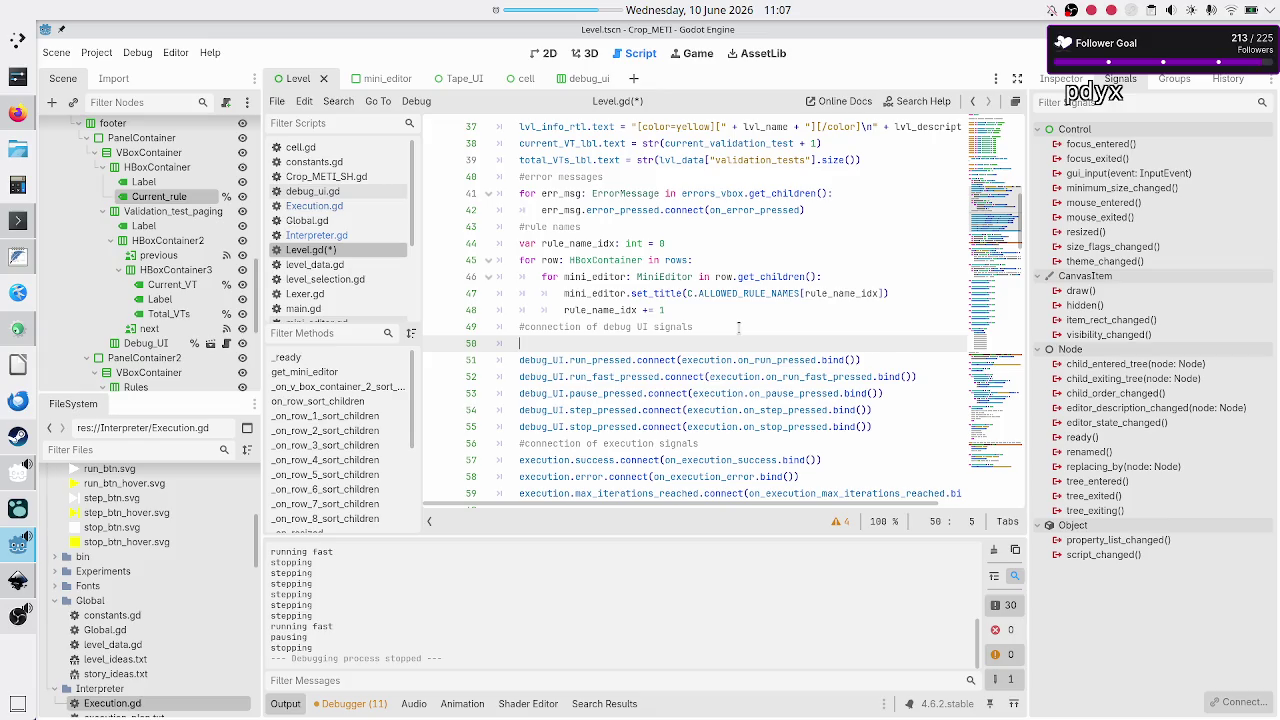
key(ctrl+z)
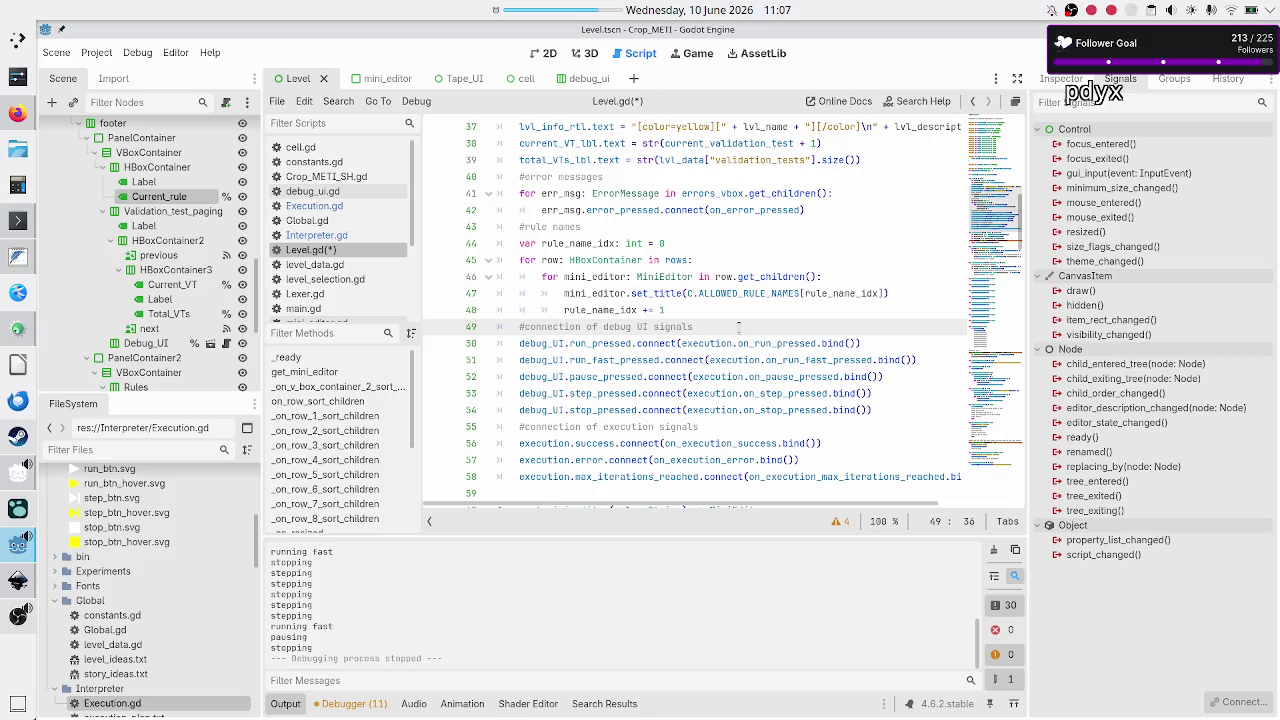
Step: Select the tapes, editors and current state notes in execution_plan.txt, then return to Godot
key(alt+Tab)
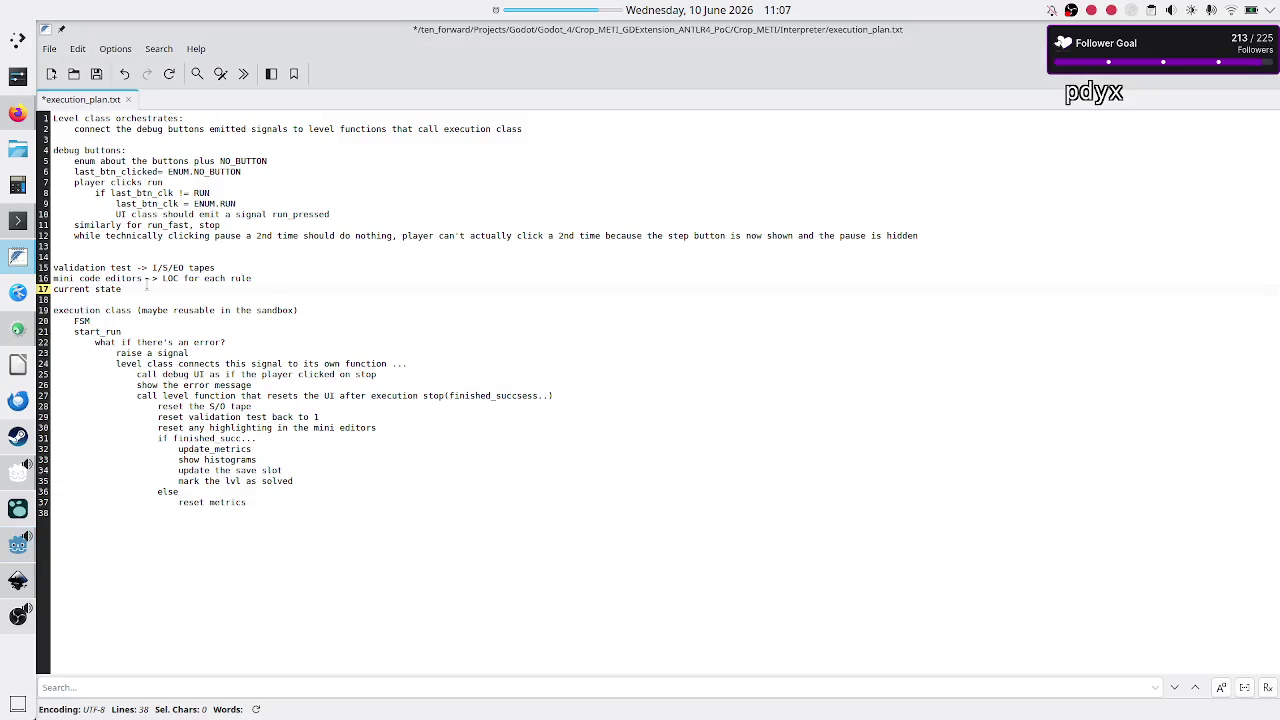
drag(123, 289, 43, 268)
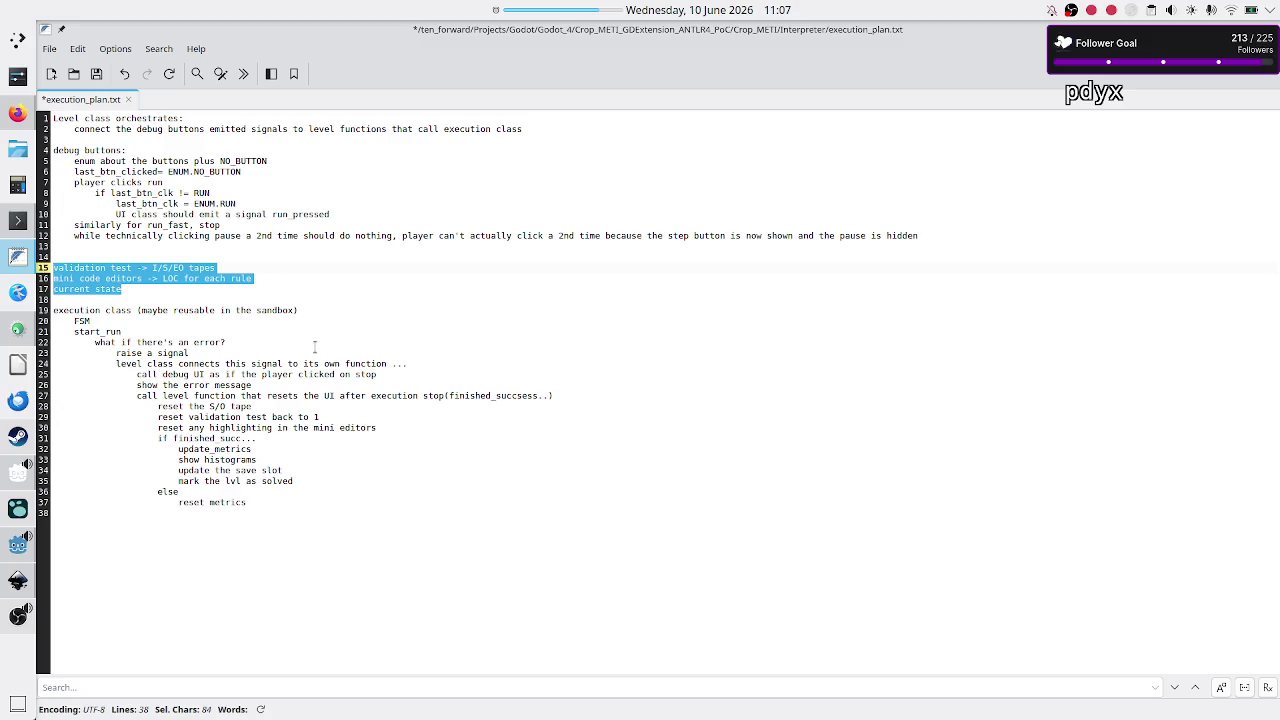
key(alt+Tab)
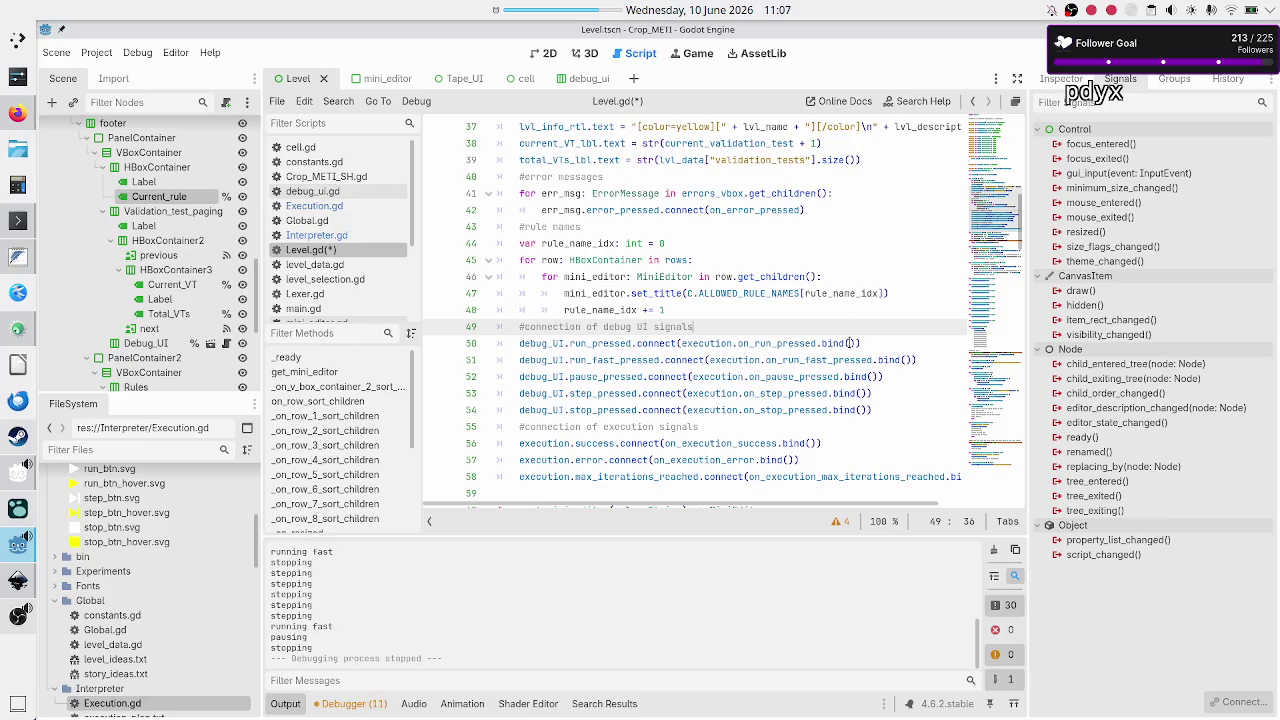
Step: Review Level.gd's run, run_fast and pause connections, select the Label node, then open Execution.gd
click(850, 343)
click(905, 361)
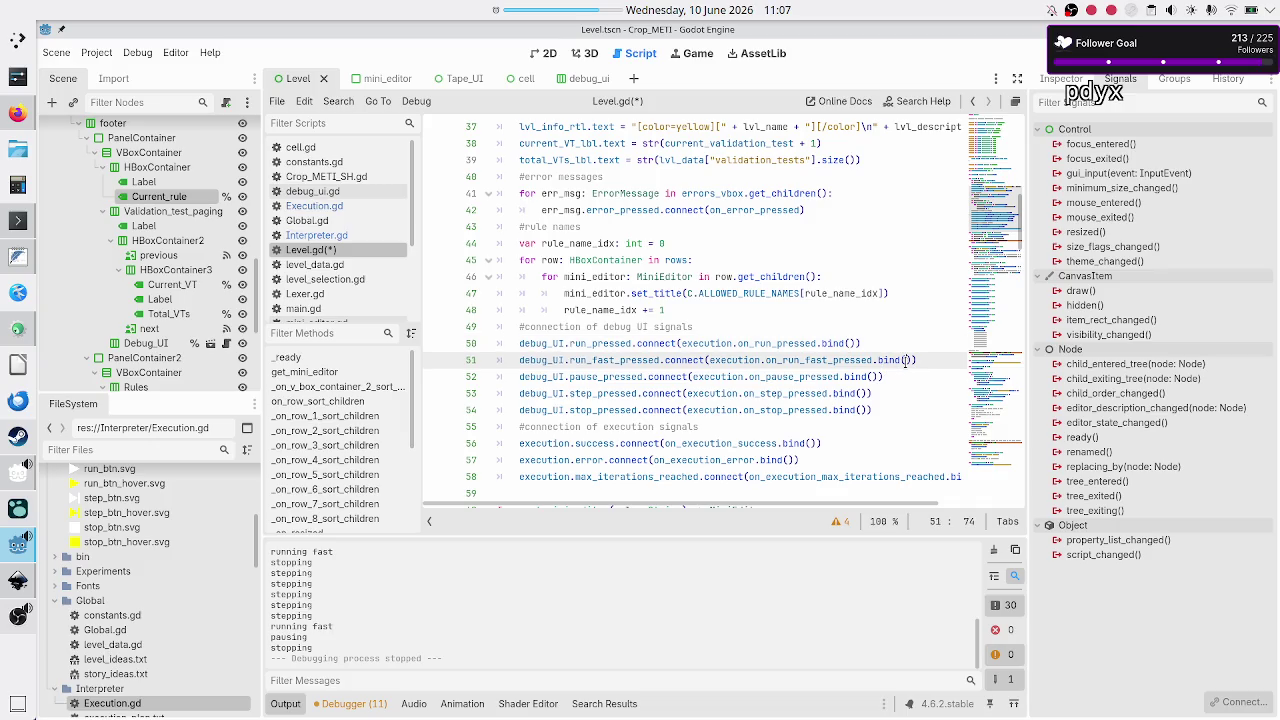
click(876, 376)
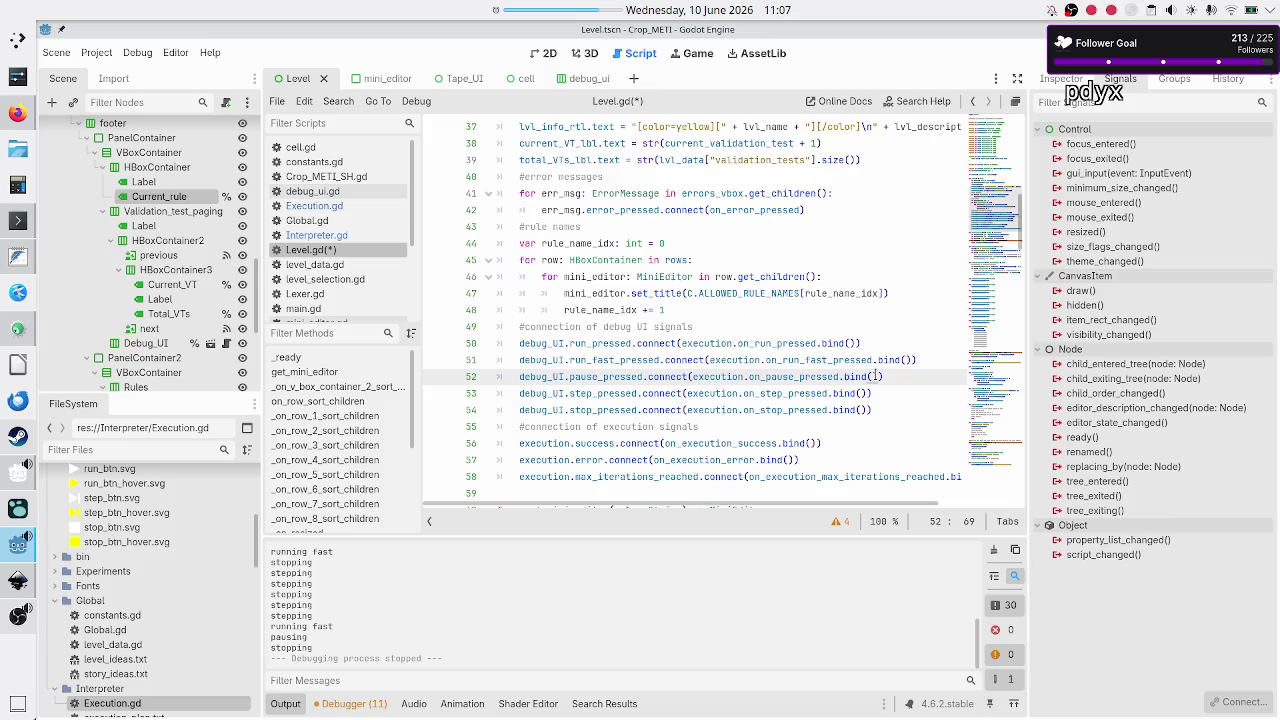
click(143, 304)
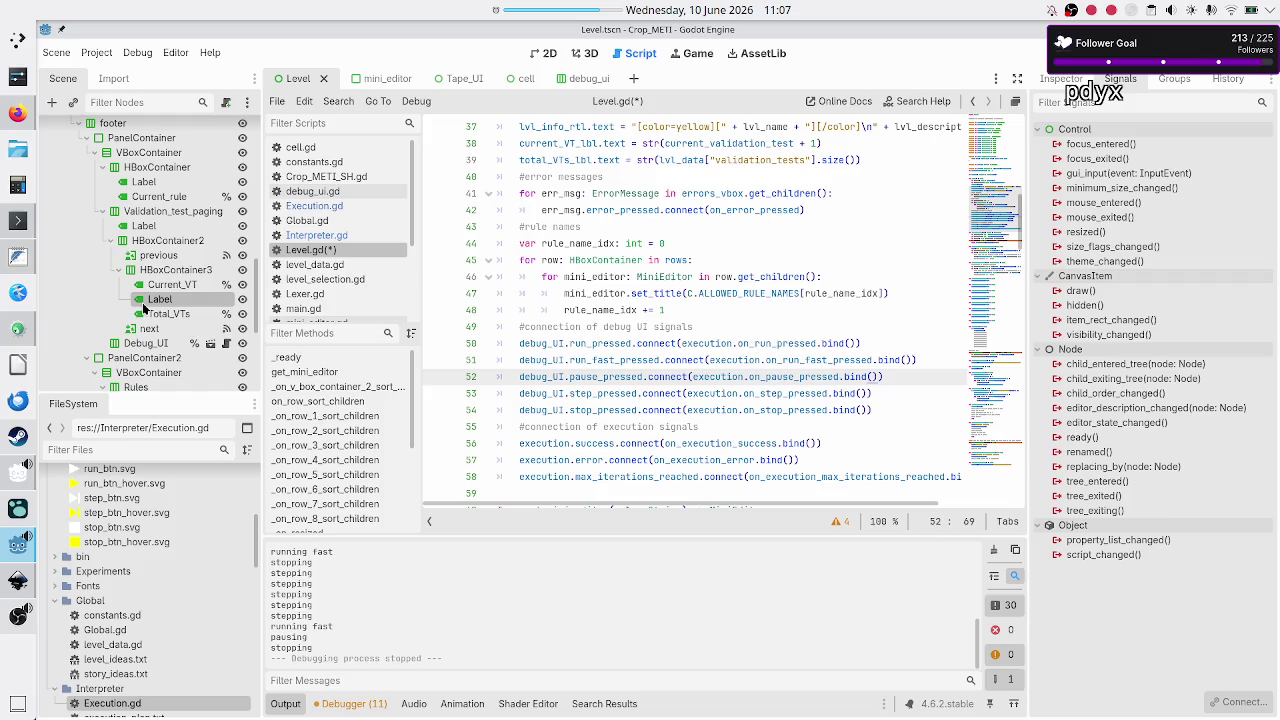
click(314, 206)
scroll(622, 204, up, 20)
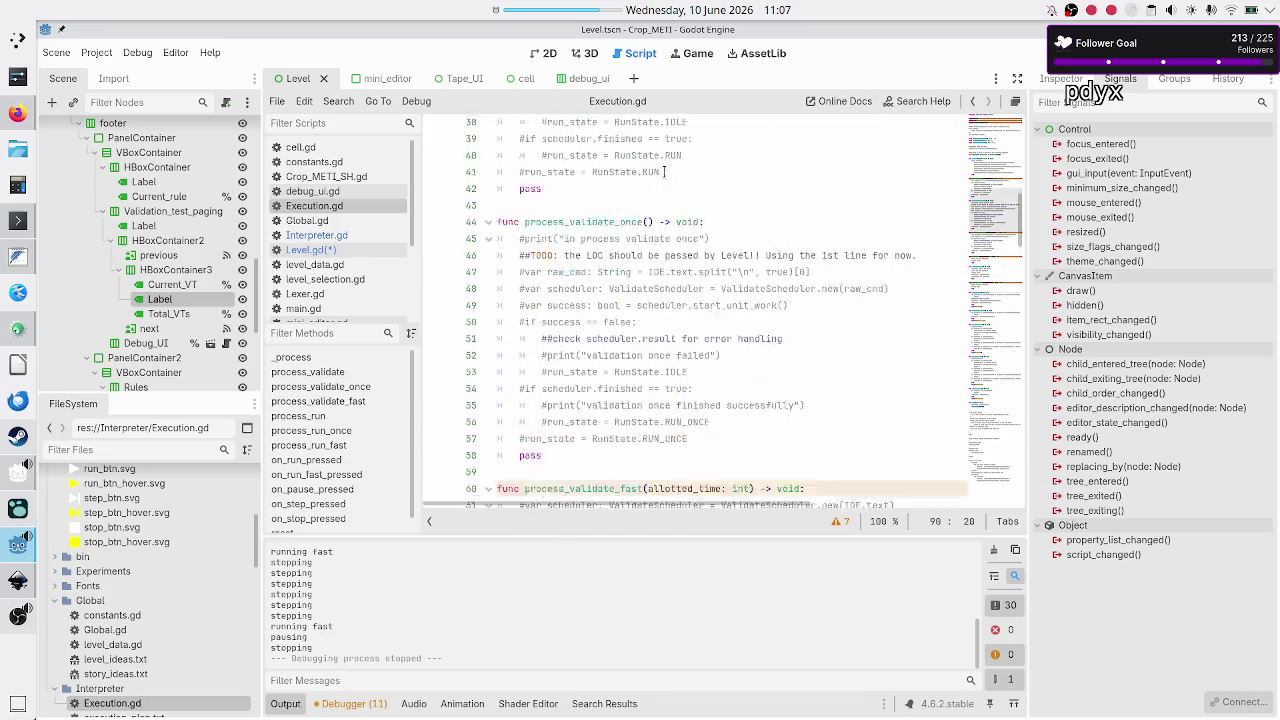
Step: Open a new line below Execution.gd's three signal declarations and type update_state
click(597, 160)
key(Down)
key(Down)
key(Down)
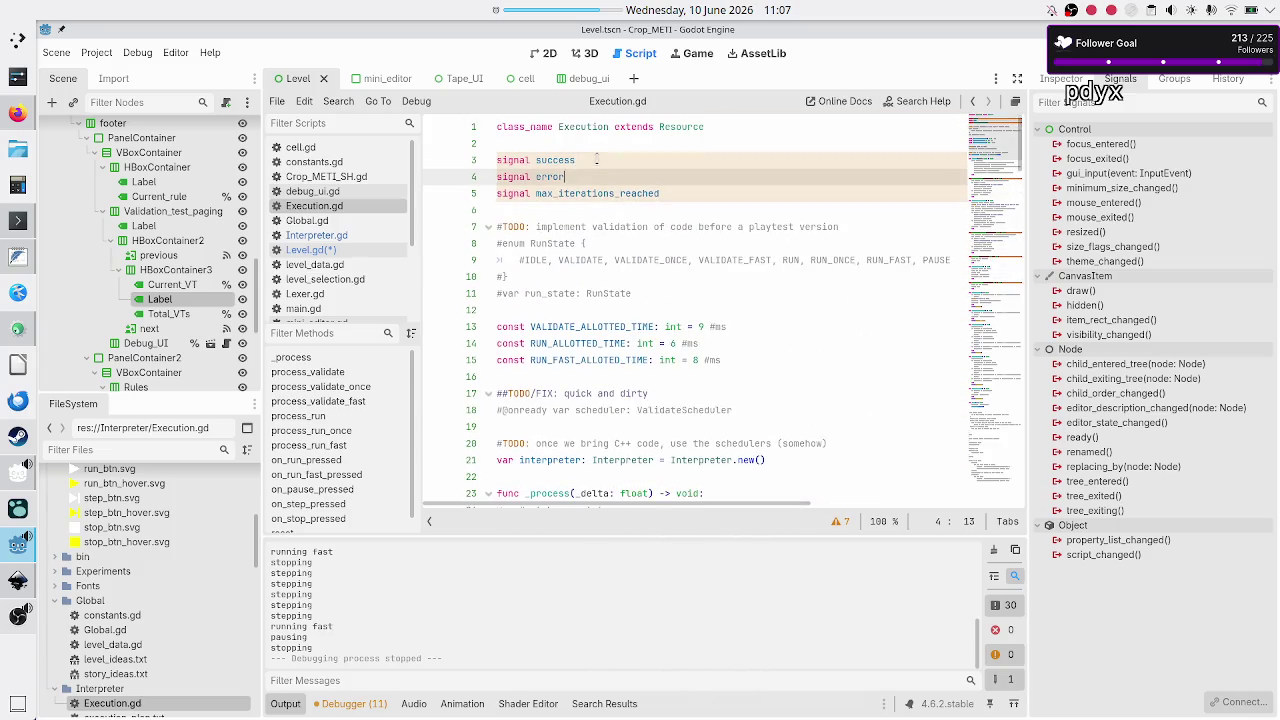
key(Return)
key(Return)
key(Up)
key(Up)
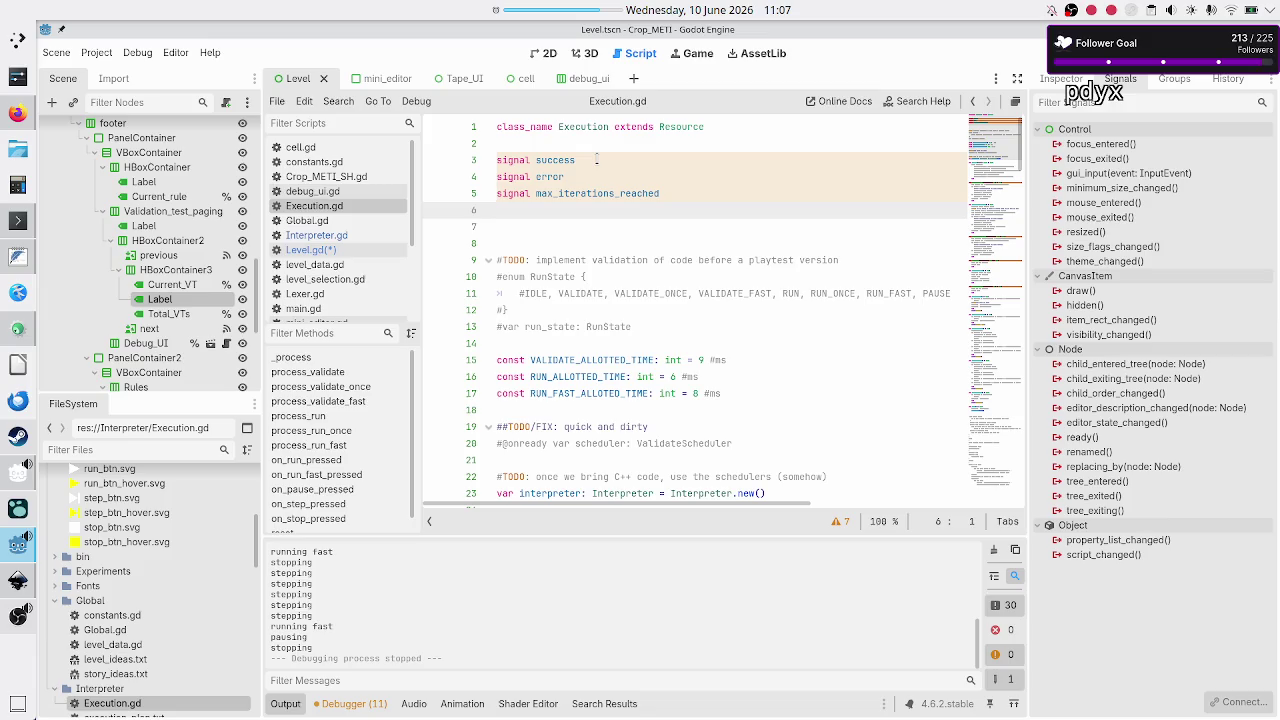
text(signal)
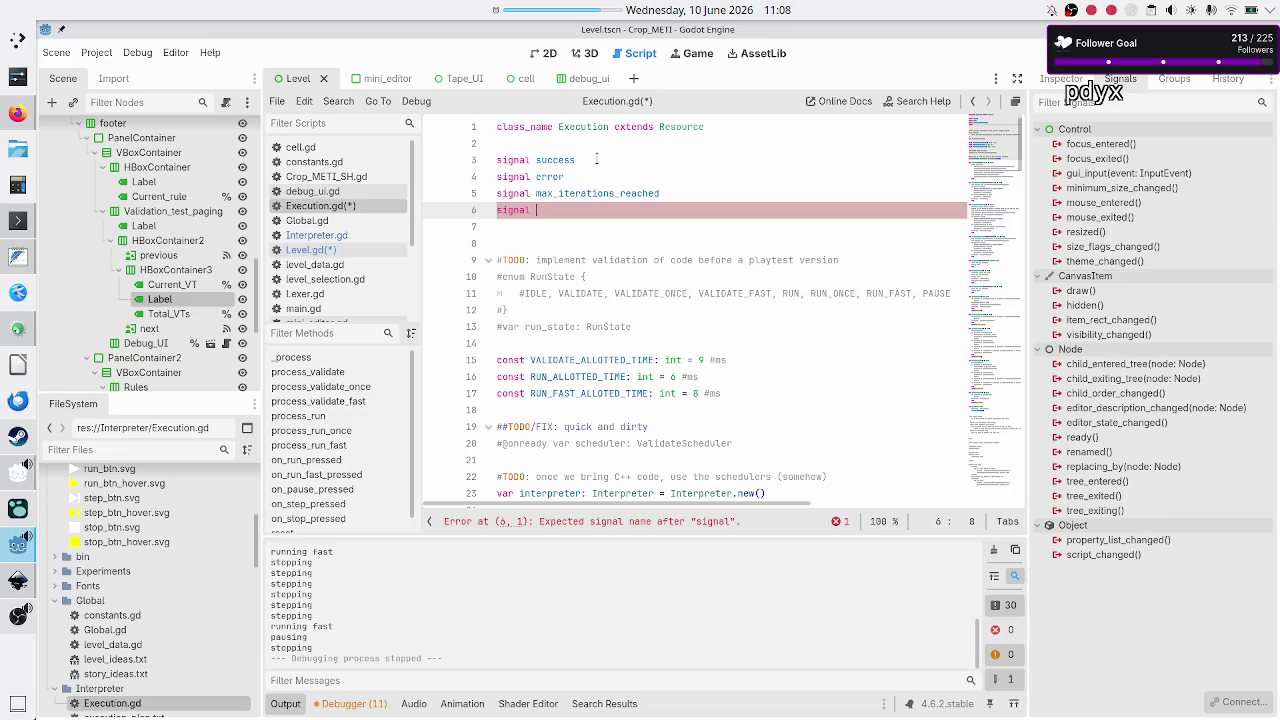
key(BackSpace)
key(BackSpace)
key(BackSpace)
key(Return)
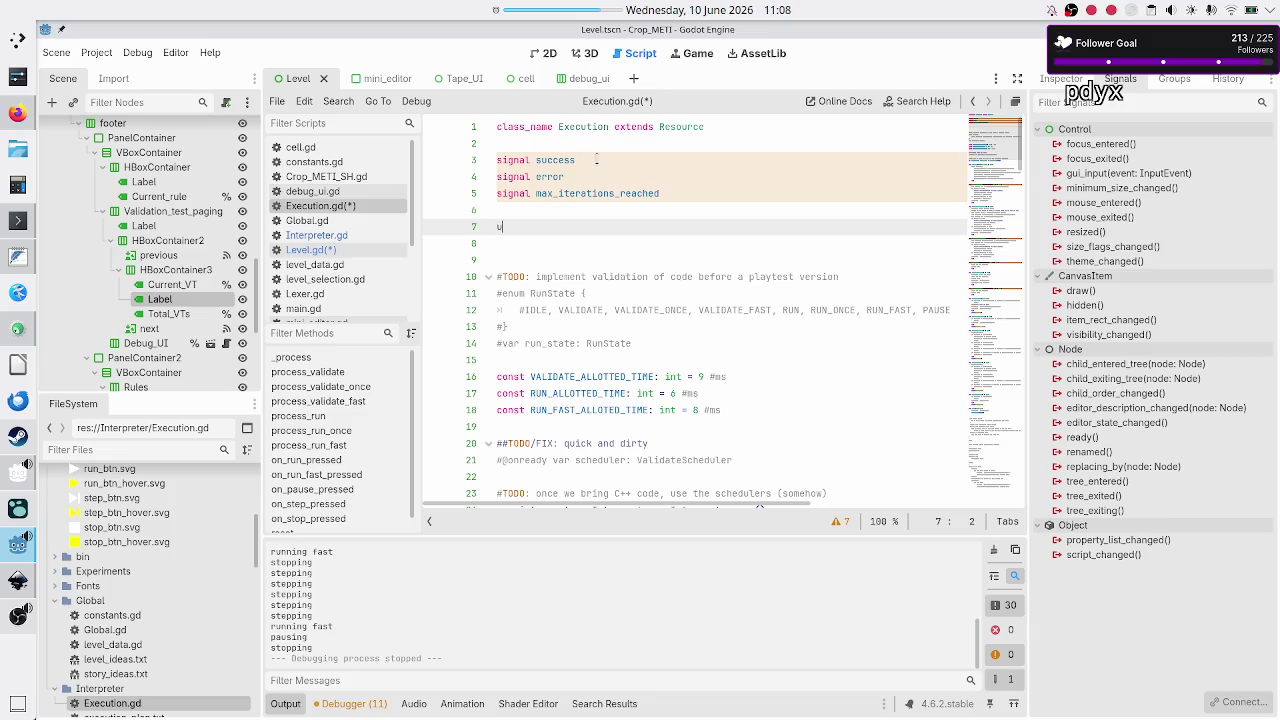
text(upda)
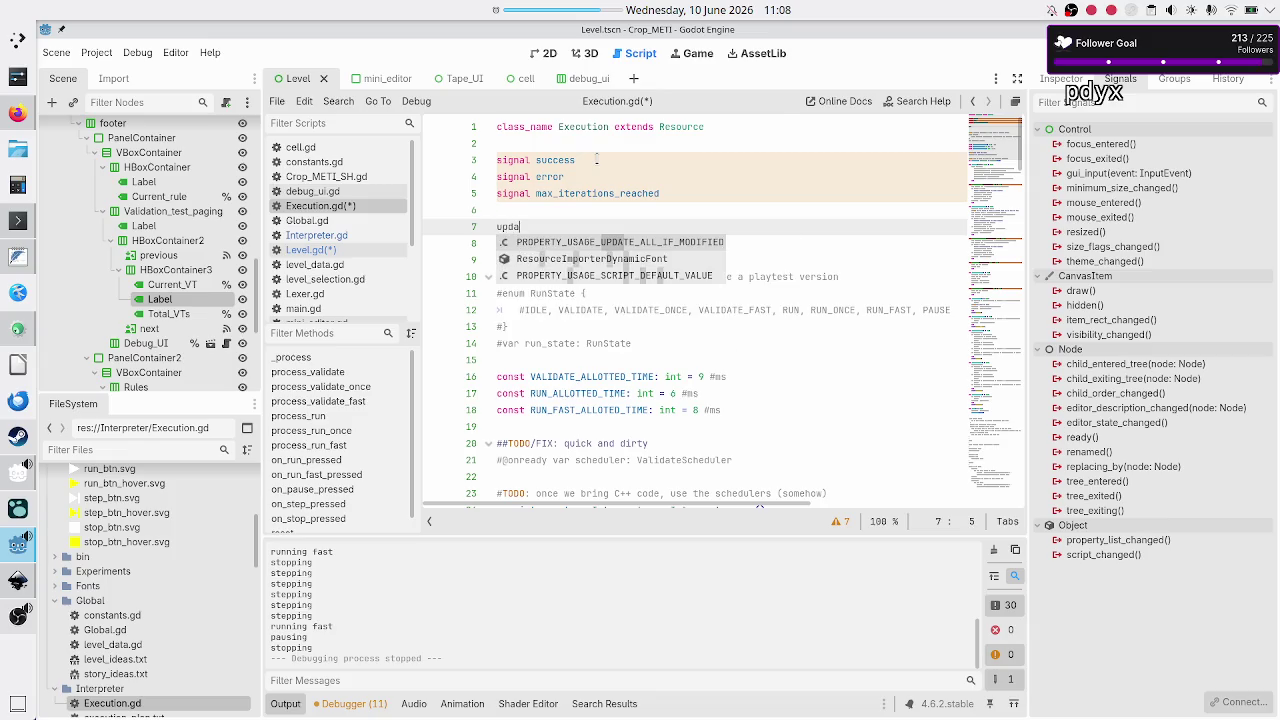
text(te_stat)
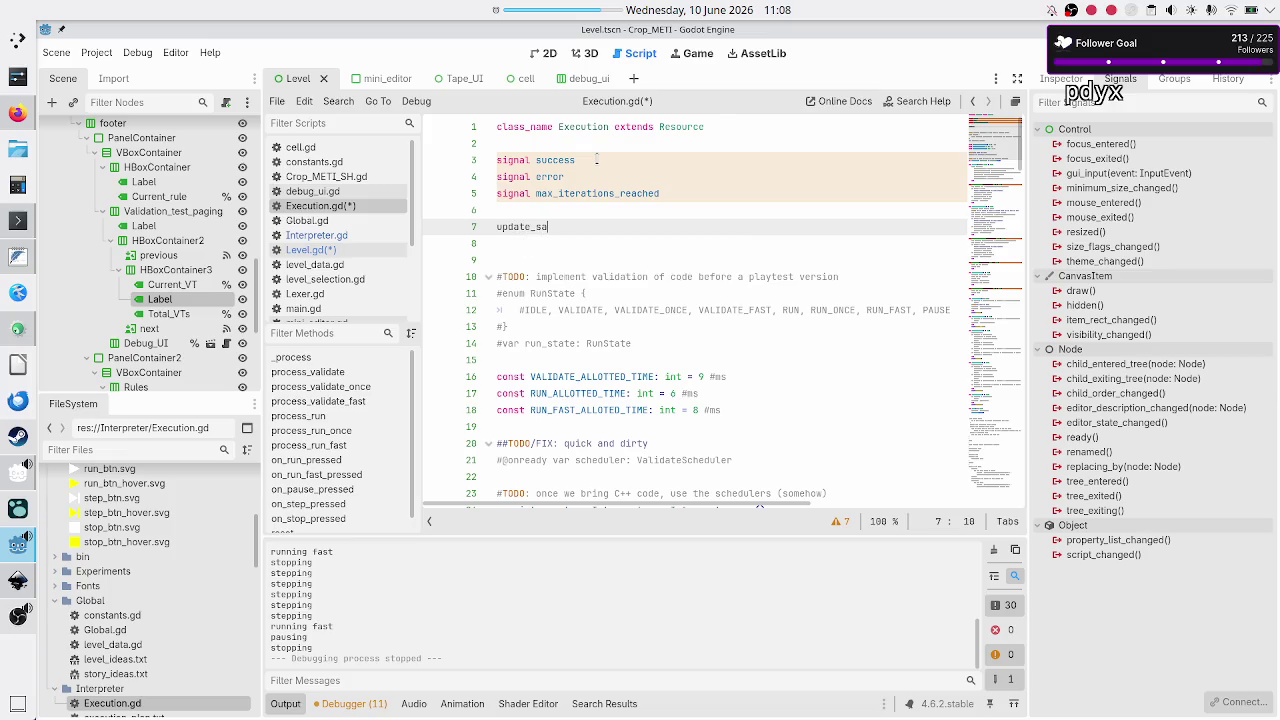
text(e)
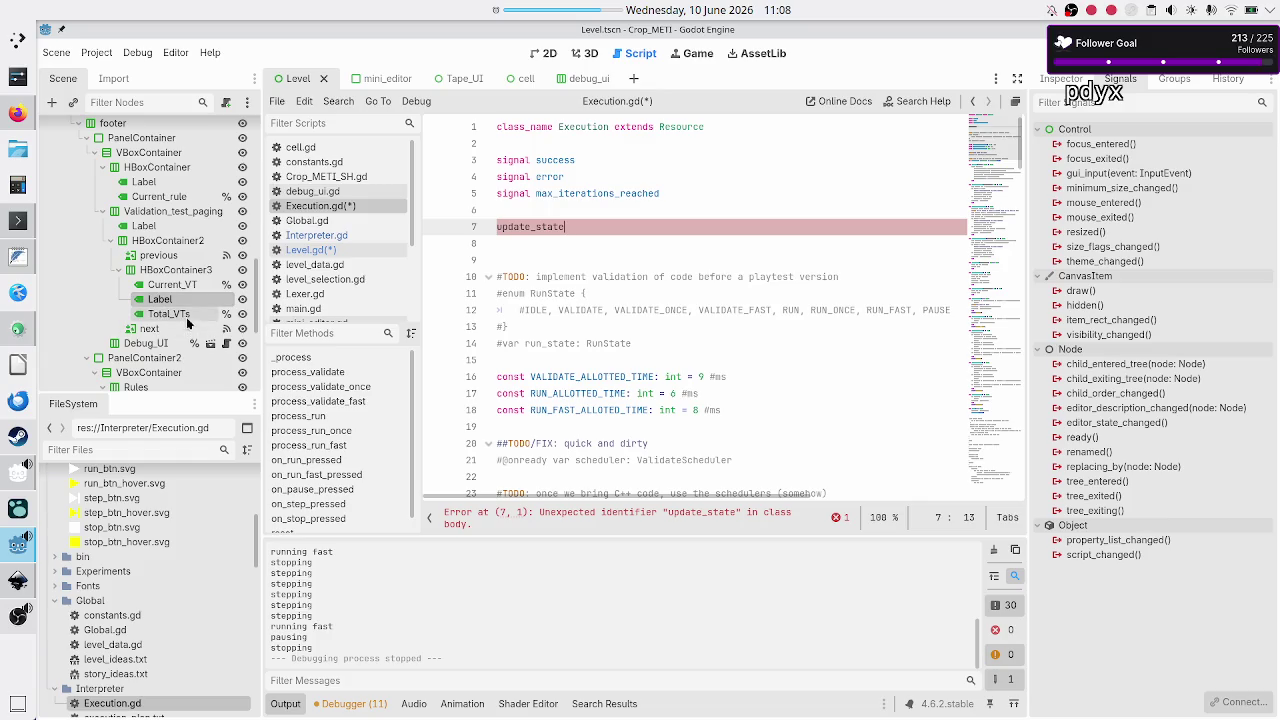
Step: After checking the Current_rule node, change update_state to update_rule
click(170, 196)
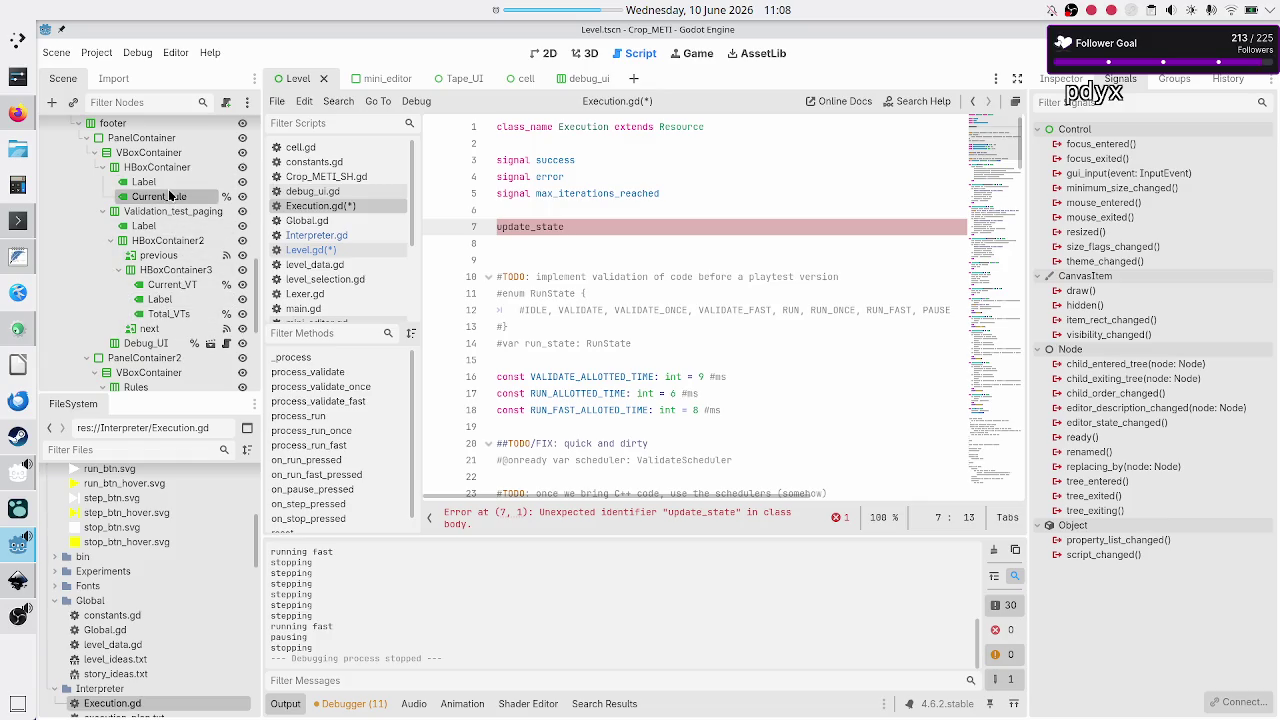
click(587, 227)
key(BackSpace)
key(BackSpace)
key(BackSpace)
text(rule)
Step: Add update_tape, highlight_editor and highlight_line on separate lines beneath update_rule
key(Return)
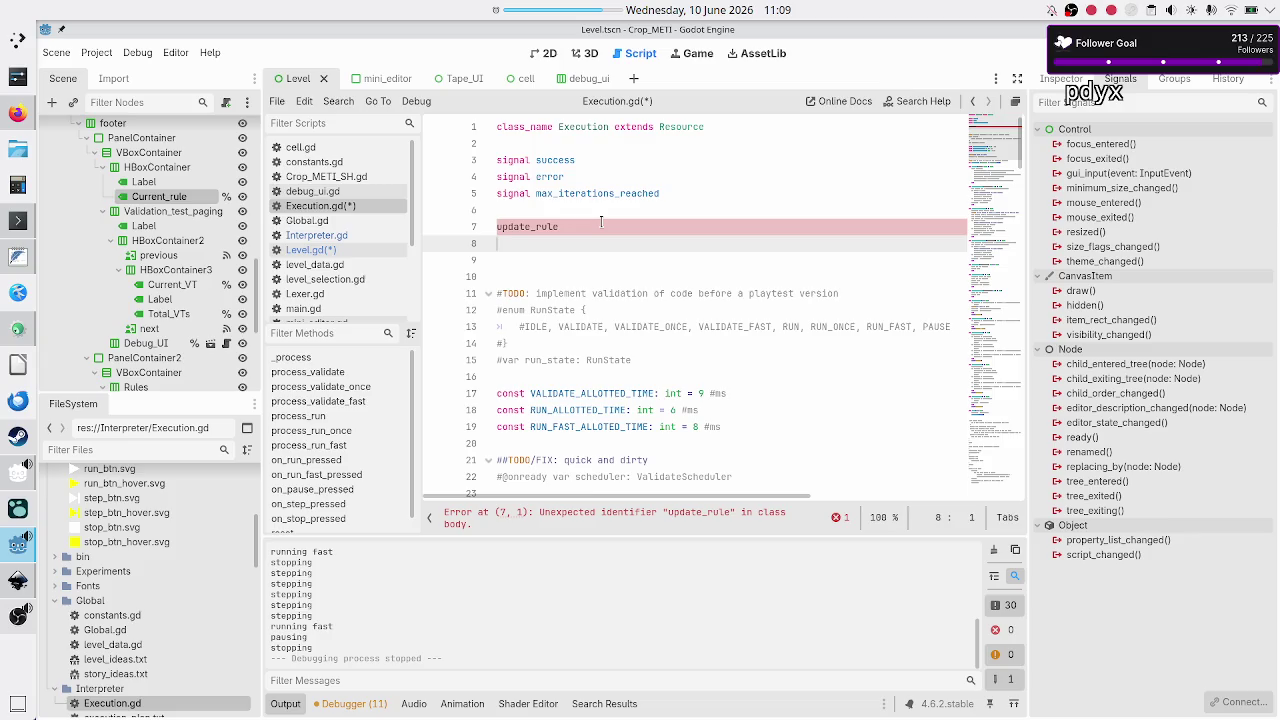
text(update_tape)
key(Return)
text(h)
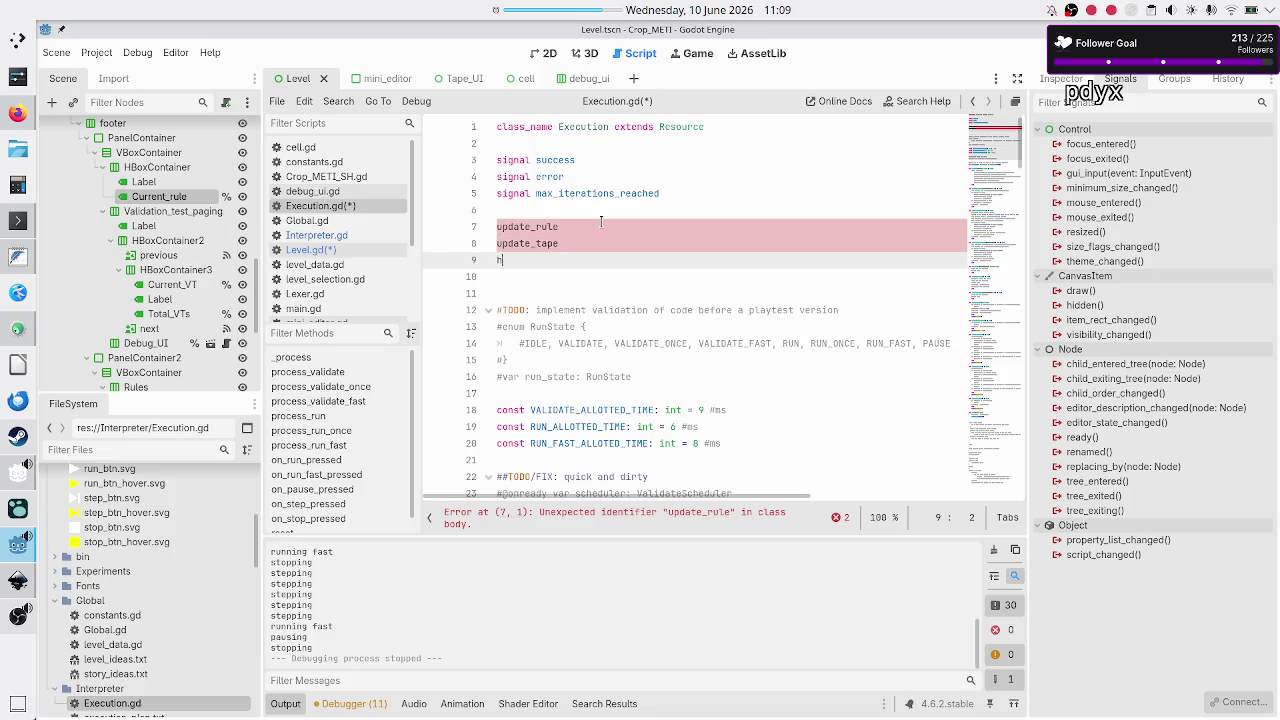
text(ighligh)
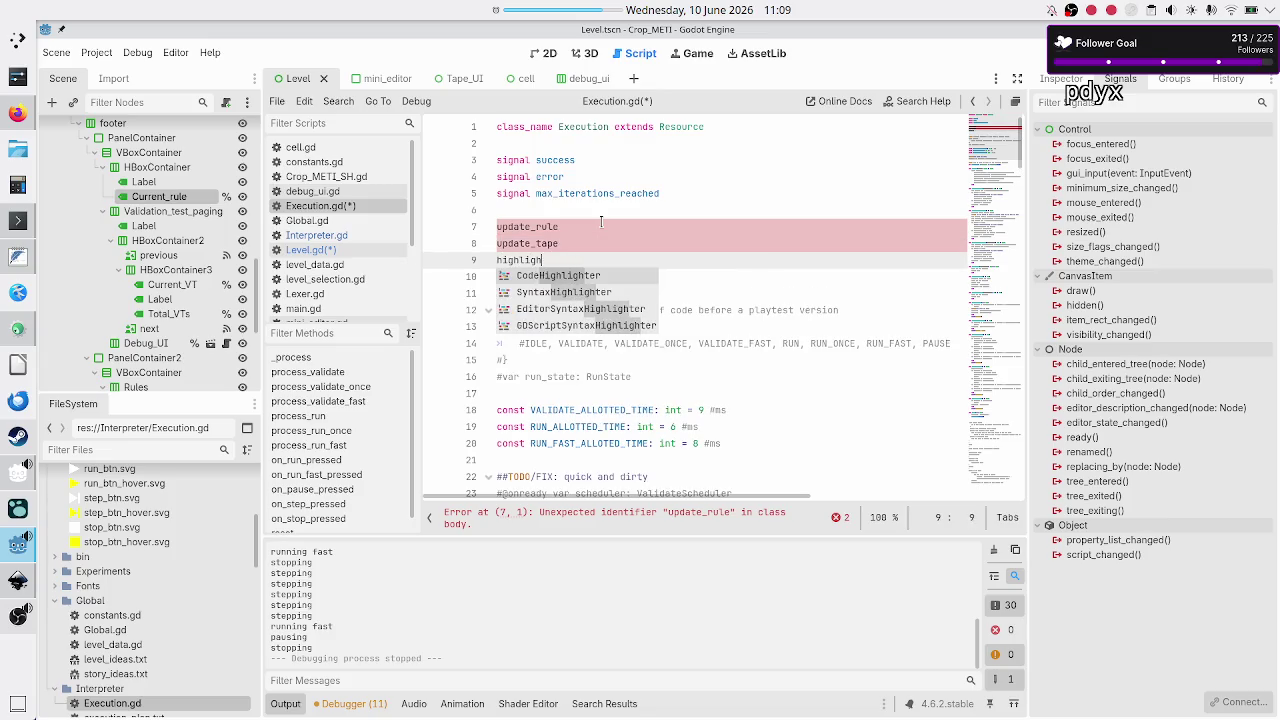
text(t_)
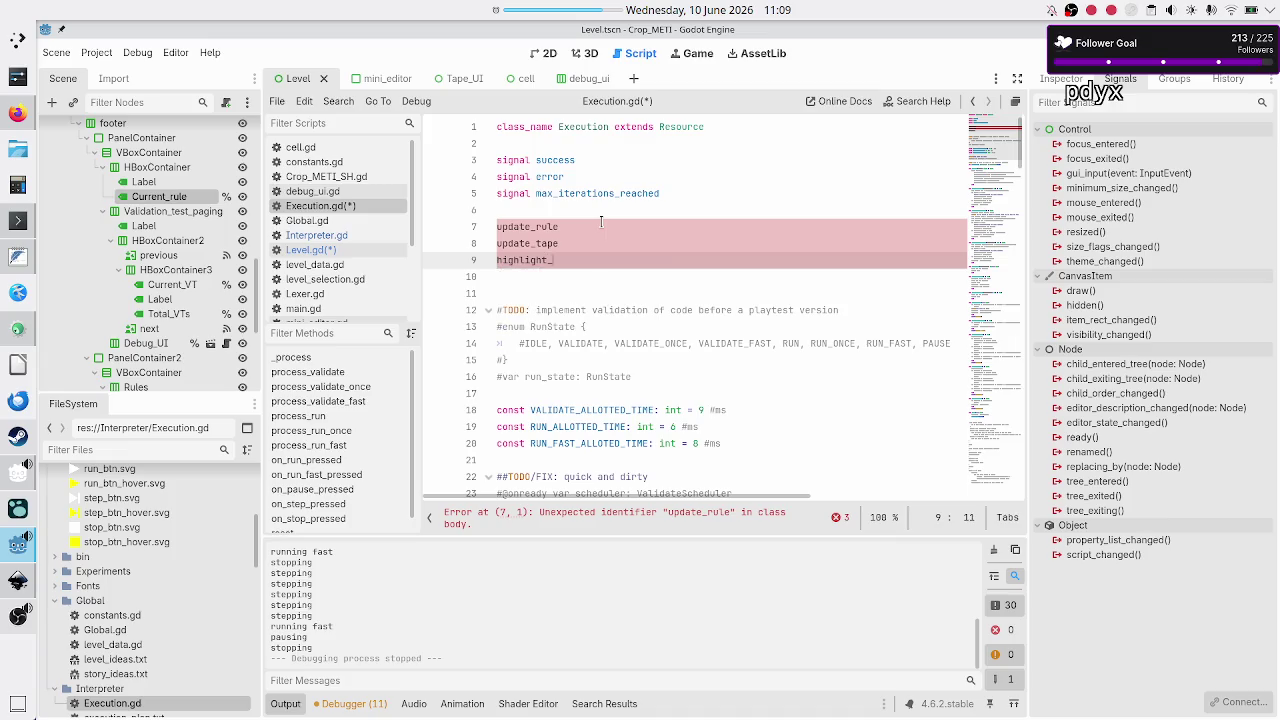
text(editor)
key(Return)
text(highligh)
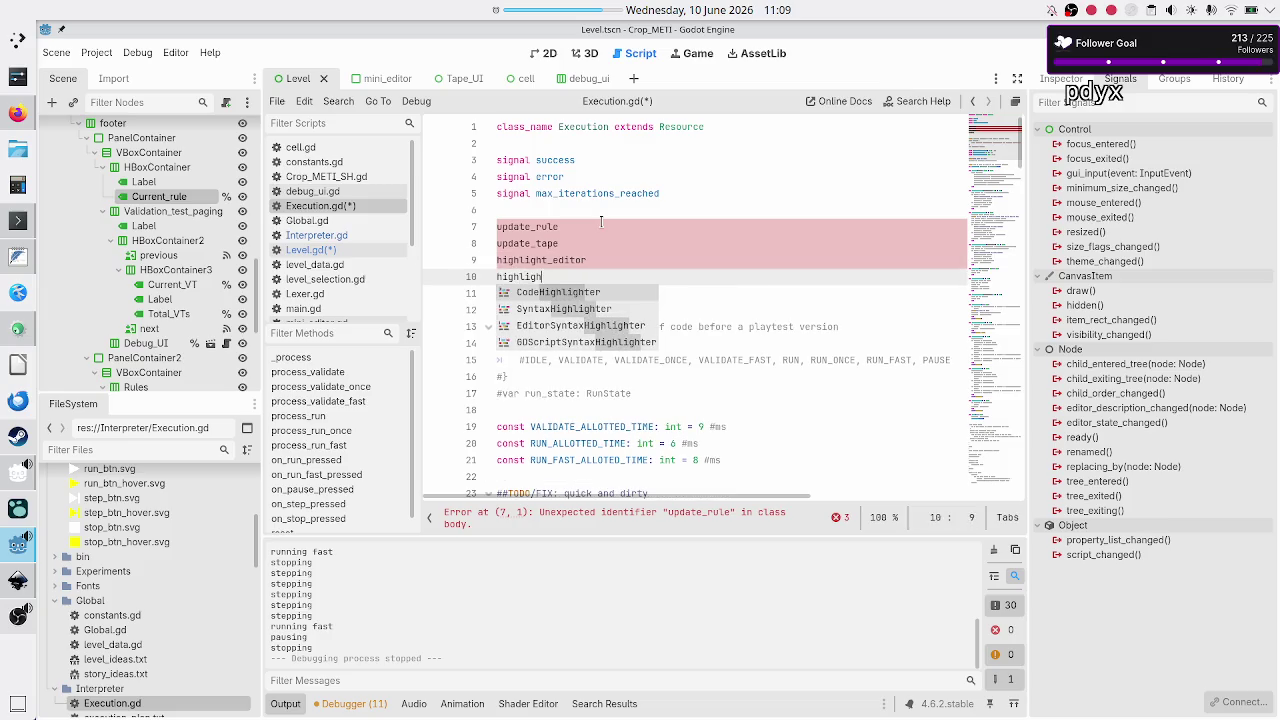
text(t_line)
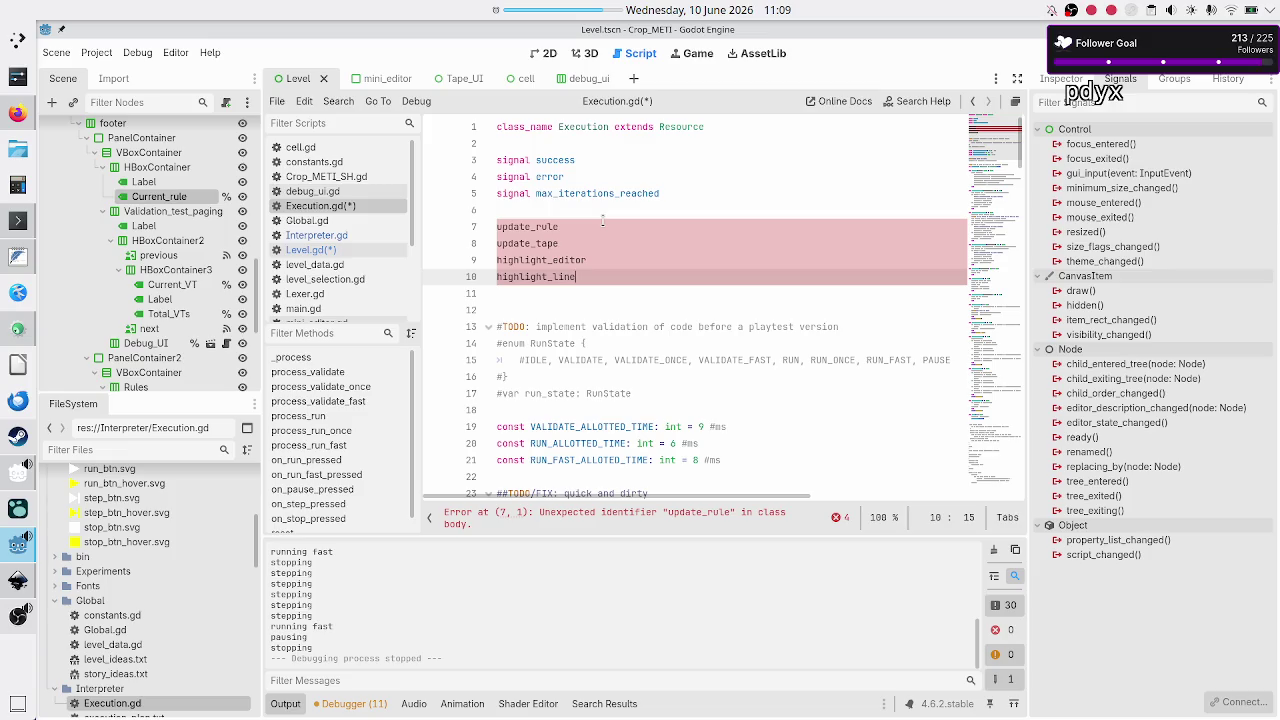
Step: Inspect the class_name Execution declaration at the top of the script
double_click(590, 127)
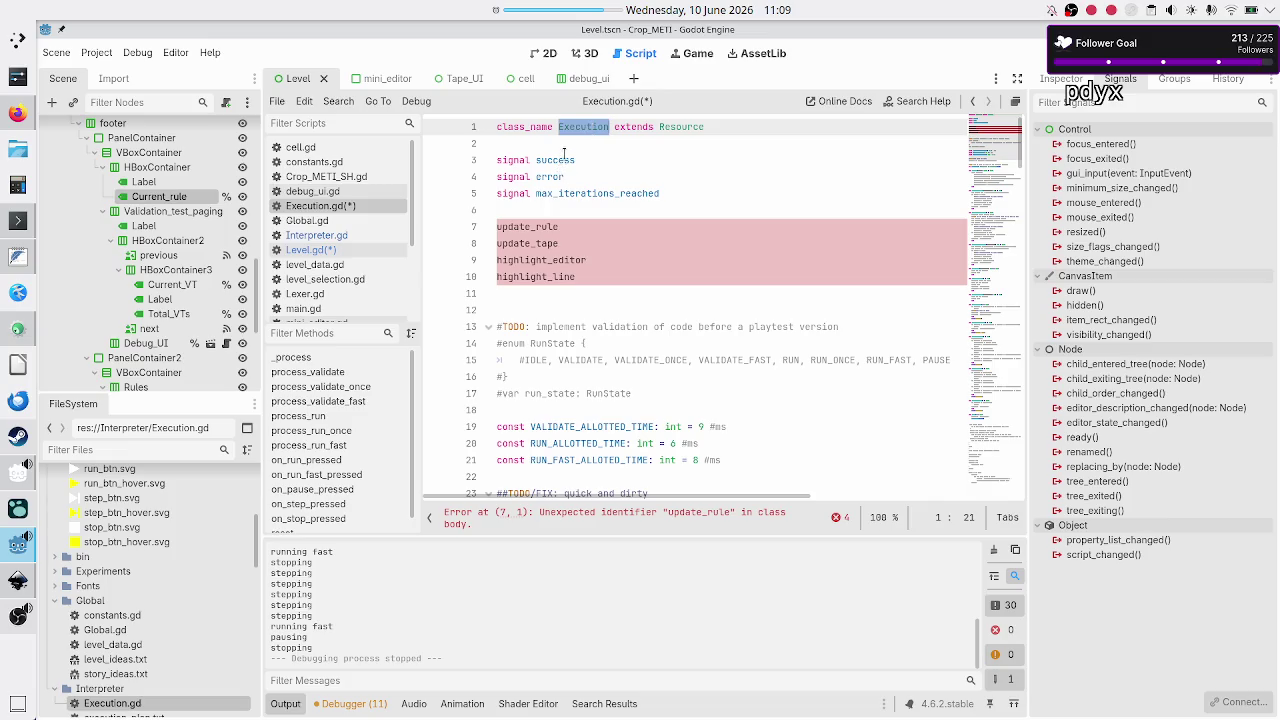
click(564, 158)
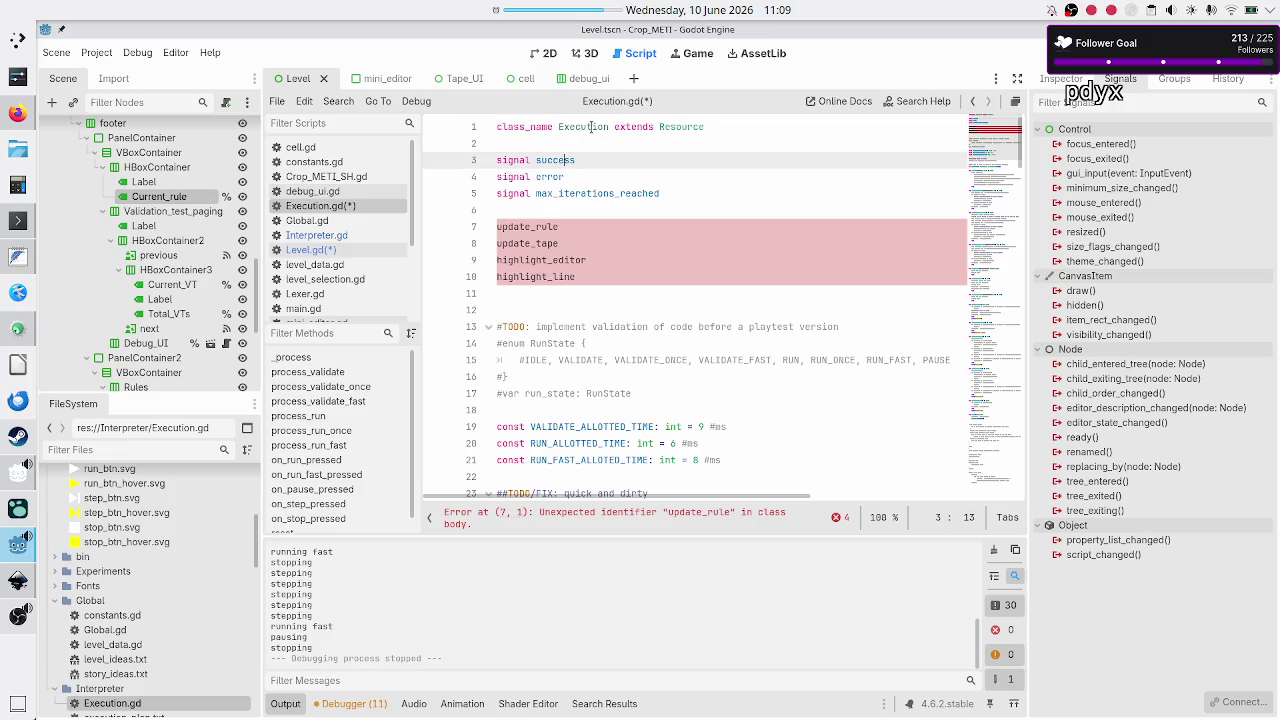
double_click(591, 127)
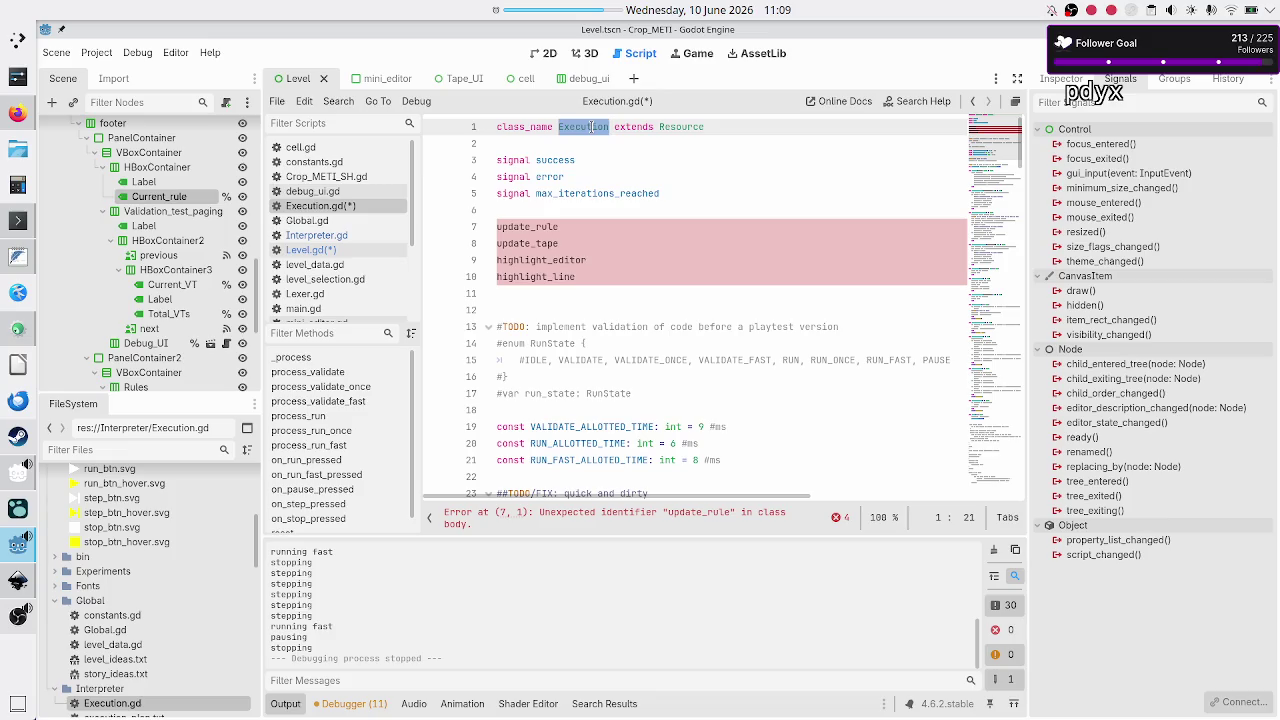
click(591, 144)
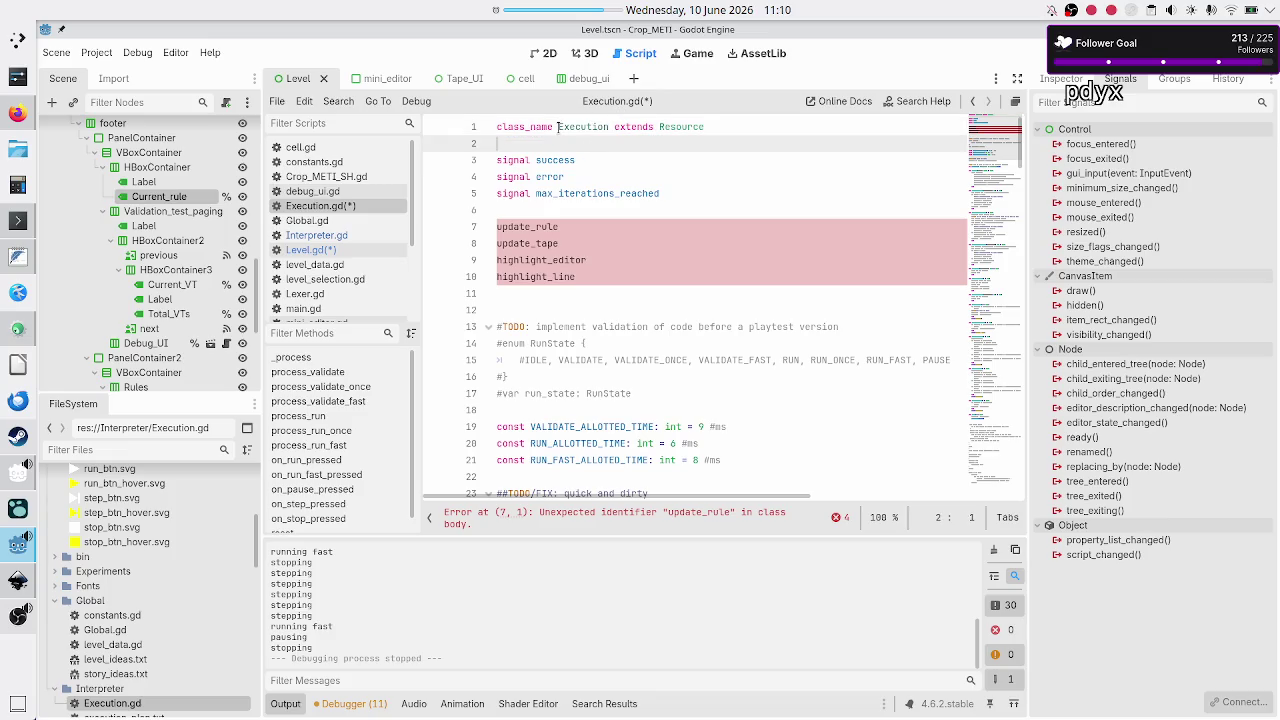
Step: Insert '#TODO: make this generic, decoupled from UI: level, sandbox, ?' above class_name
double_click(570, 126)
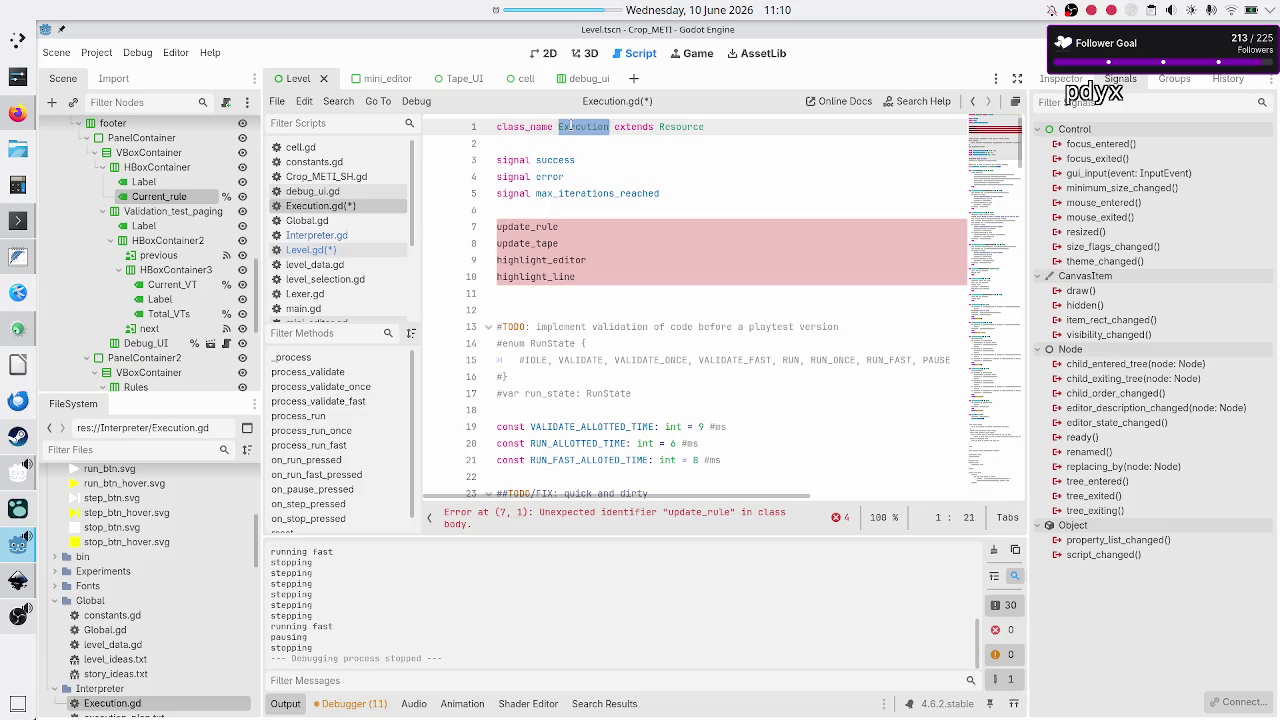
key(Down)
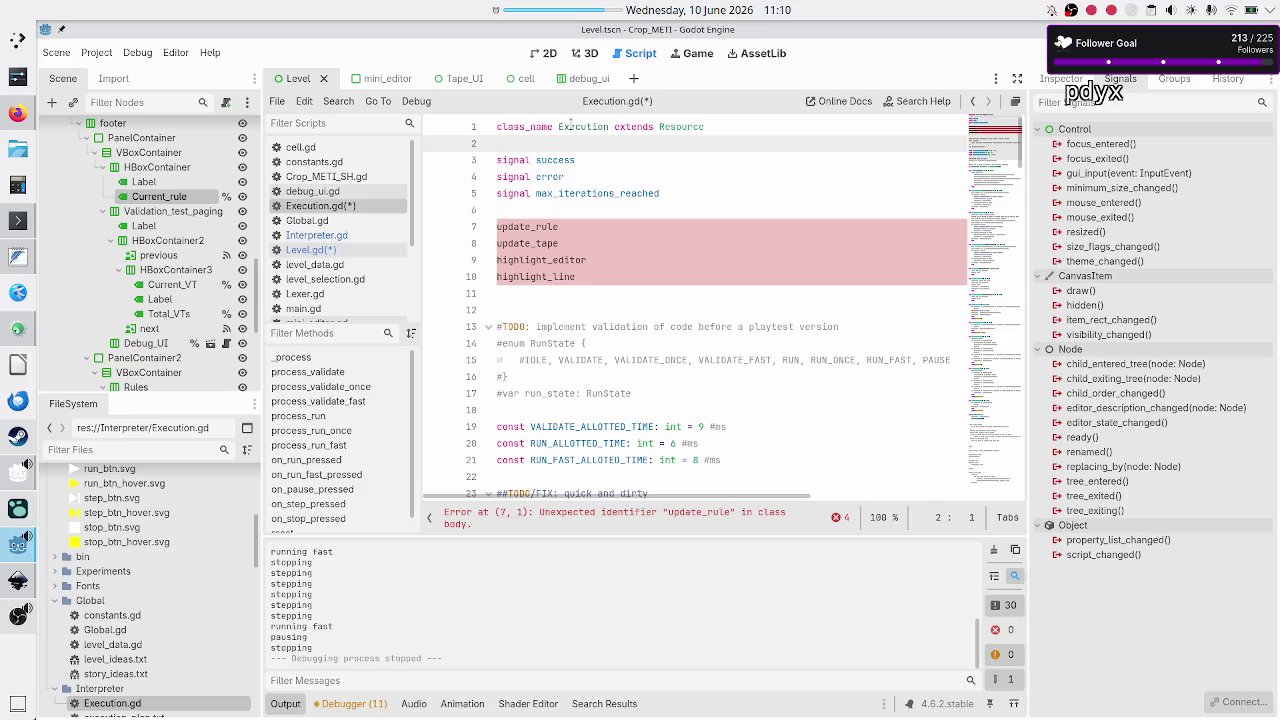
key(Up)
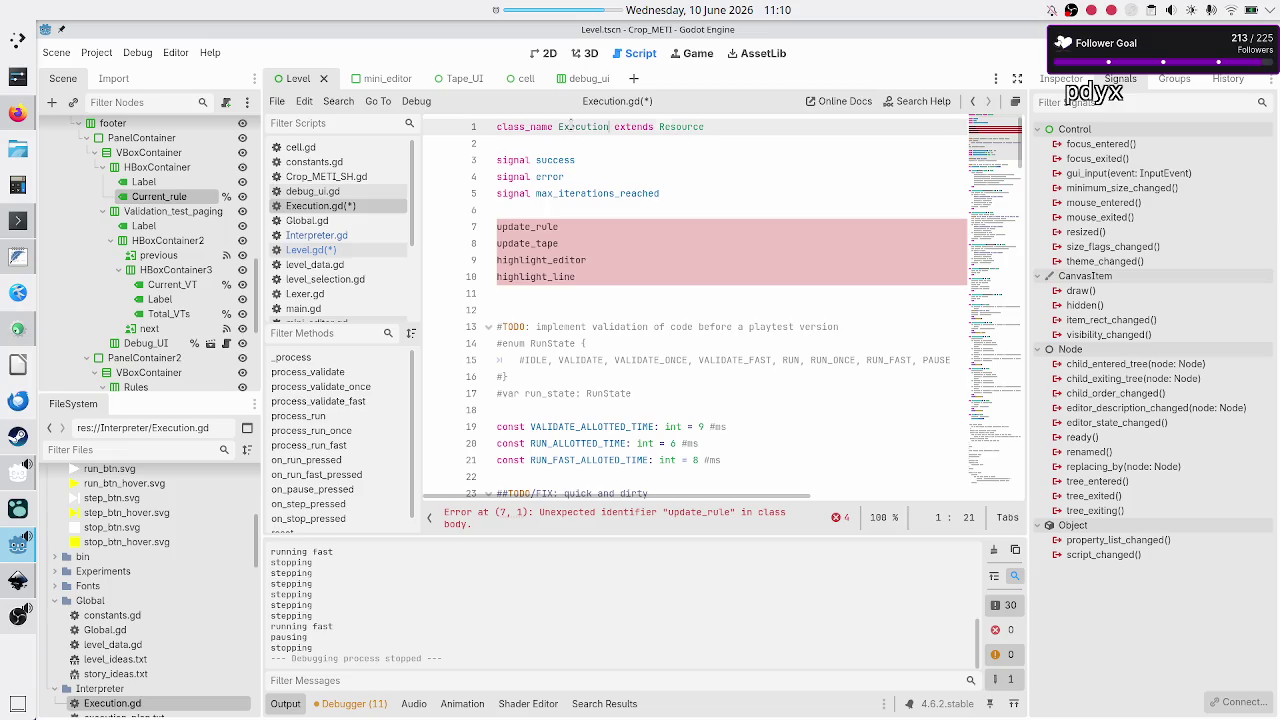
key(Return)
key(Up)
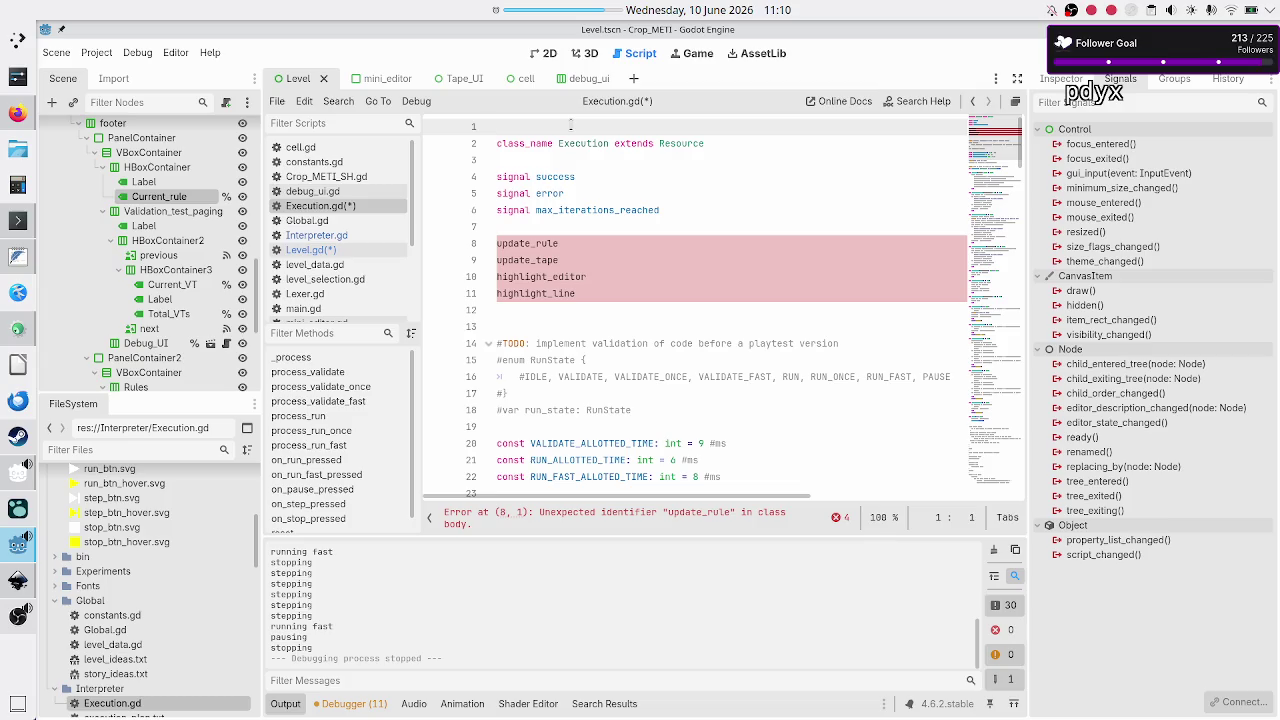
text(#TODO:)
text( make this g)
text(eneric, )
text(decoupled)
text( from )
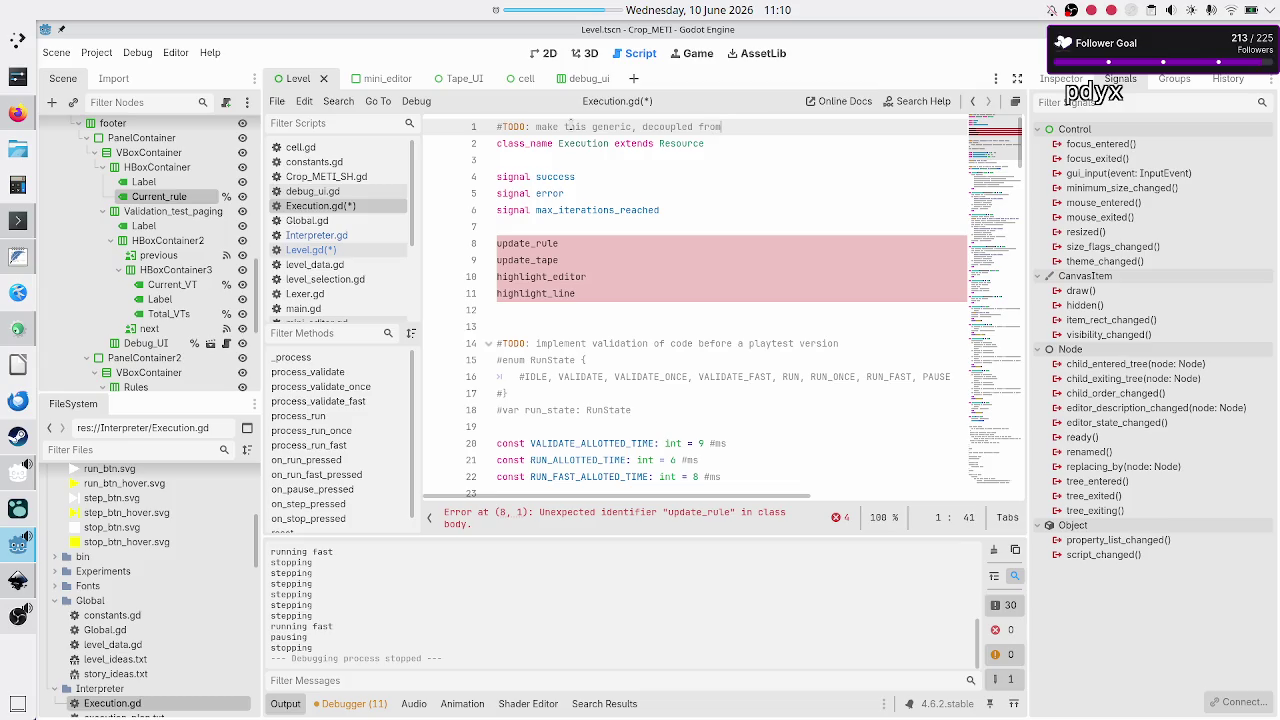
text(UI: )
text(lvel)
key(BackSpace)
key(BackSpace)
key(BackSpace)
text(evel, )
text(sandbox, )
text(?)
Step: Add the comment '#logical class: I -> O' below the TODO line
key(Right)
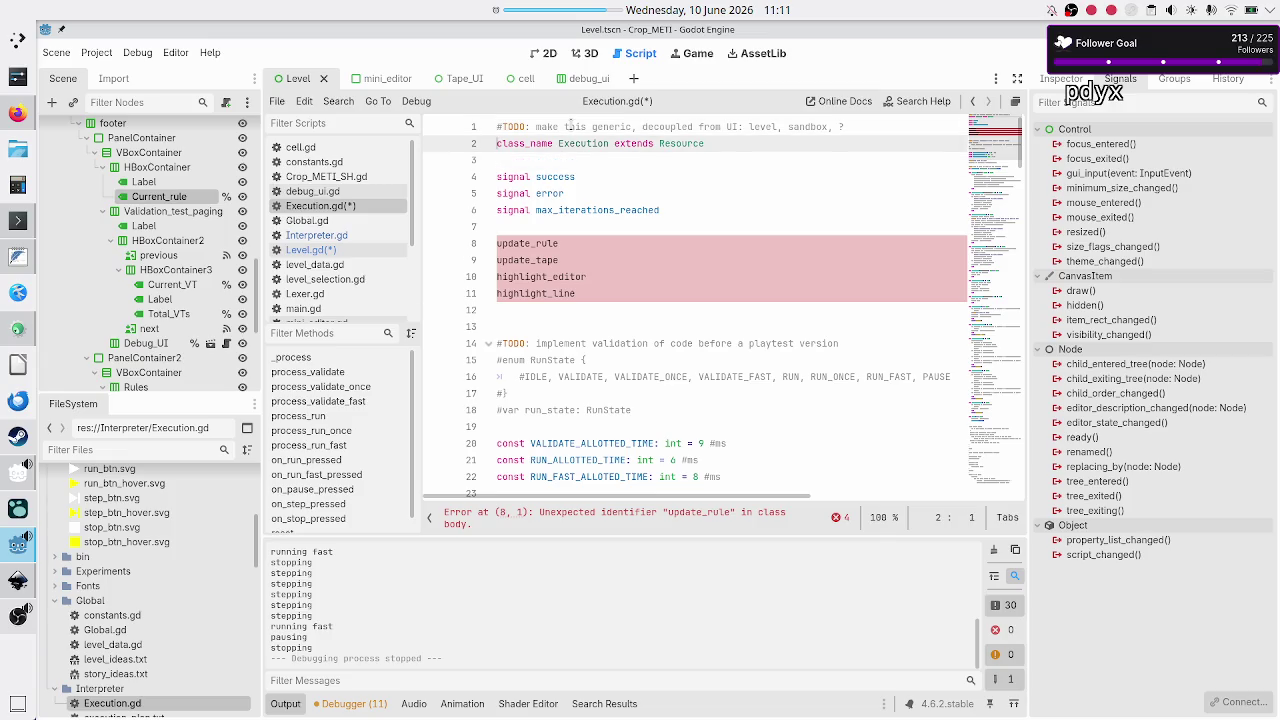
key(Left)
key(Right)
key(Left)
key(Return)
text(#logical class: I -> O)
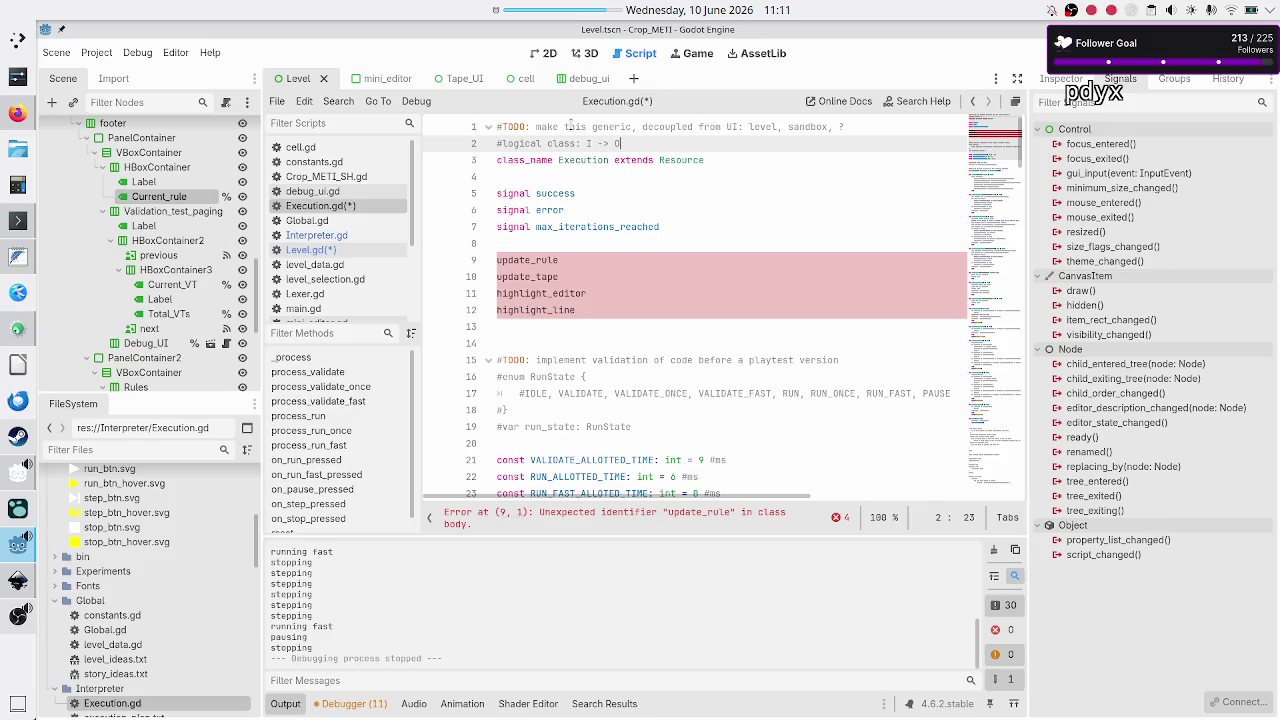
key(shift+Right)
click(681, 127)
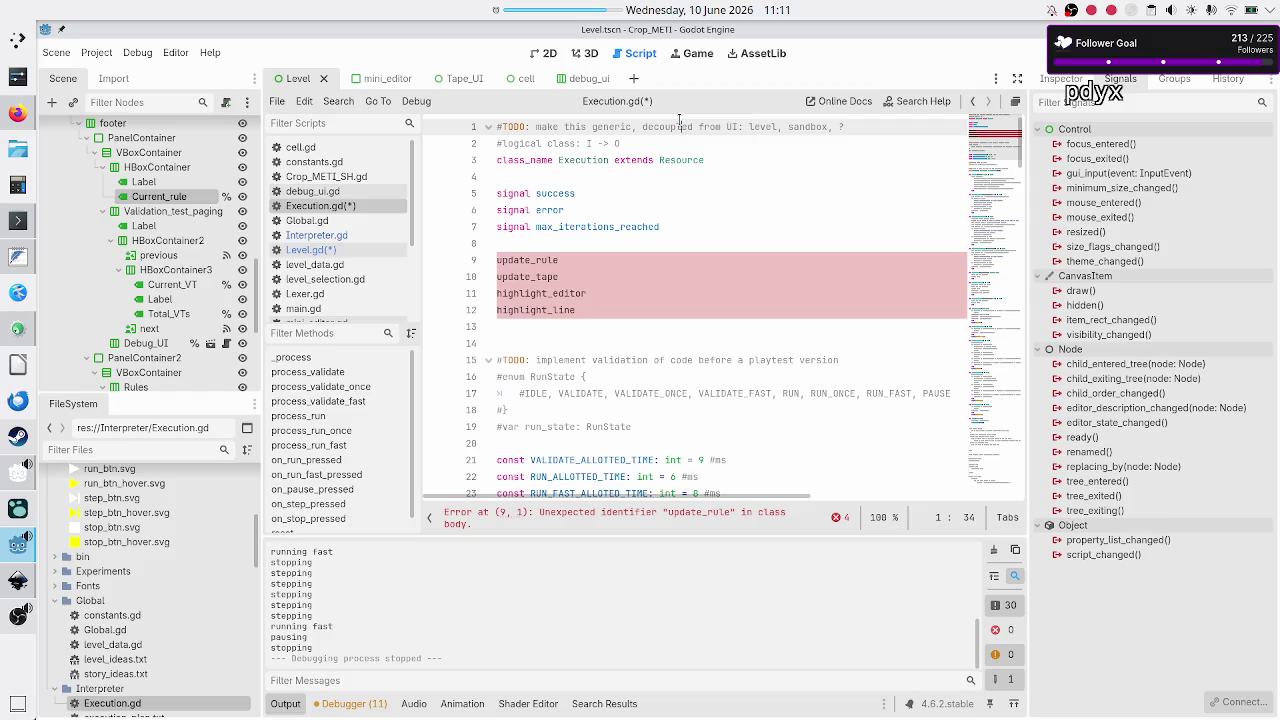
Step: Inspect the 'UI: level' wording in the TODO comment at the top of Execution.gd
click(636, 128)
click(634, 138)
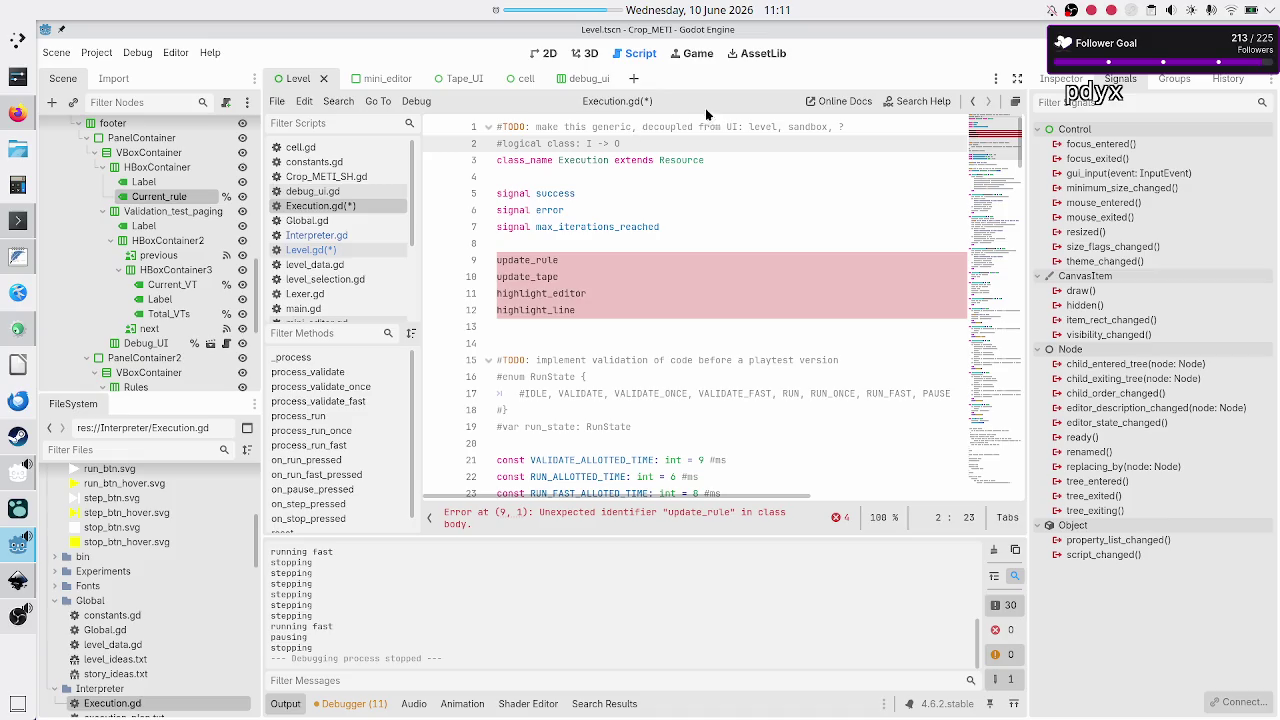
click(774, 124)
drag(776, 126, 688, 127)
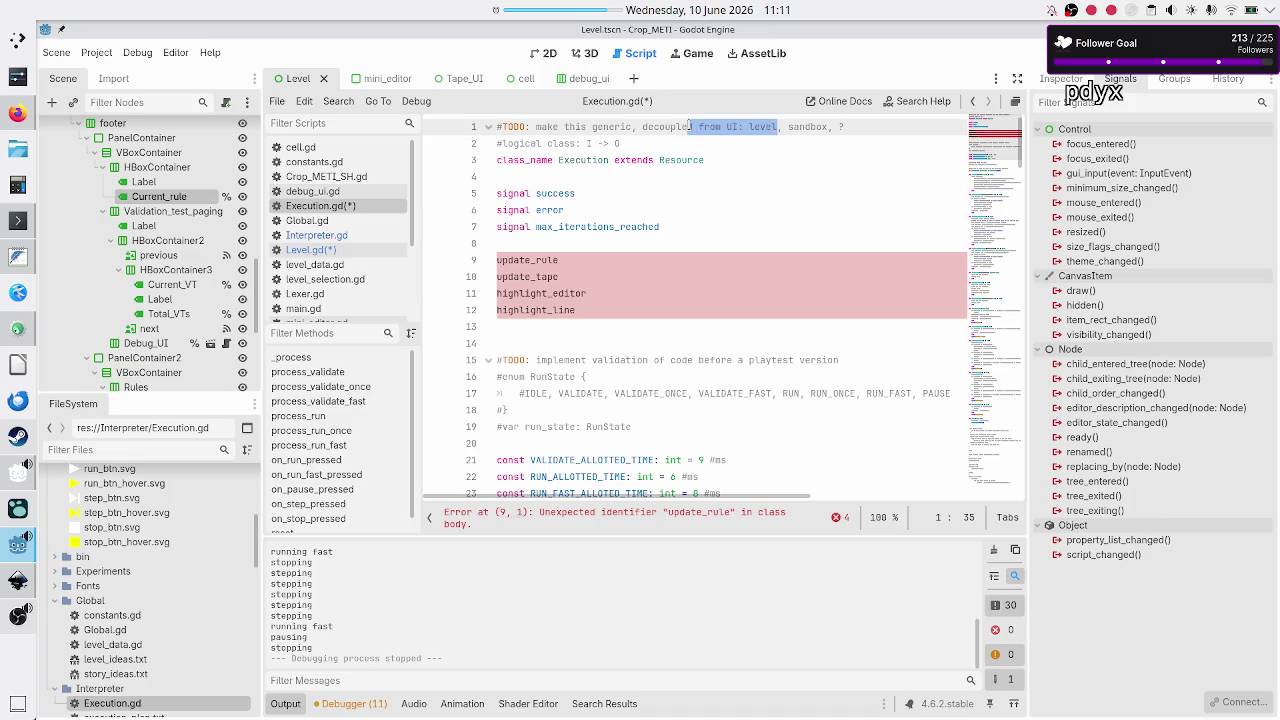
click(682, 127)
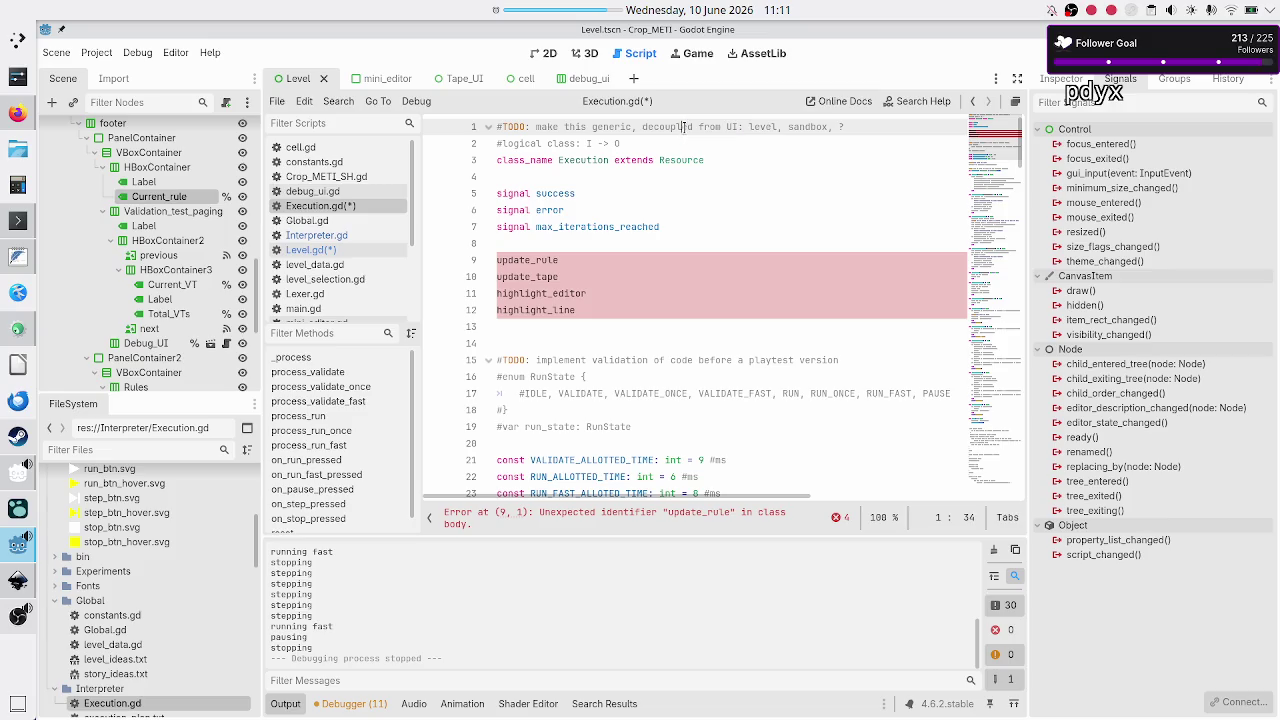
Step: Check the on_run_pressed function on line 98, then return to the end of line 2
scroll(634, 281, down, 7)
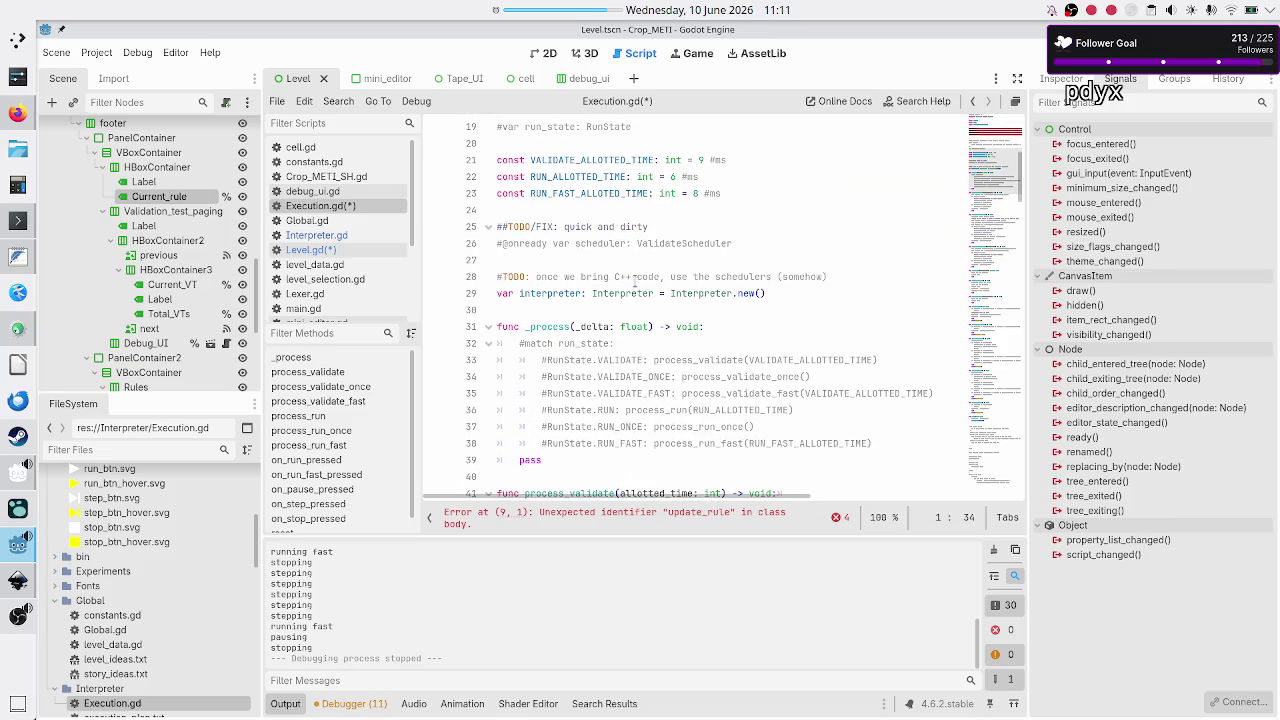
scroll(628, 340, down, 3)
scroll(628, 355, down, 10)
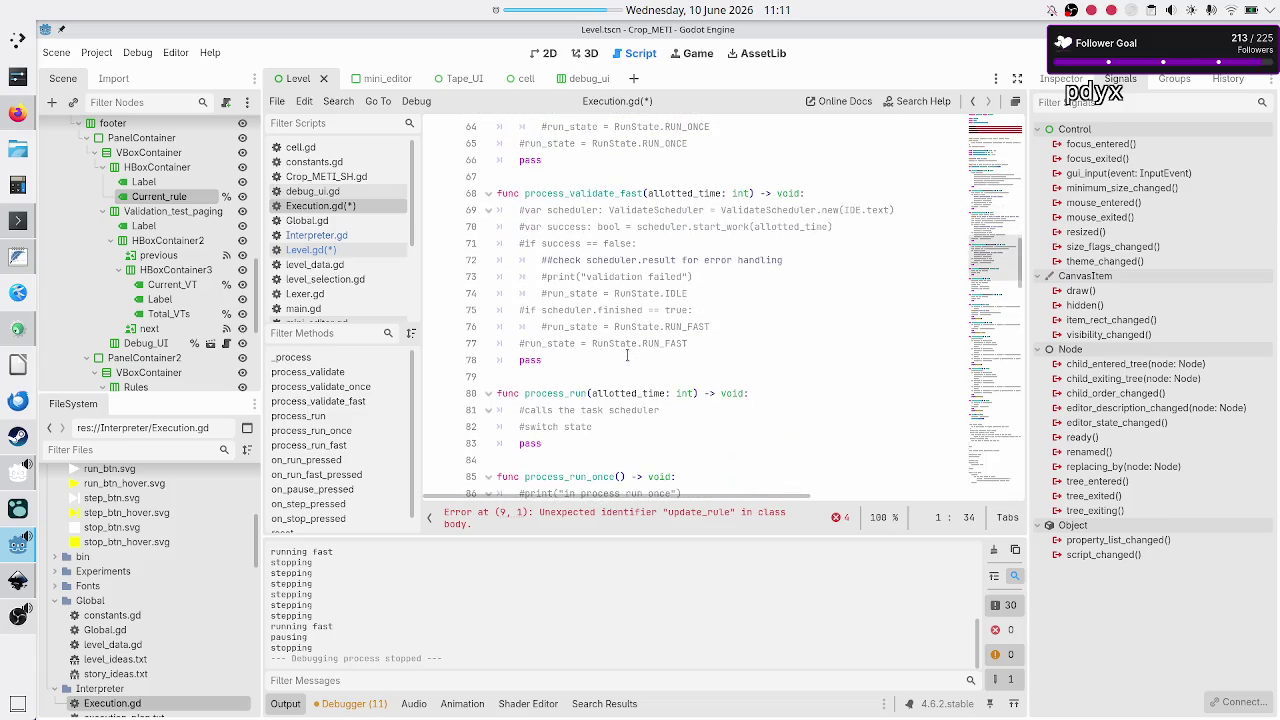
scroll(627, 354, down, 7)
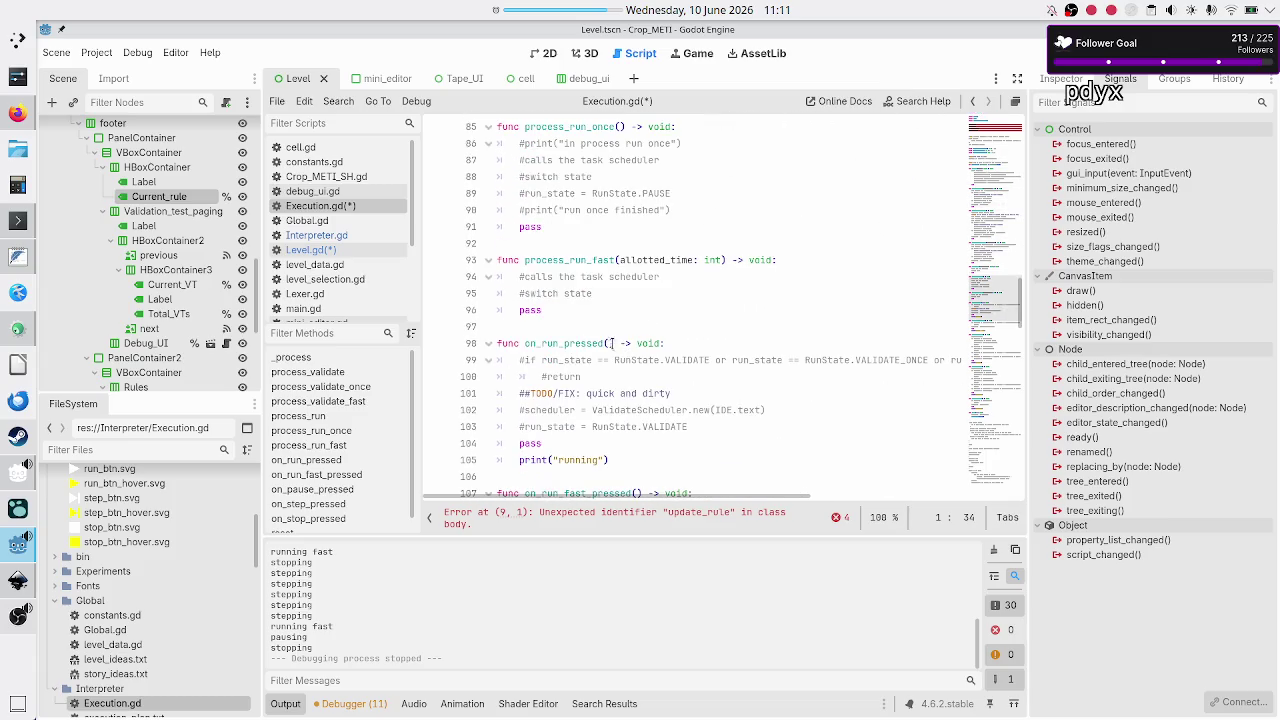
click(608, 338)
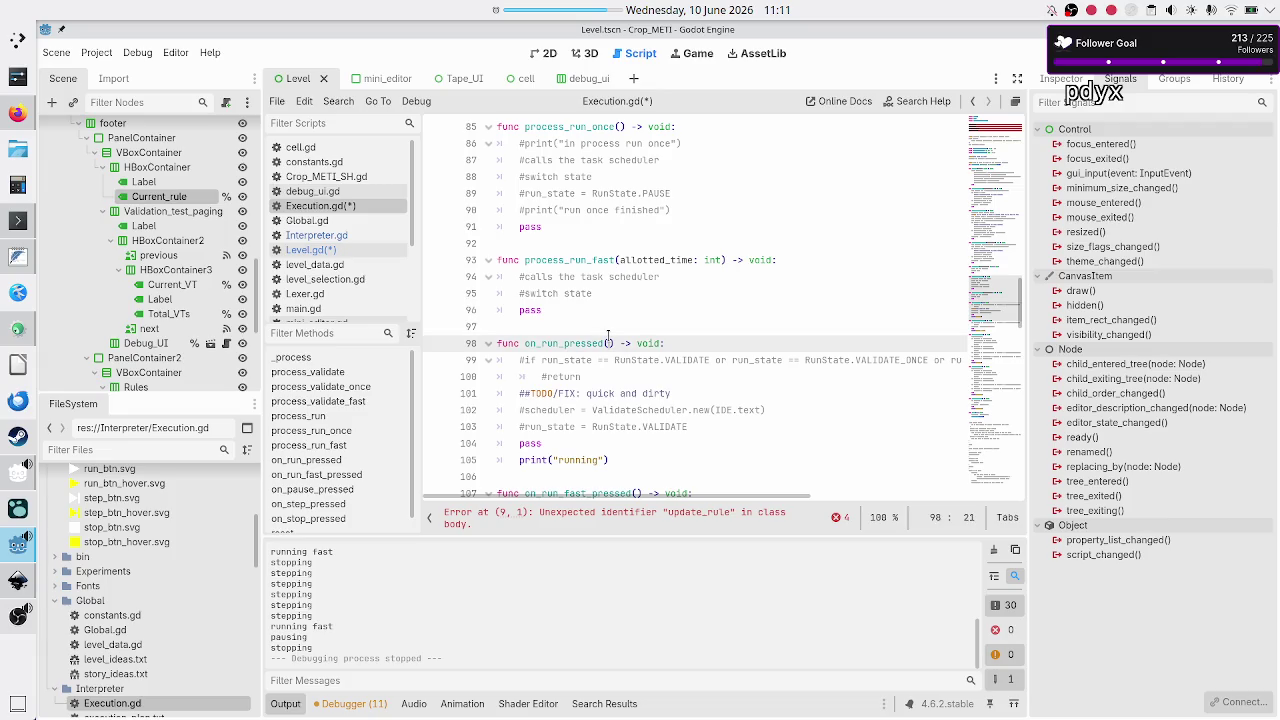
double_click(566, 343)
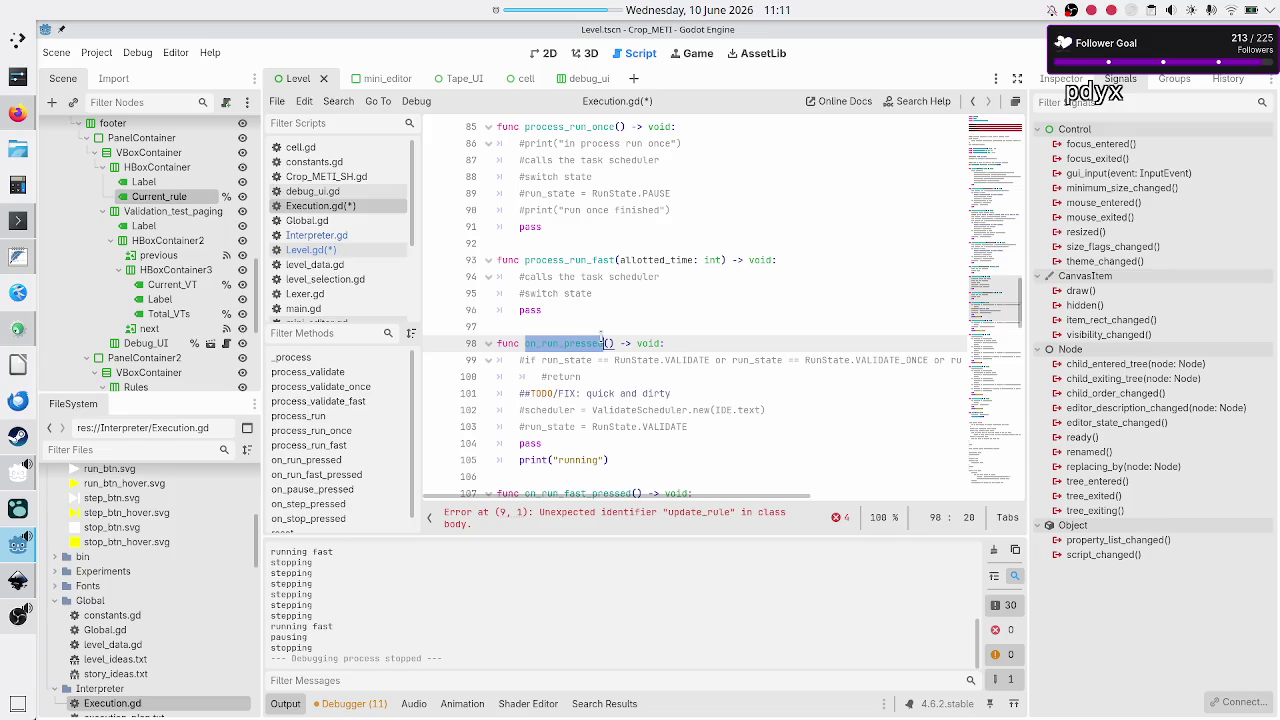
click(615, 340)
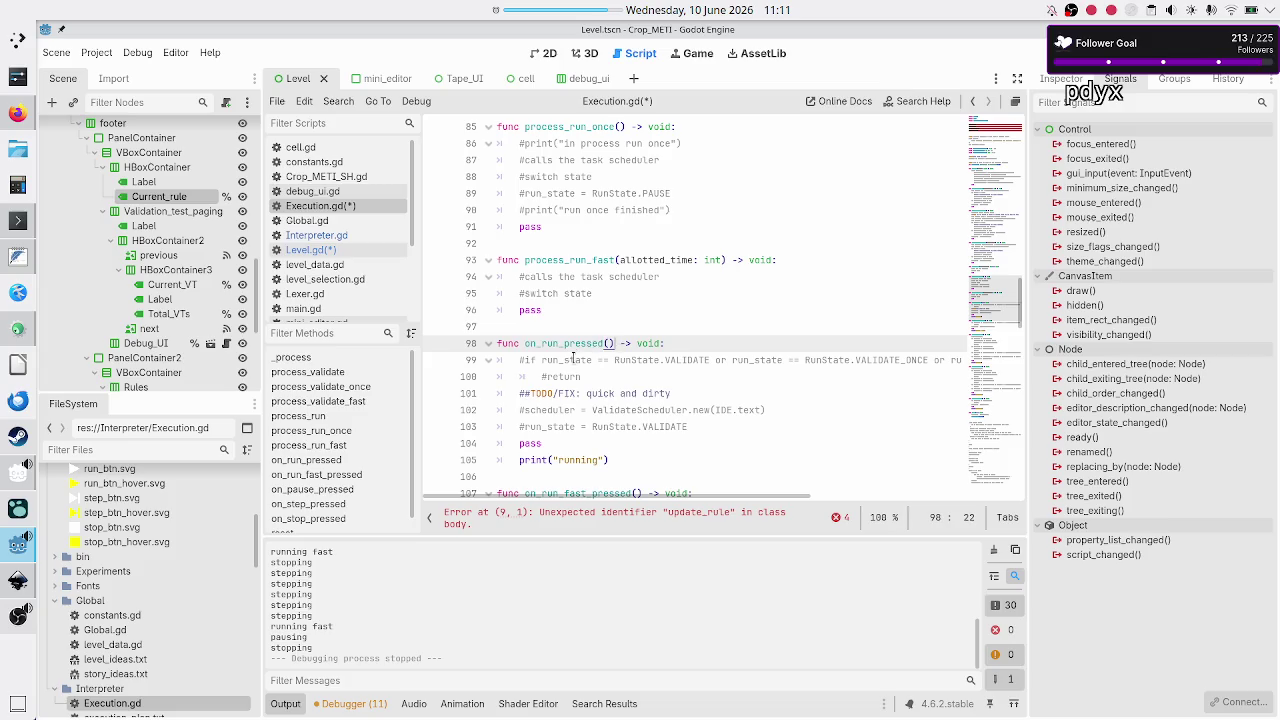
scroll(595, 300, up, 20)
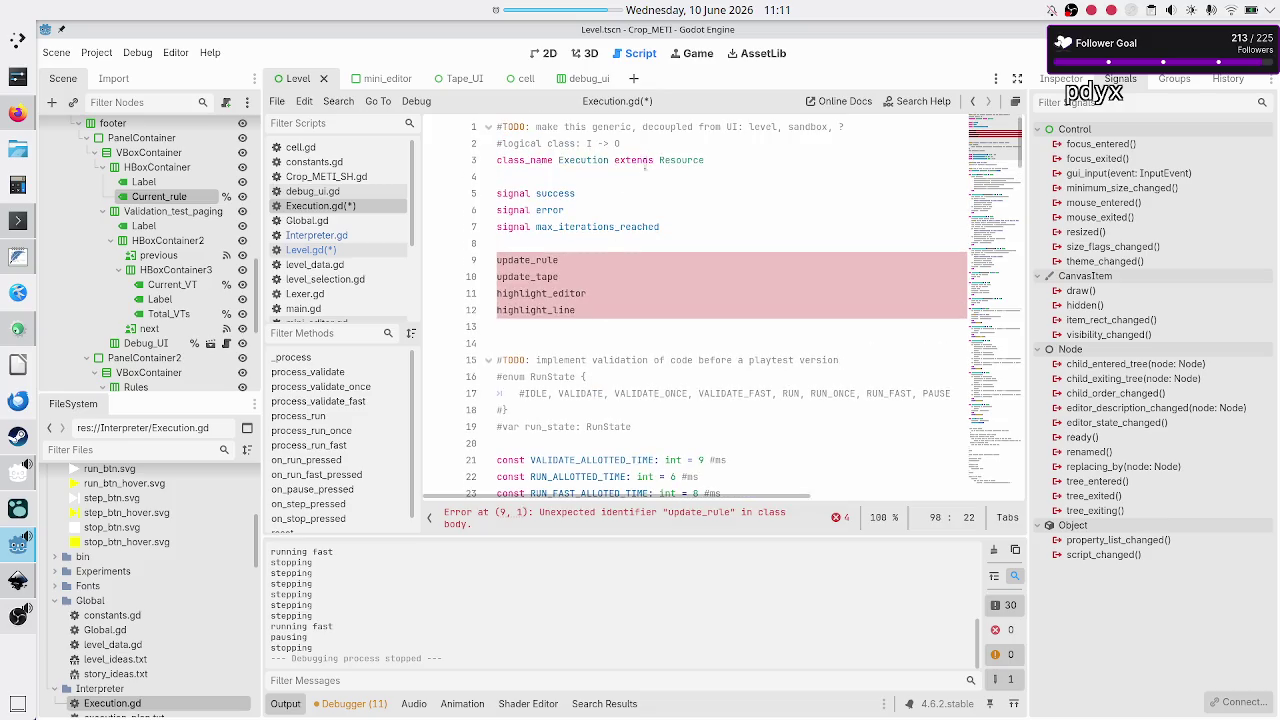
click(633, 142)
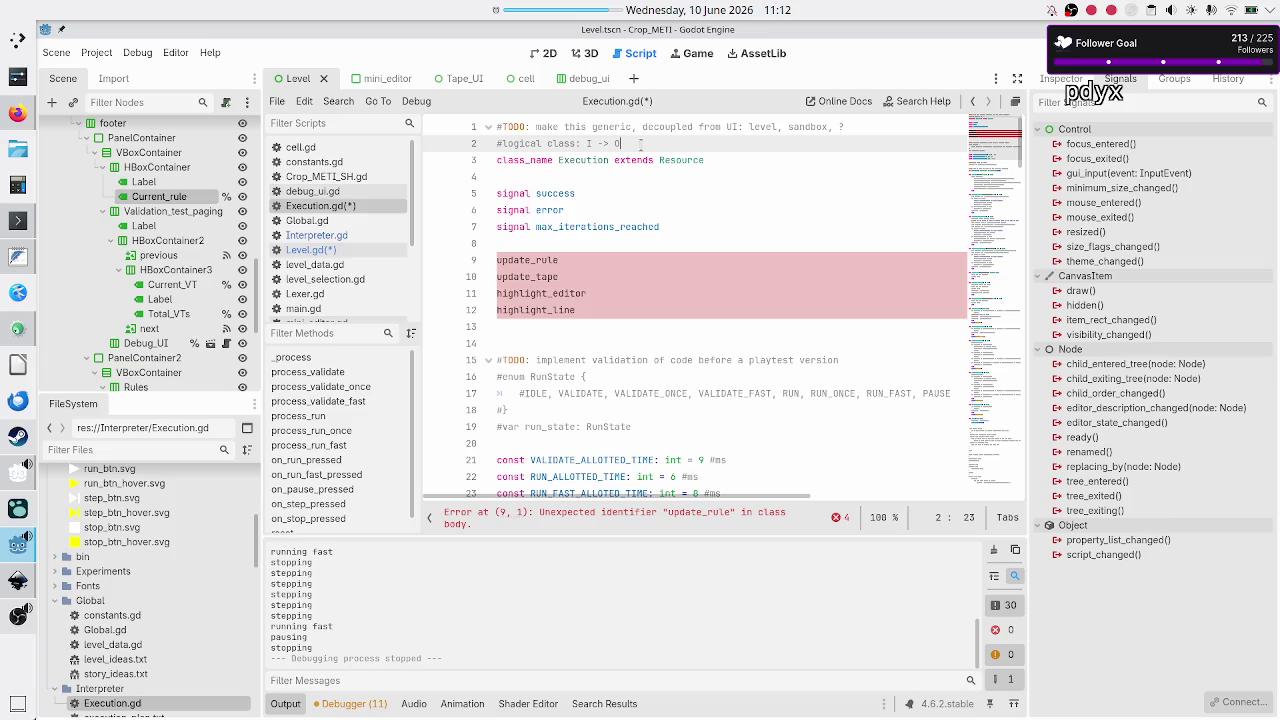
Step: Change the line 2 note from '#logical class: I -> 0' to 'I -> side effects'
text(8)
key(BackSpace)
text(*)
key(BackSpace)
key(BackSpace)
text(side effec)
text(ts)
Step: Prefix update_rule, update_tape and highlight_editor on lines 9–11 with 'signal'
shift+click(641, 143)
key(ctrl+shift+Left)
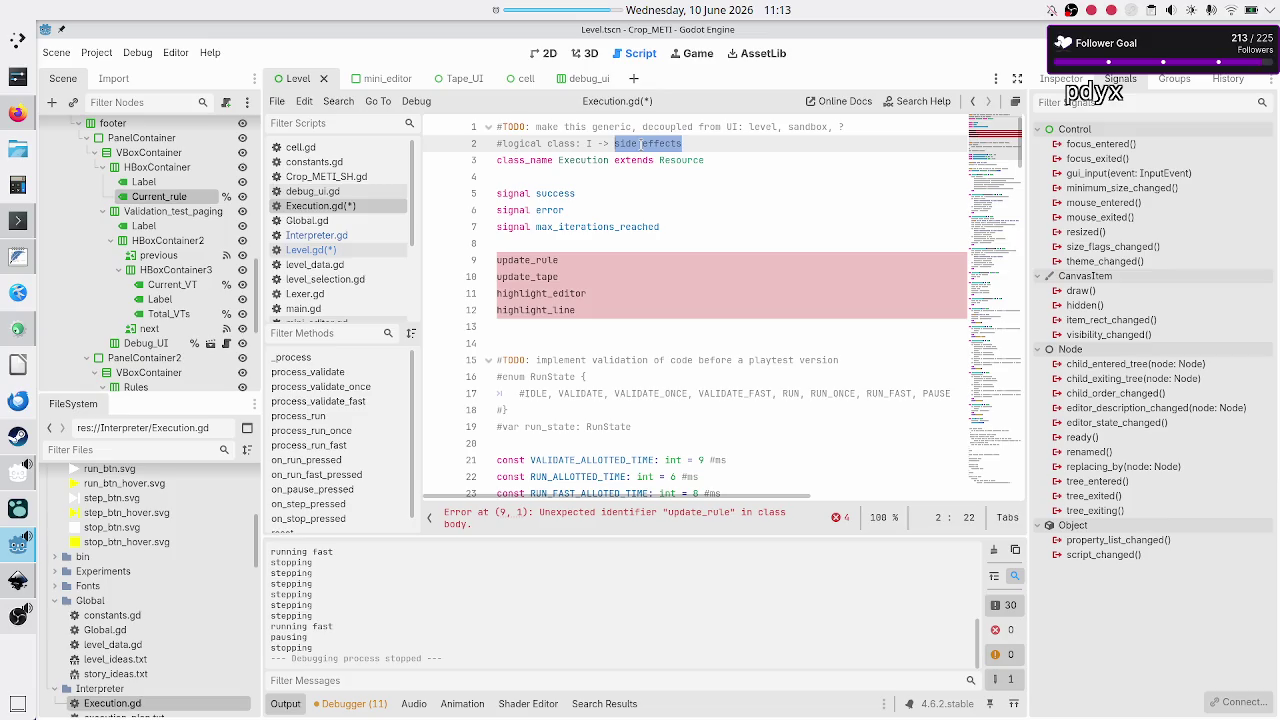
key(Down)
key(Down)
key(Down)
key(Home)
text(signal)
key(Home)
key(Down)
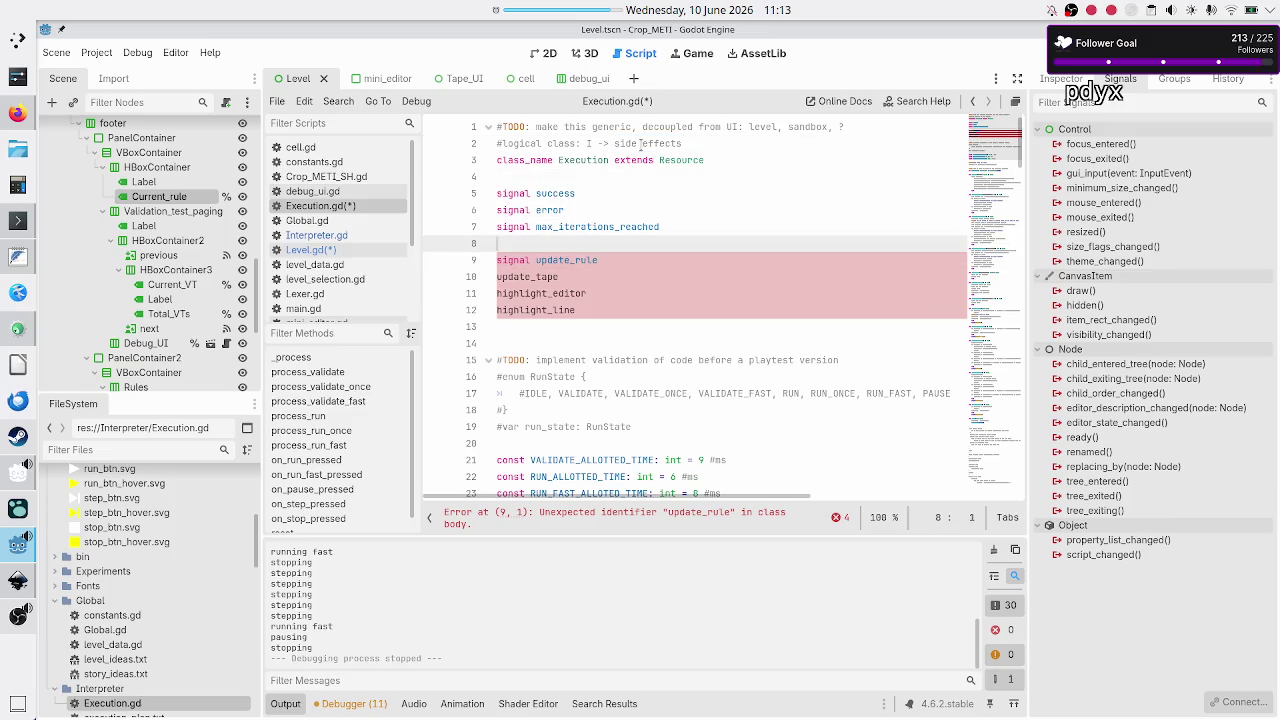
text(signal)
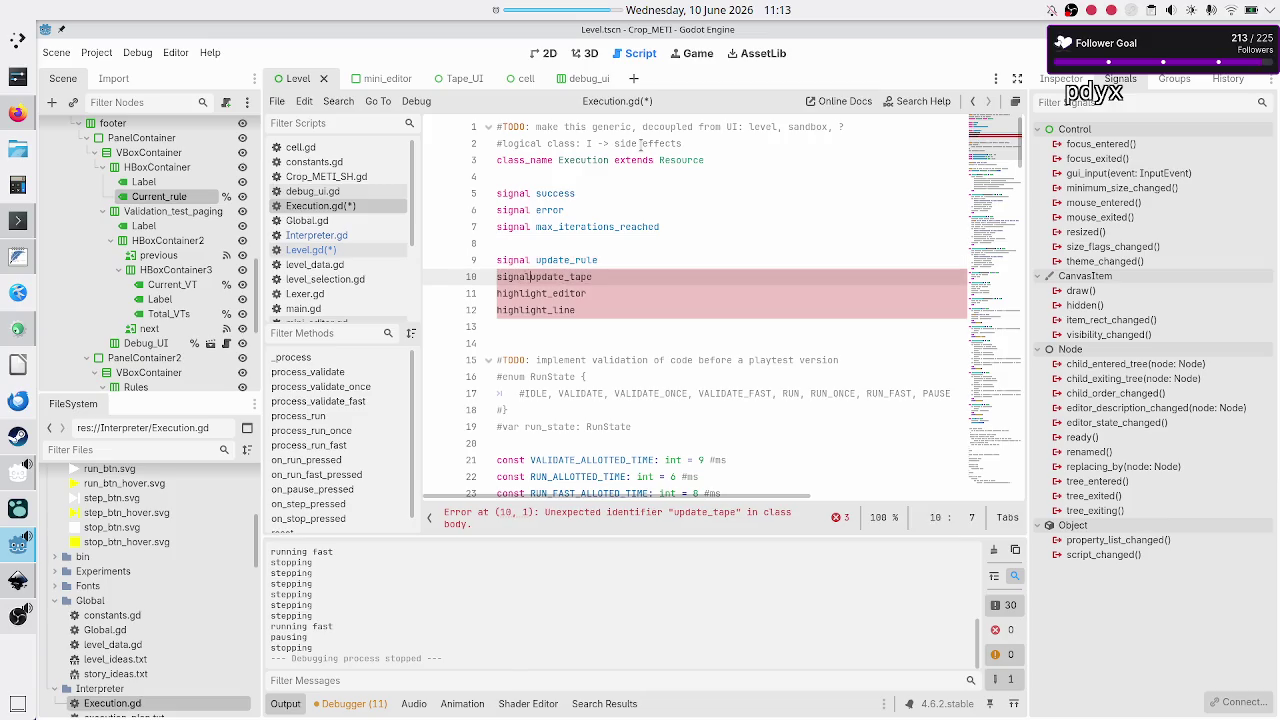
key(Escape)
key(Up)
key(Up)
key(Down)
key(Down)
key(Down)
text(sign)
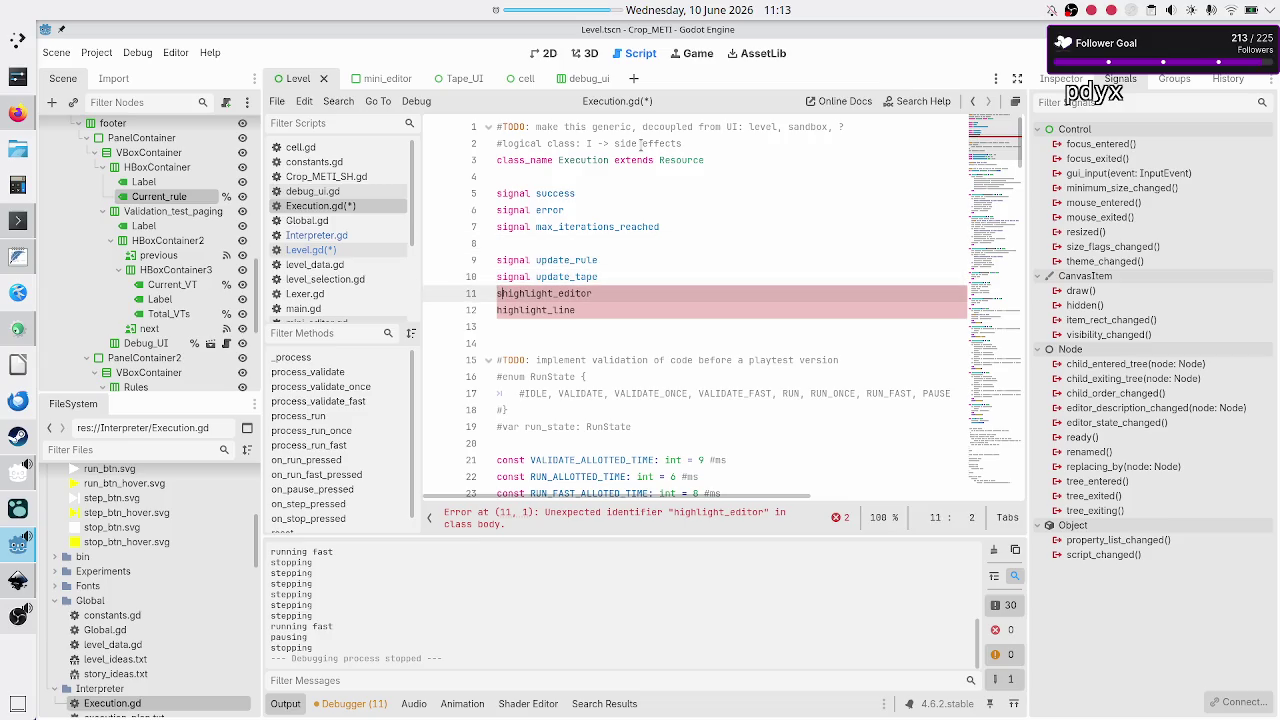
text(al)
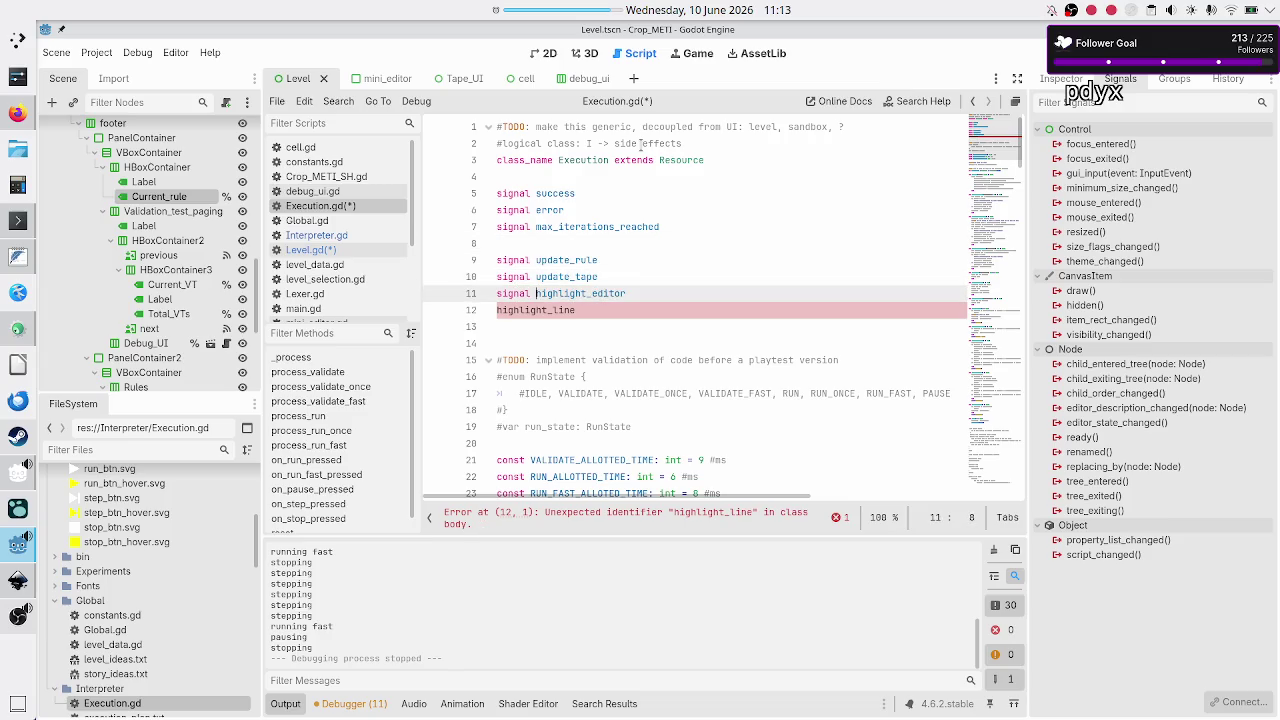
Step: Go back to the top of the file and select the two header comment lines
key(Up)
key(Up)
key(Up)
key(Down)
key(Up)
key(Up)
key(Up)
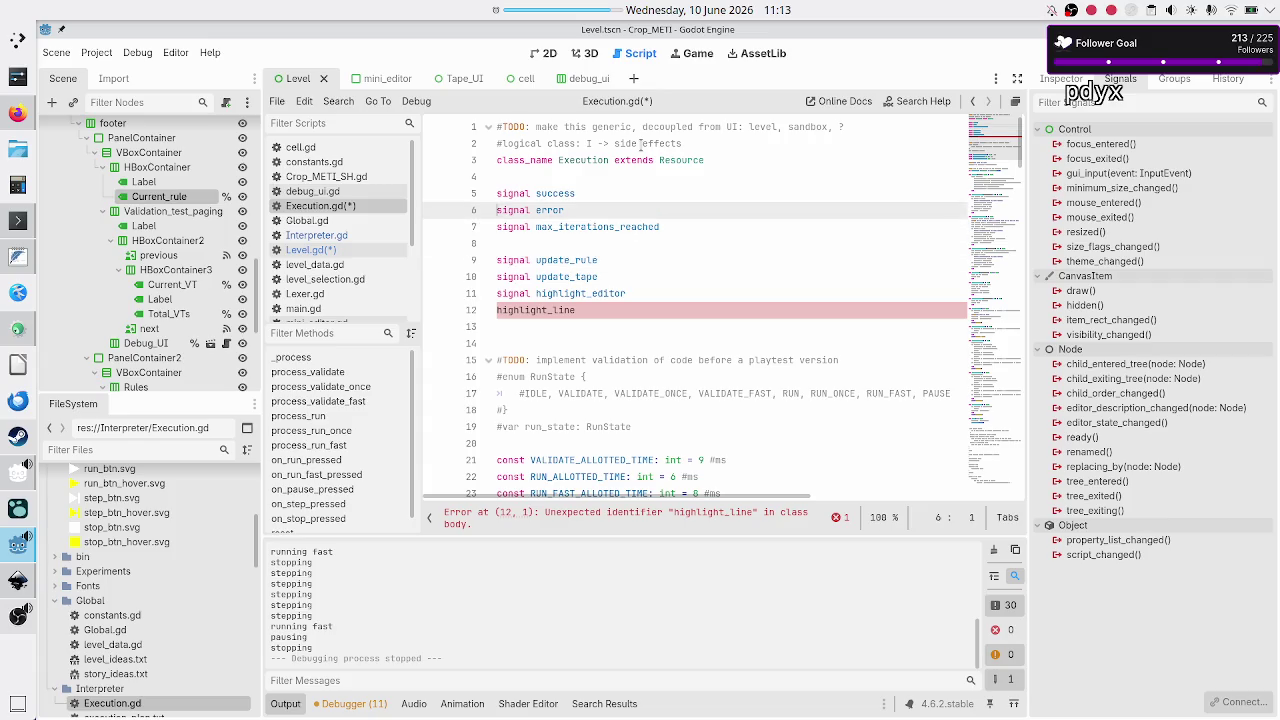
key(shift+Down)
key(shift+Down)
key(shift+Left)
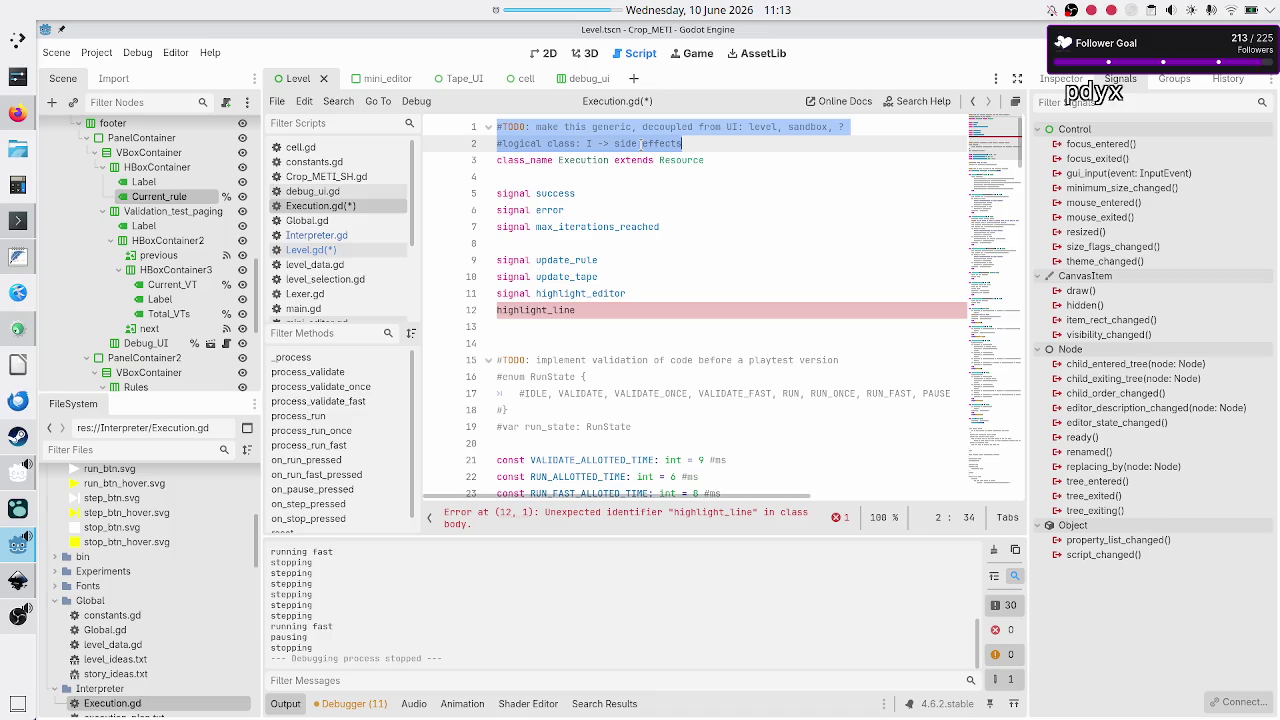
Step: Select the words 'level, sandbox' in the first TODO comment line
key(Escape)
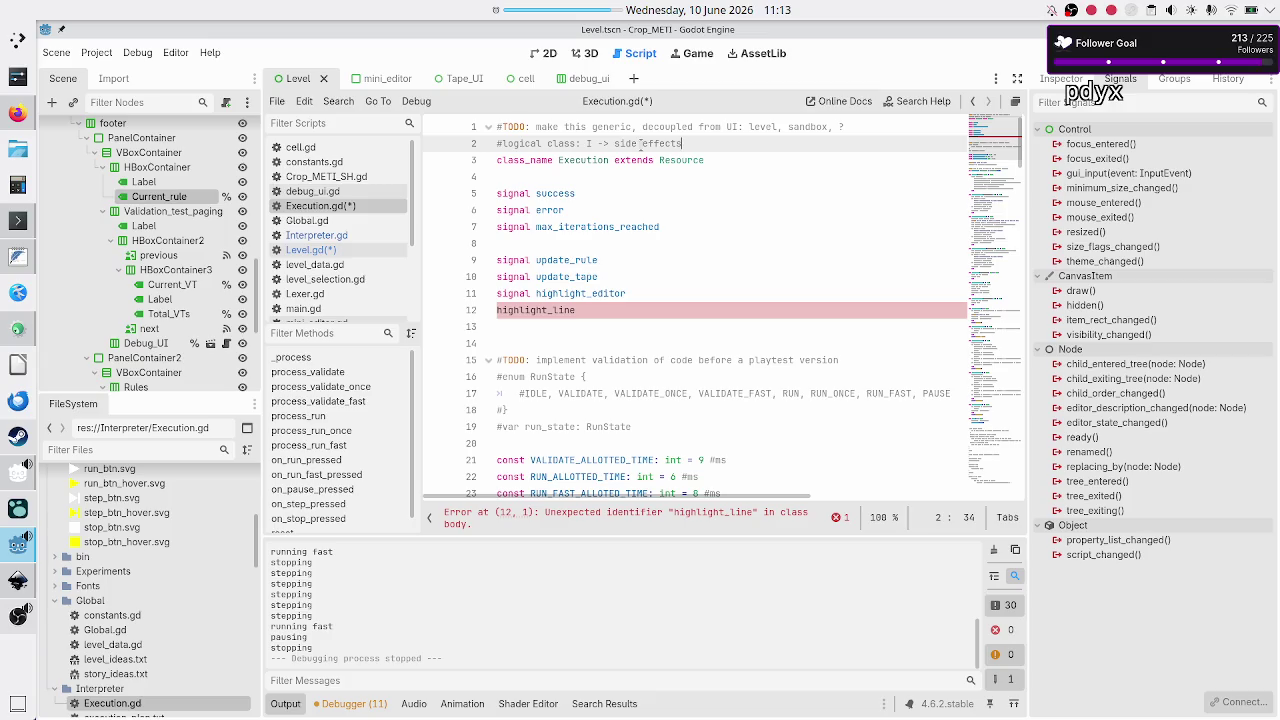
key(Up)
key(ctrl+Right)
key(ctrl+Right)
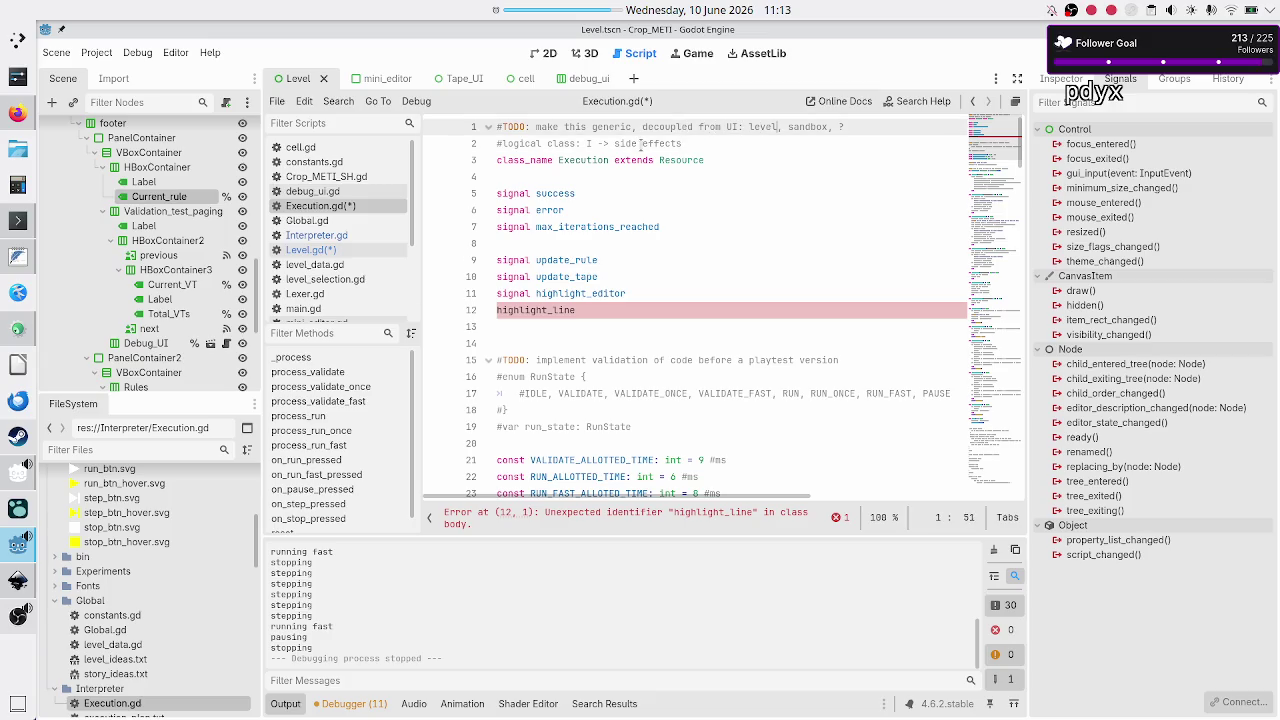
key(ctrl+shift+Right)
key(ctrl+shift+Right)
key(ctrl+shift+Right)
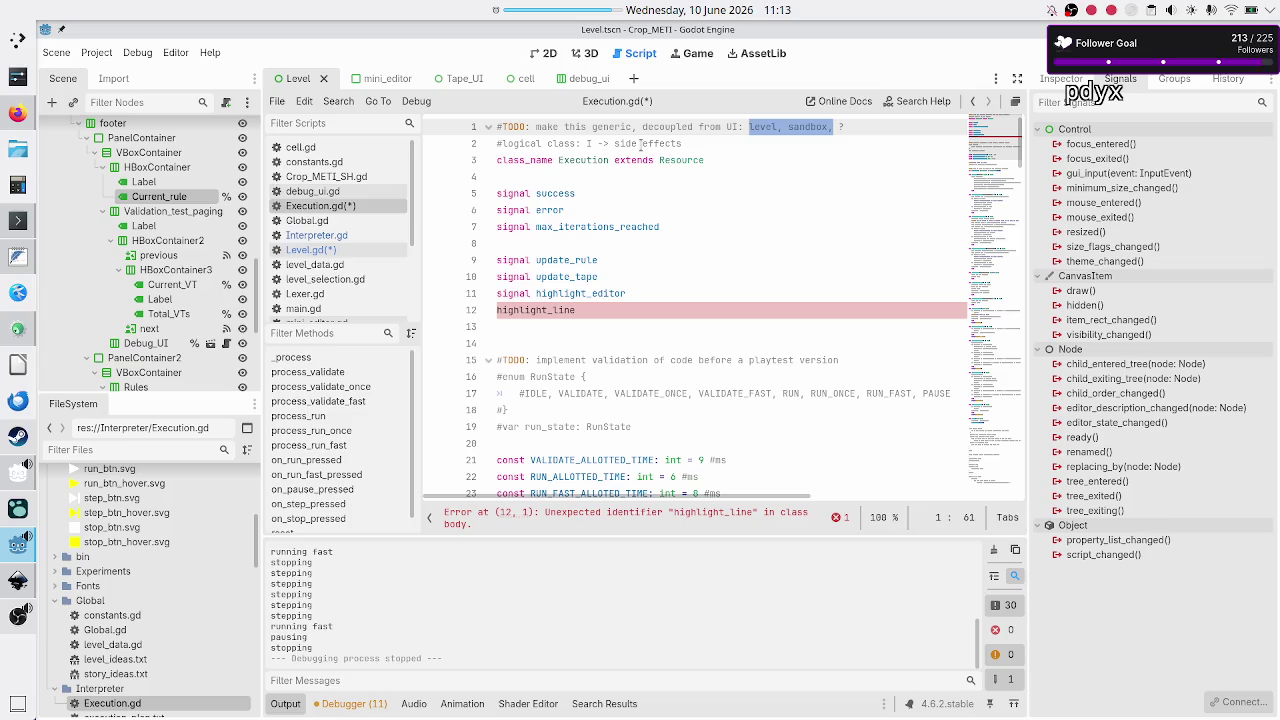
Step: Add '#ISSUES: exec needs metrics, but do we have metrics in sandbox??' as line 3, then show Steam
key(End)
key(Return)
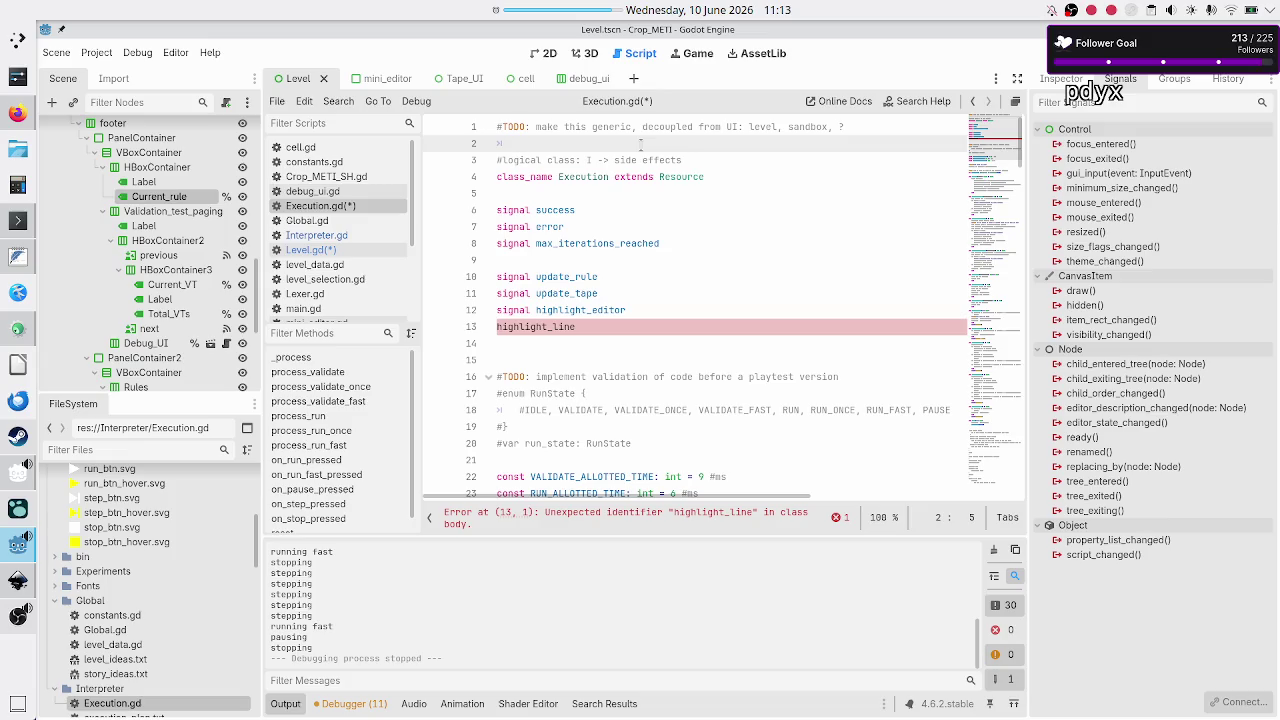
key(BackSpace)
key(BackSpace)
key(Down)
key(Return)
text(#ISSUES:)
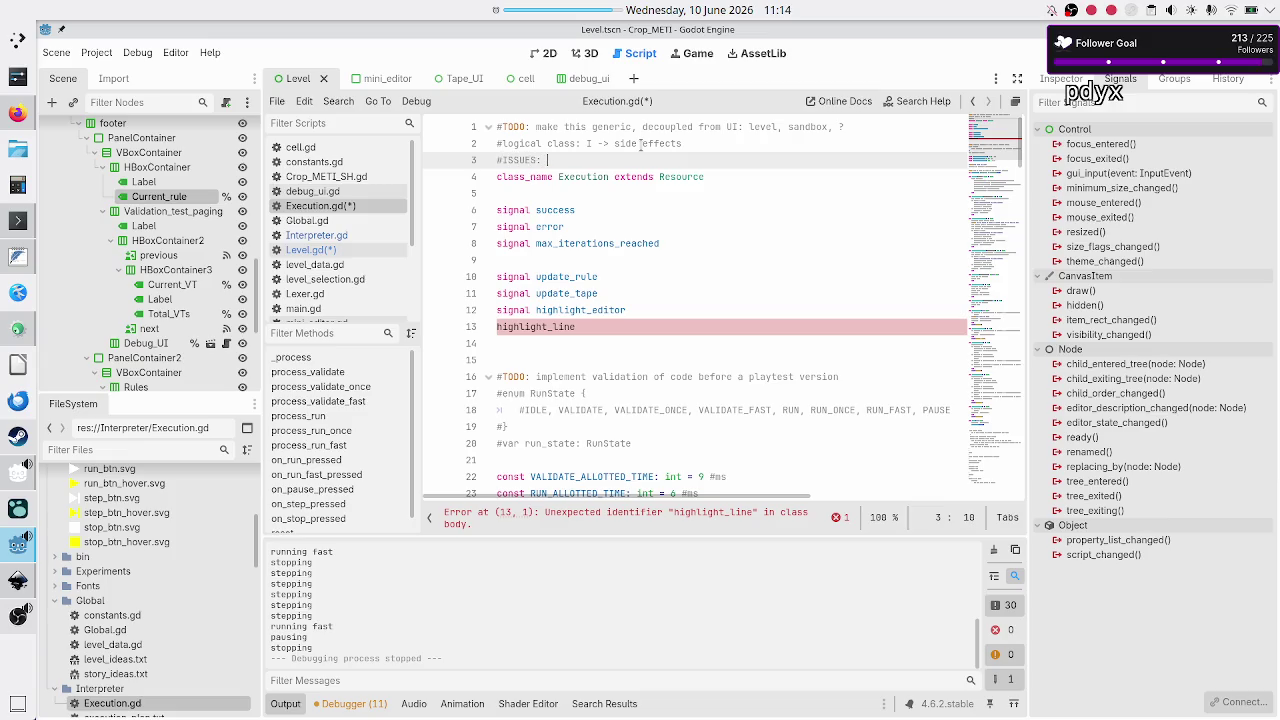
text(exec needs)
text(metrics)
text(, but do we)
text( have metr)
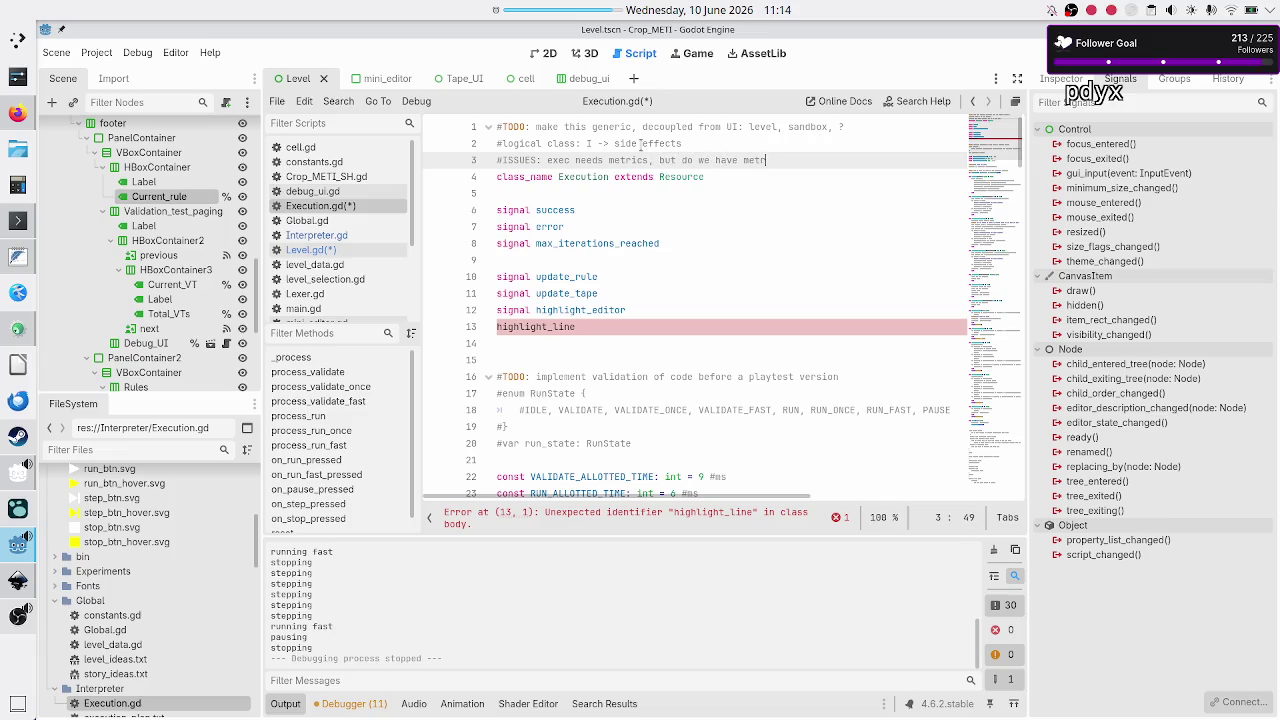
text(ics in sandbo)
text(x:)
text(??)
click(14, 434)
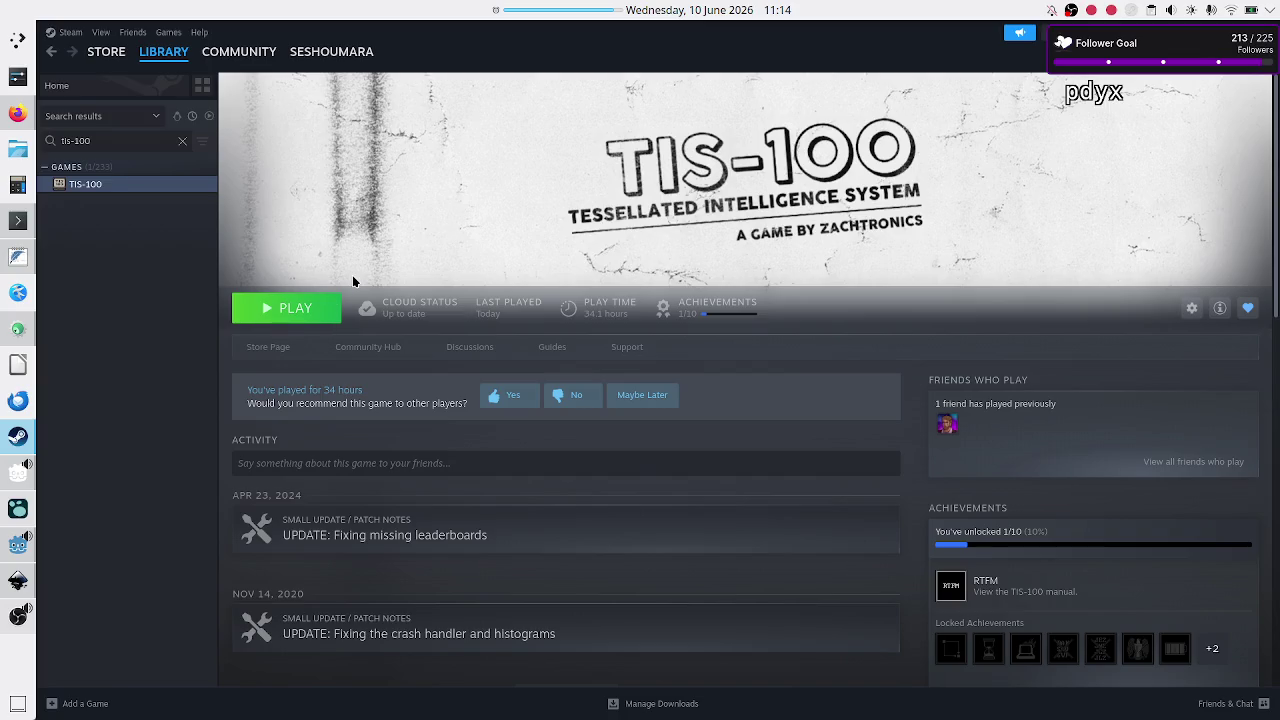
Step: Start TIS-100 with the PLAY button on its Steam library page
click(313, 306)
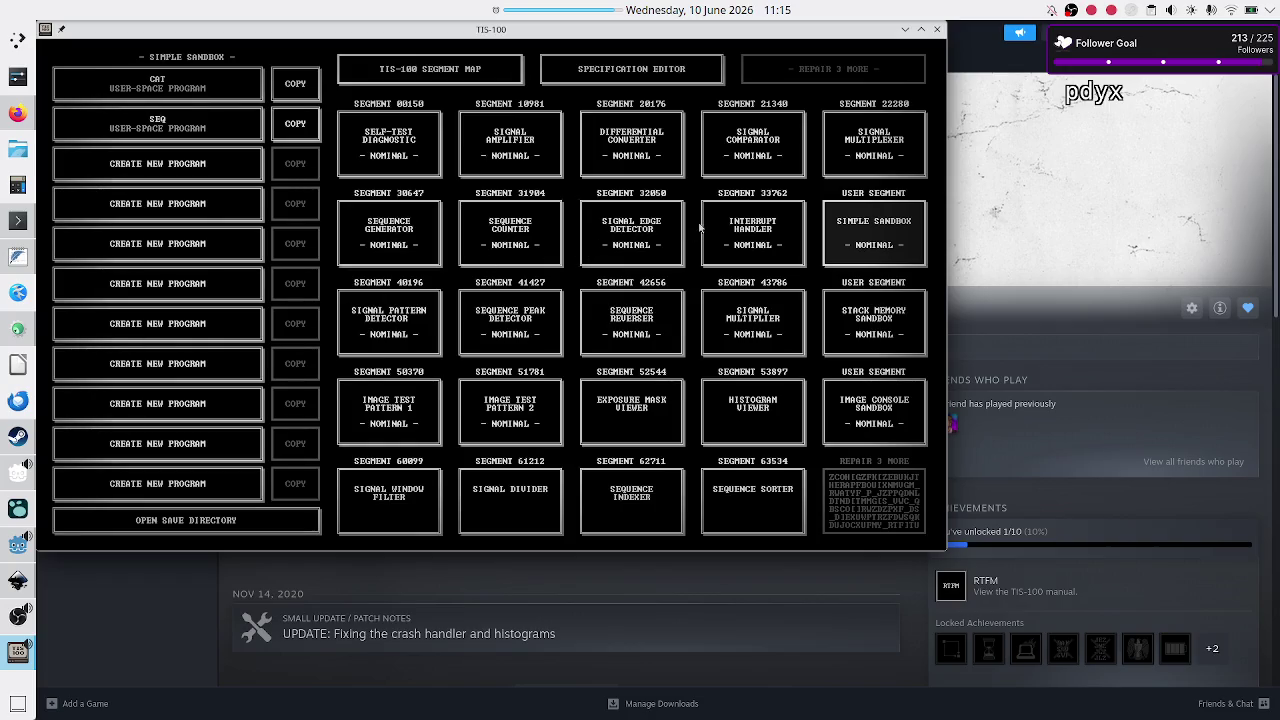
Step: Compare Self-Test Diagnostic stats (83 cycles, 8 nodes, 8 instructions) with the Simple Sandbox programs
click(396, 154)
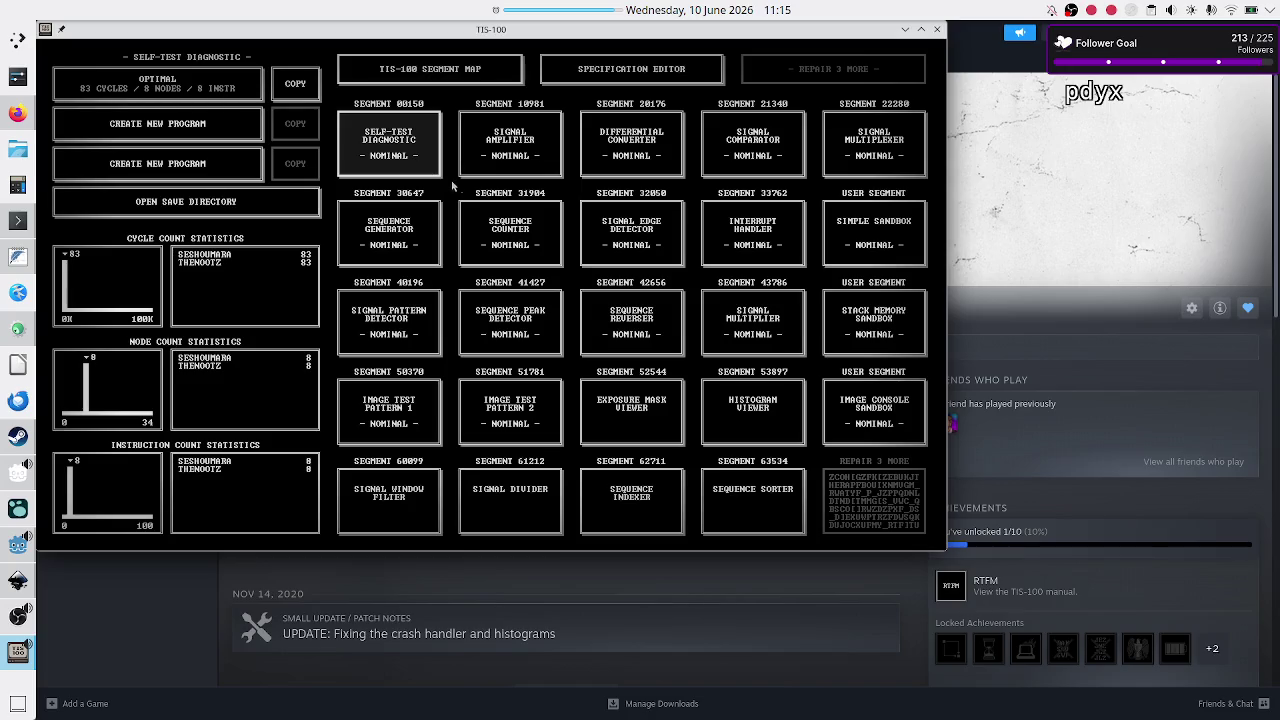
click(896, 240)
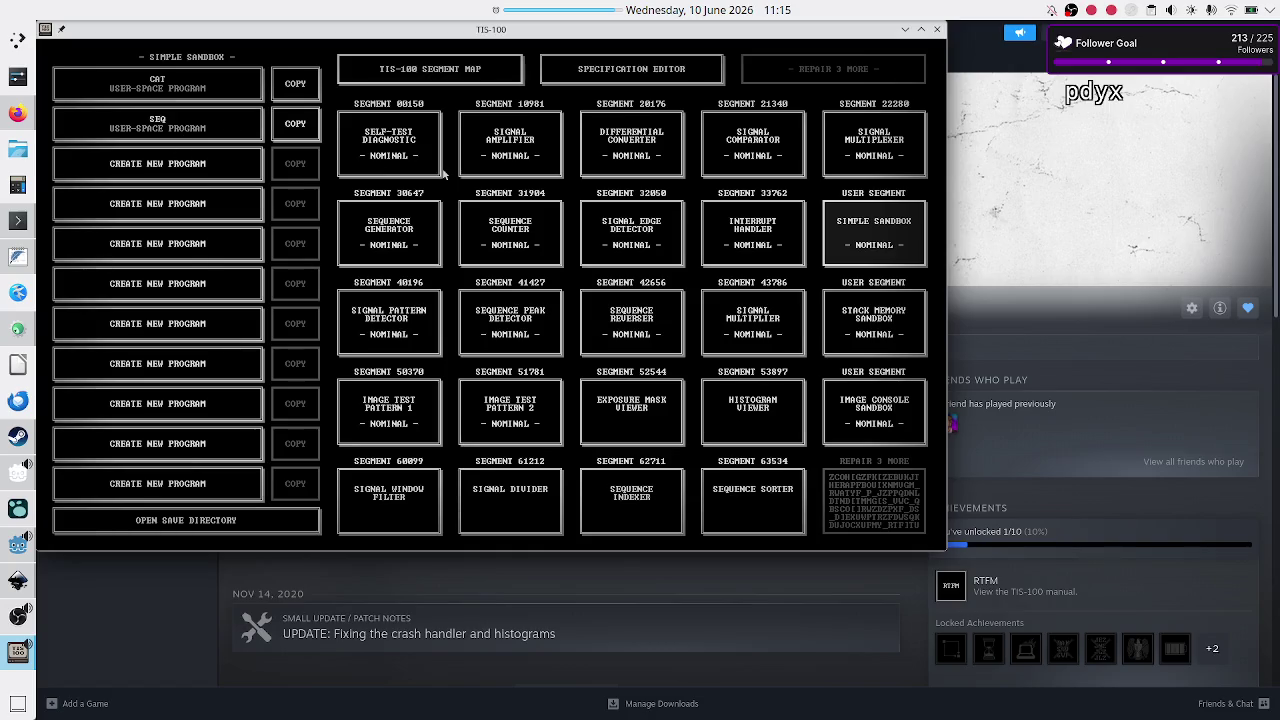
click(388, 152)
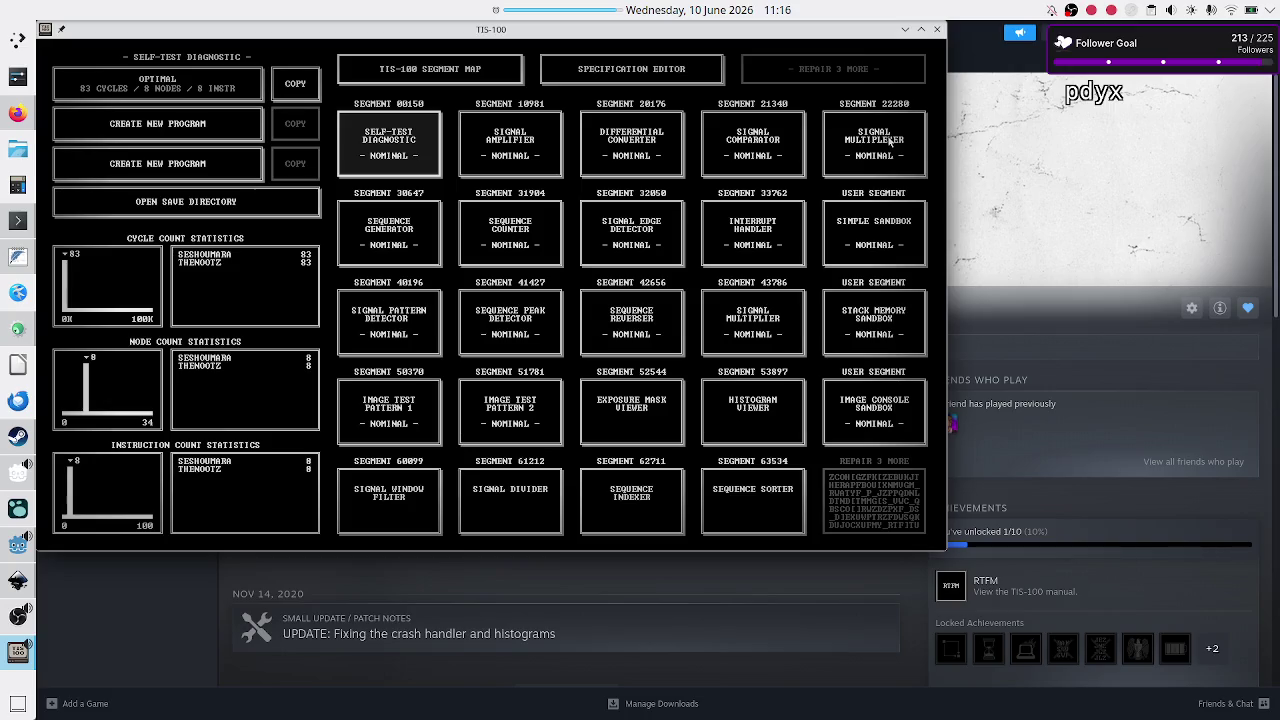
click(898, 229)
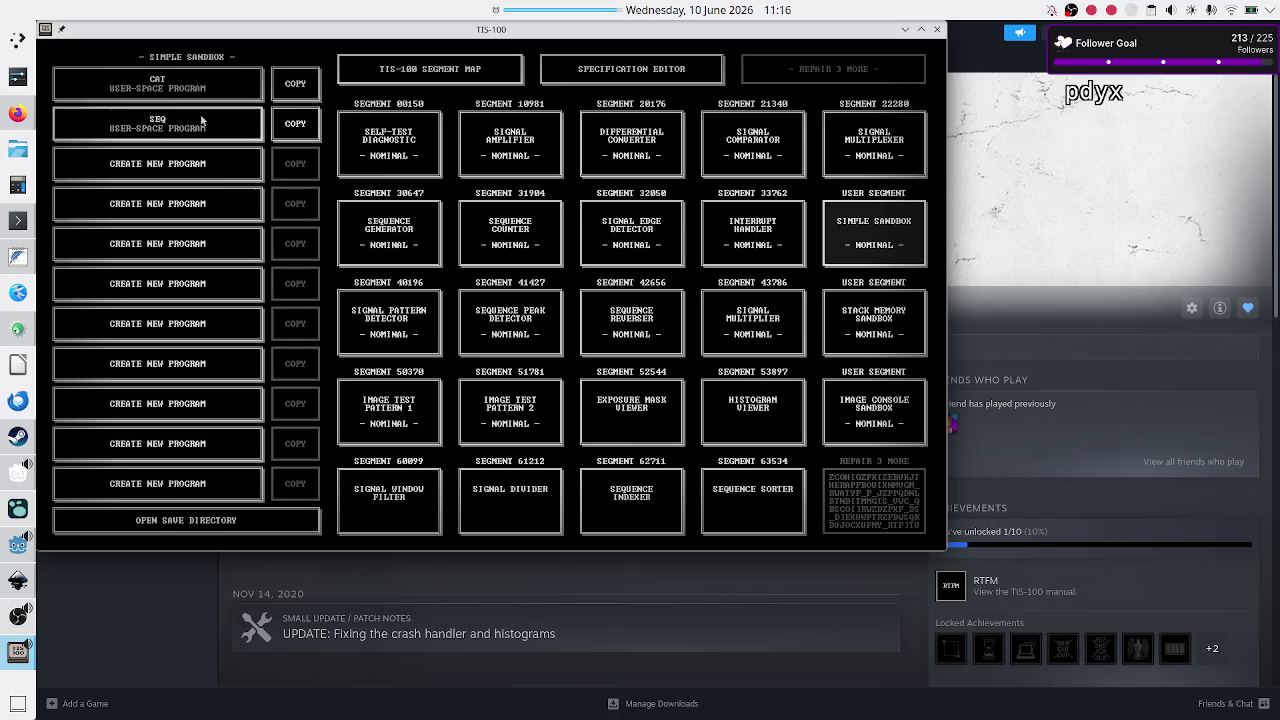
Step: Open the sandbox's SEQ program, run it, and enter 5 as console input
click(200, 120)
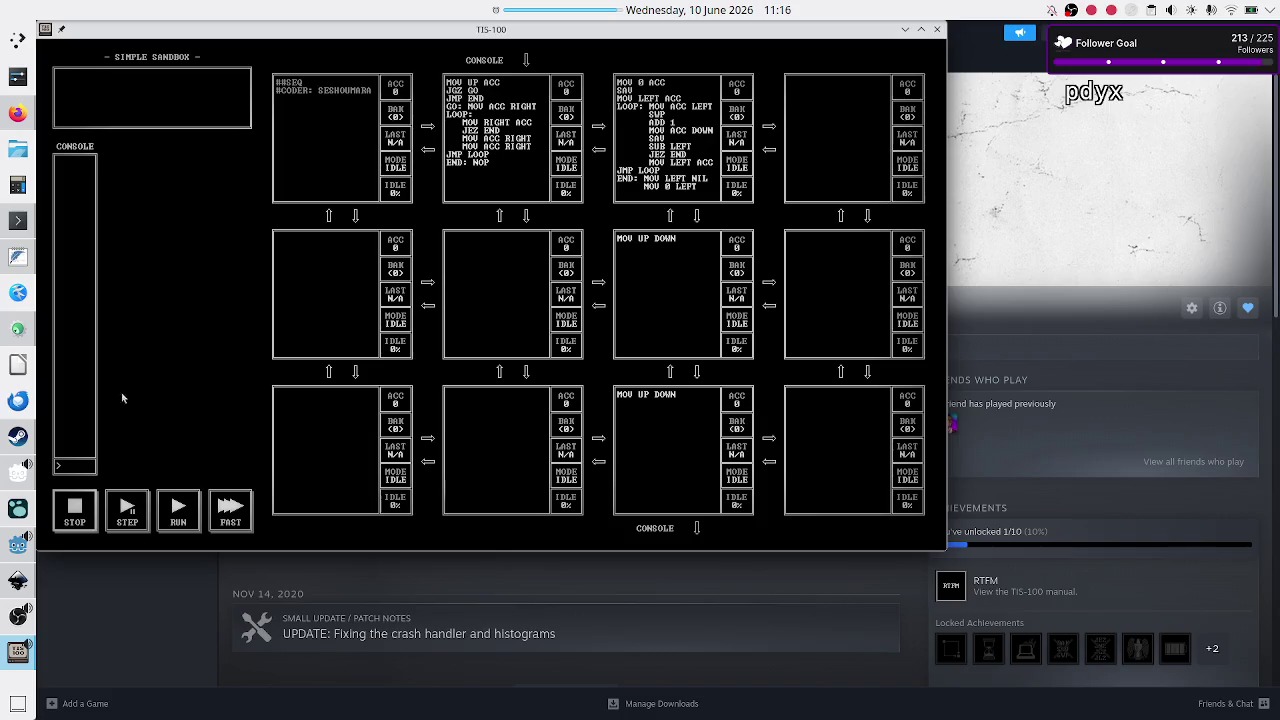
click(187, 515)
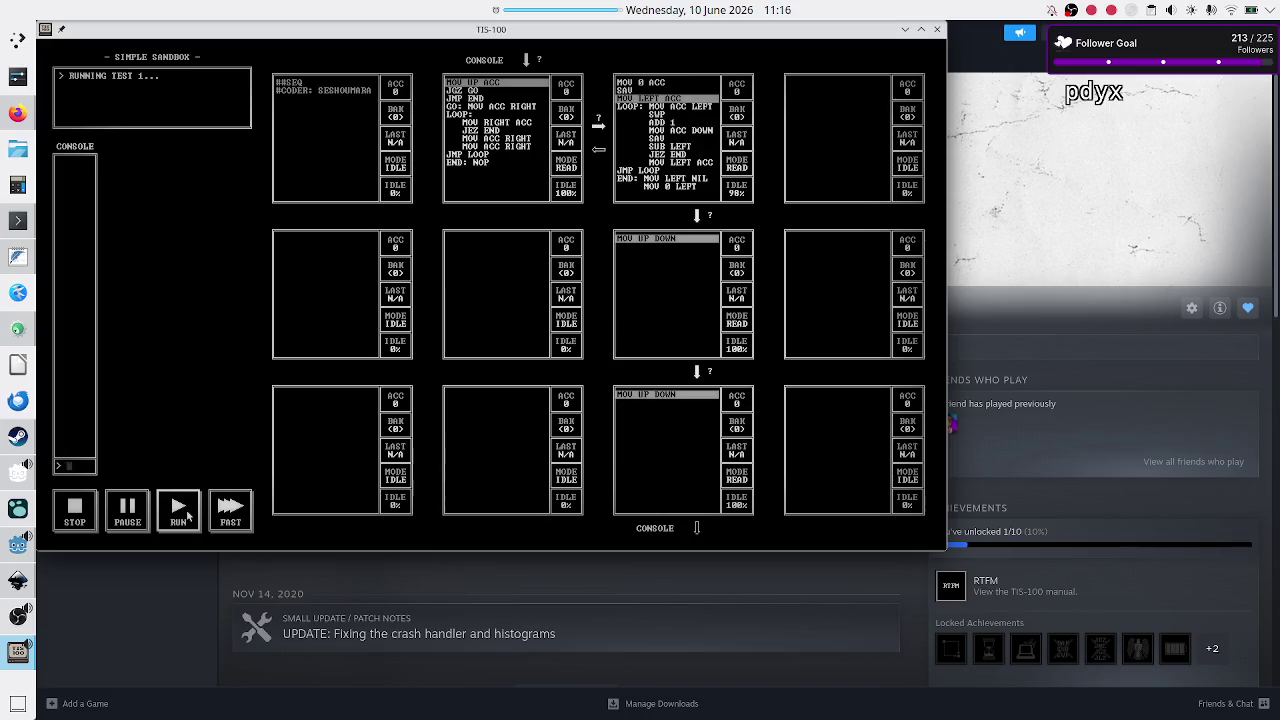
text(5)
key(Return)
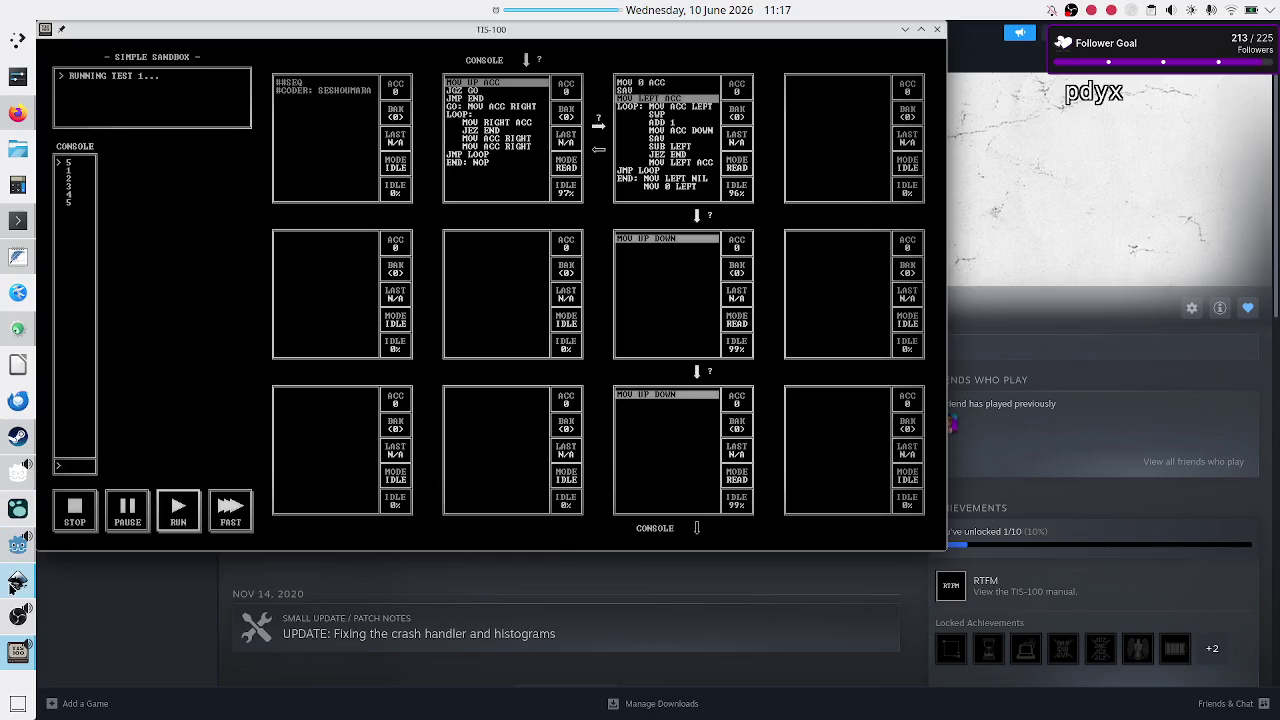
Step: Compare the level_UI_concepts.svg mockup in Inkscape against the TIS-100 sandbox
mouse_move(18, 615)
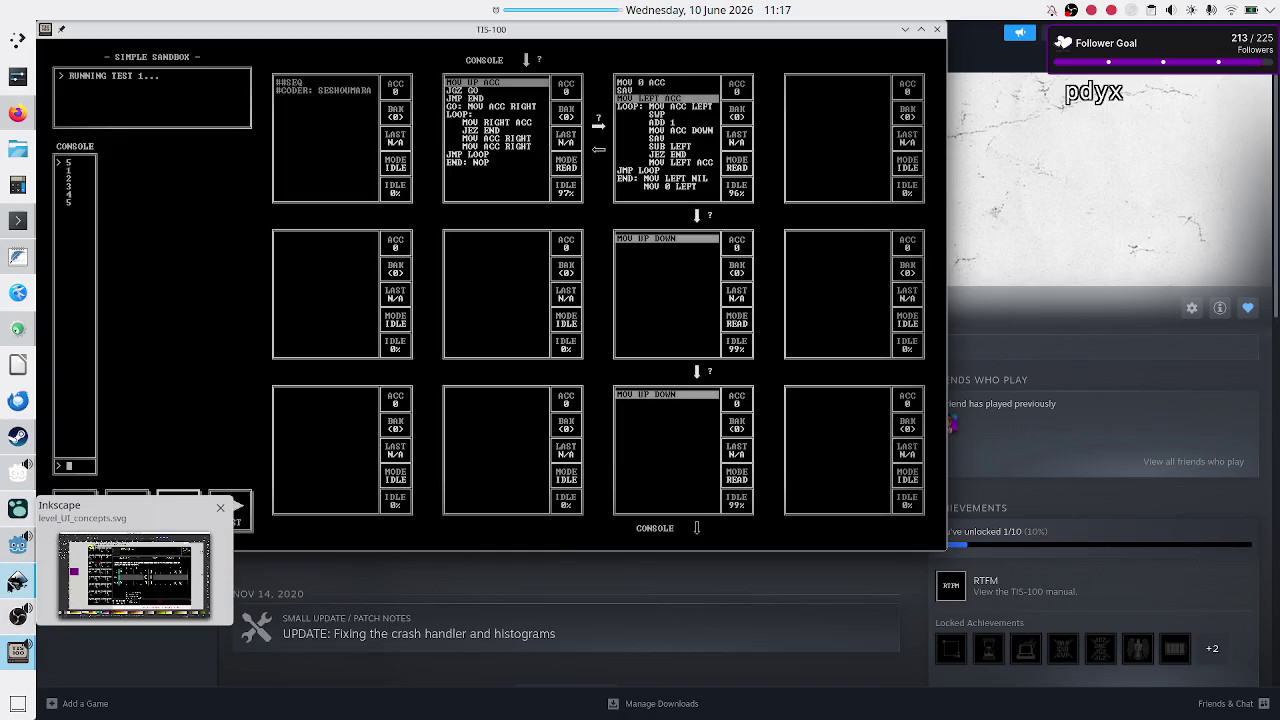
click(10, 586)
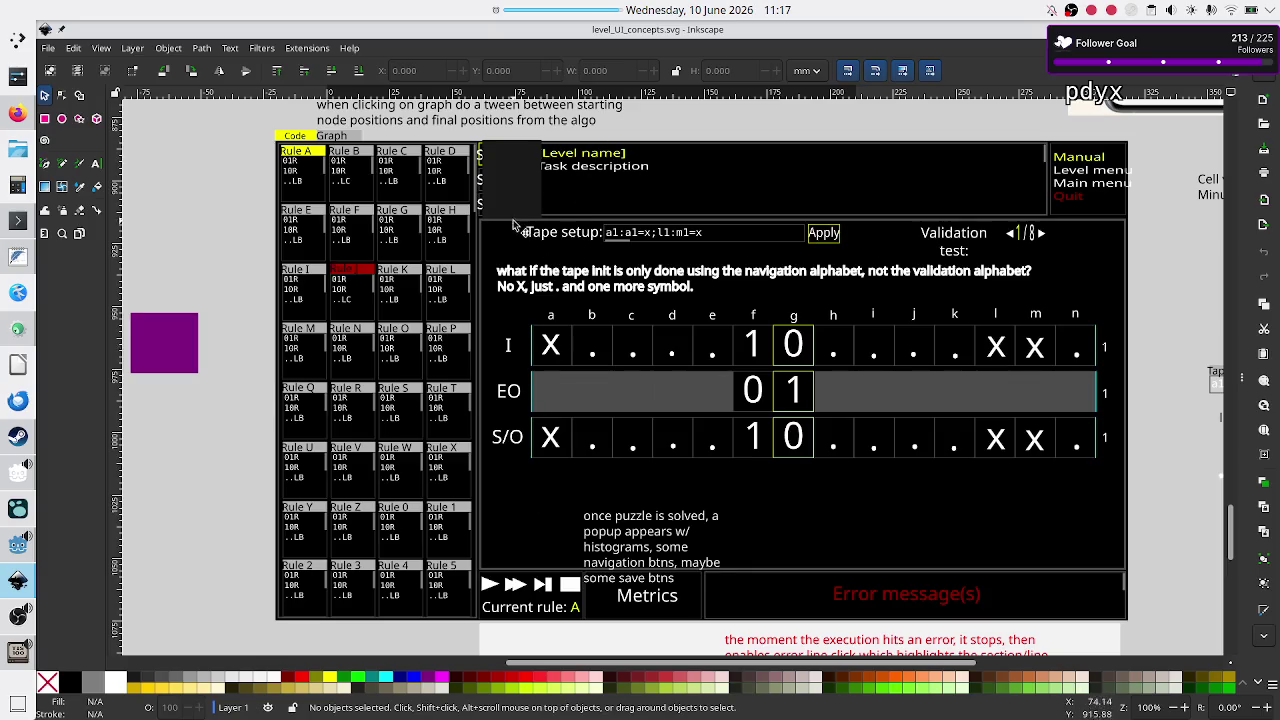
key(alt+Tab)
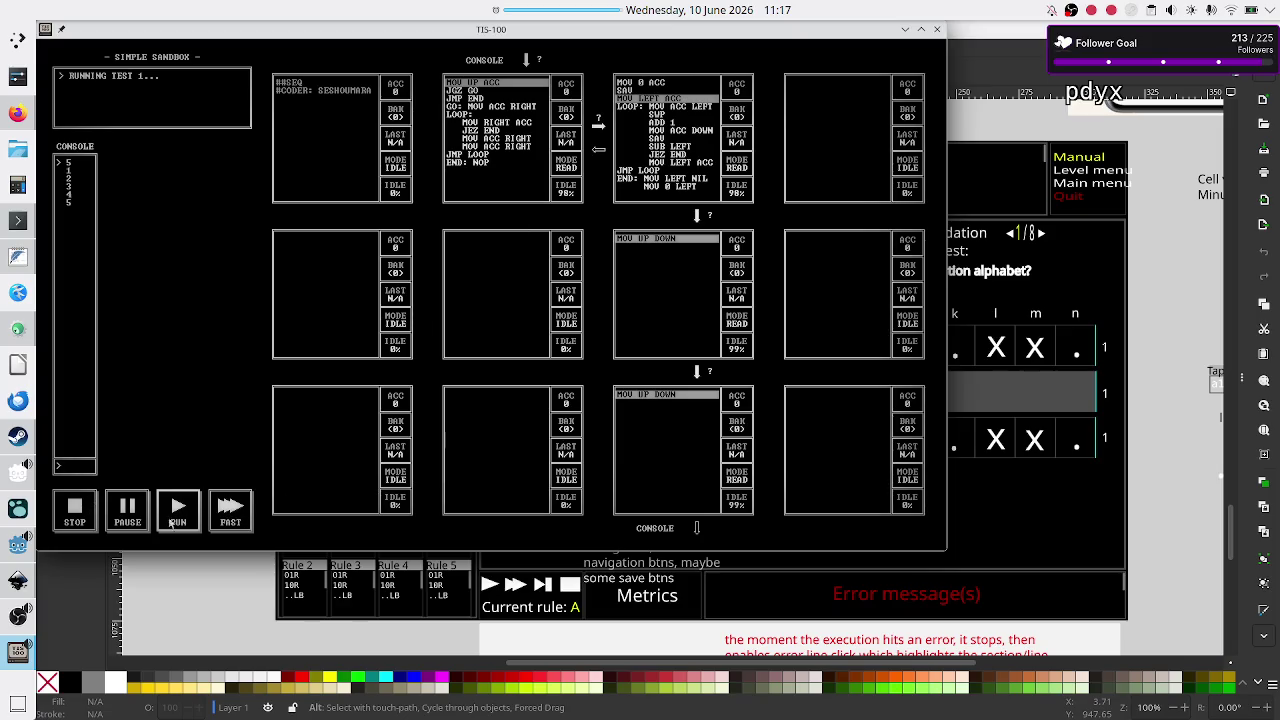
key(alt+Tab)
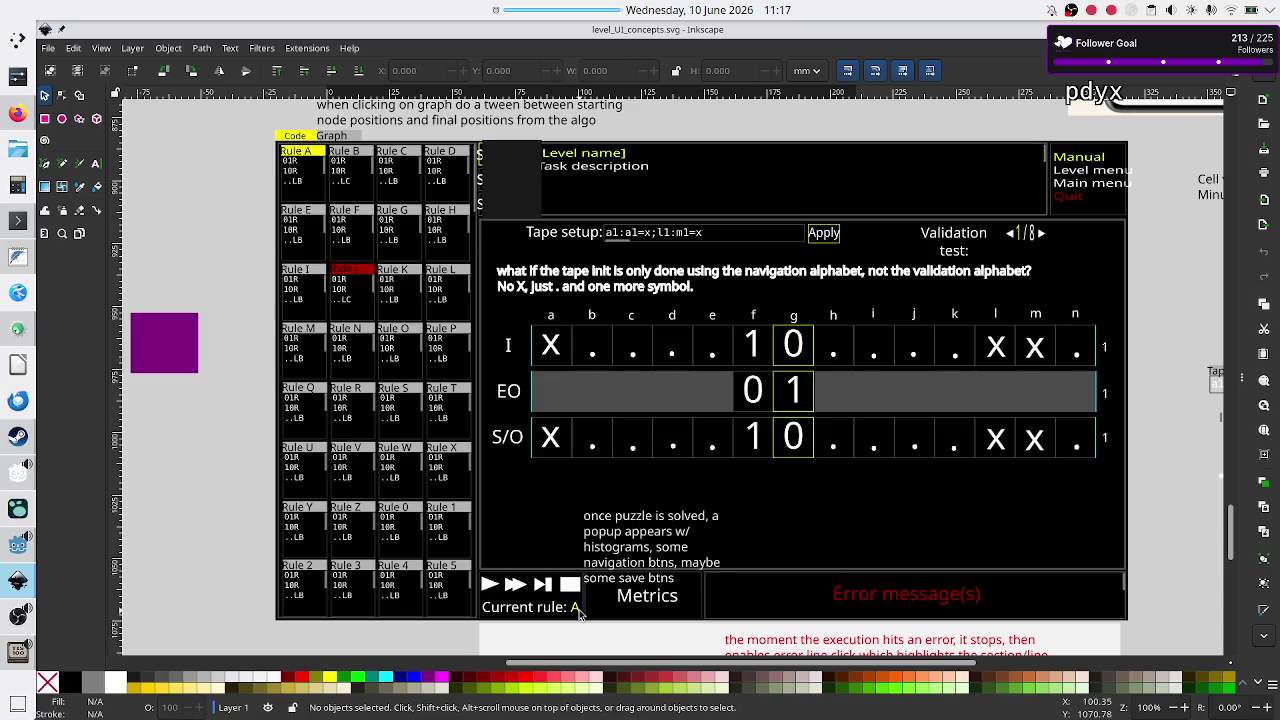
click(15, 548)
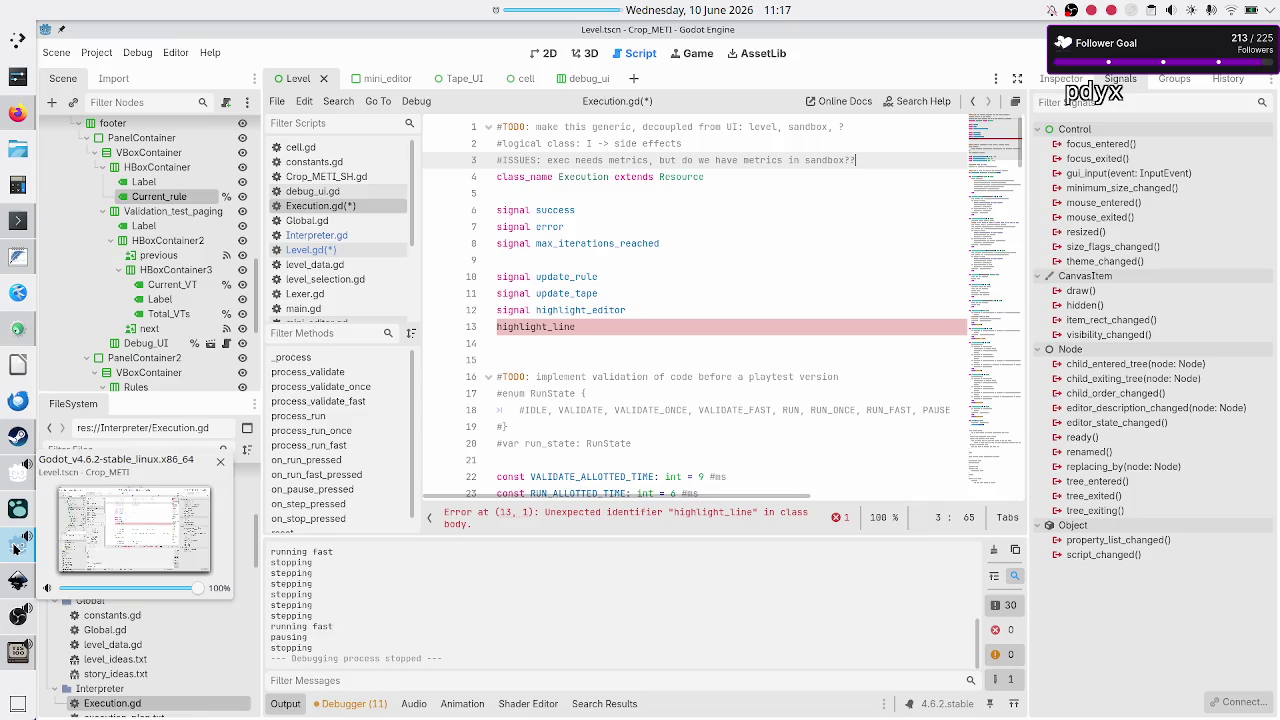
Step: Declare highlight_line as a signal on line 13 of Execution.gd
click(702, 287)
key(Down)
key(Home)
key(Down)
key(Home)
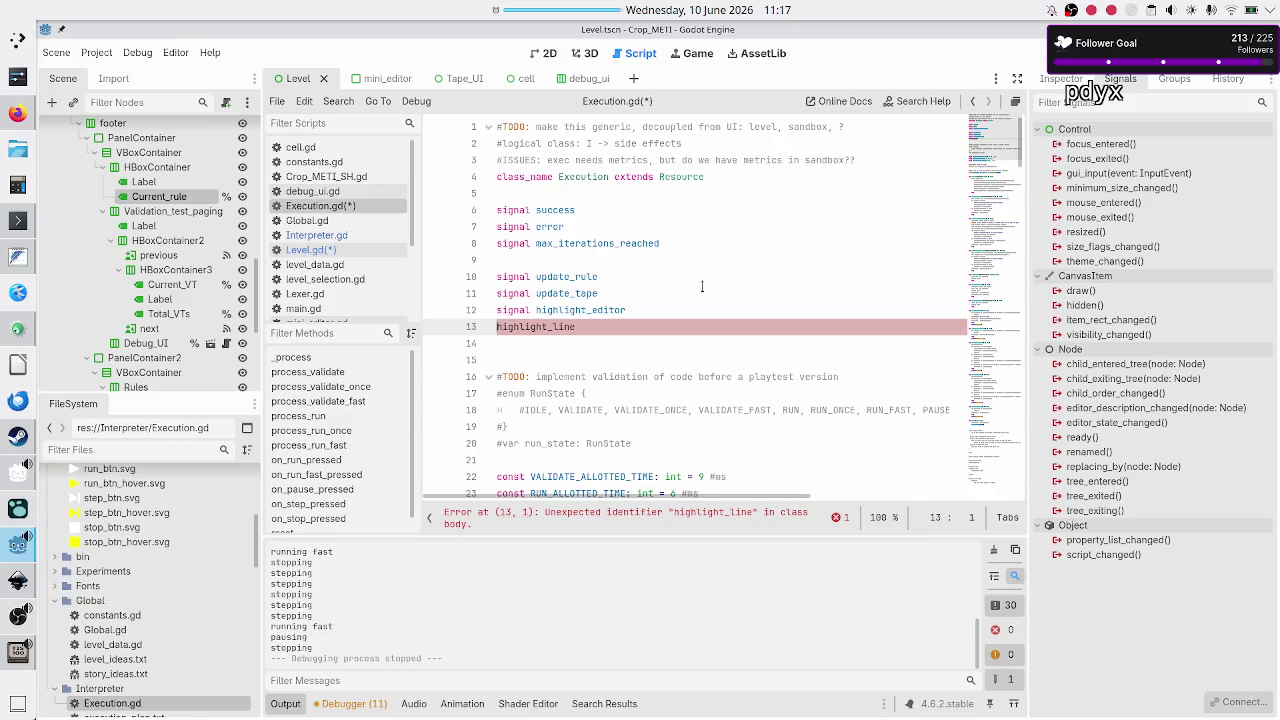
text(signal high)
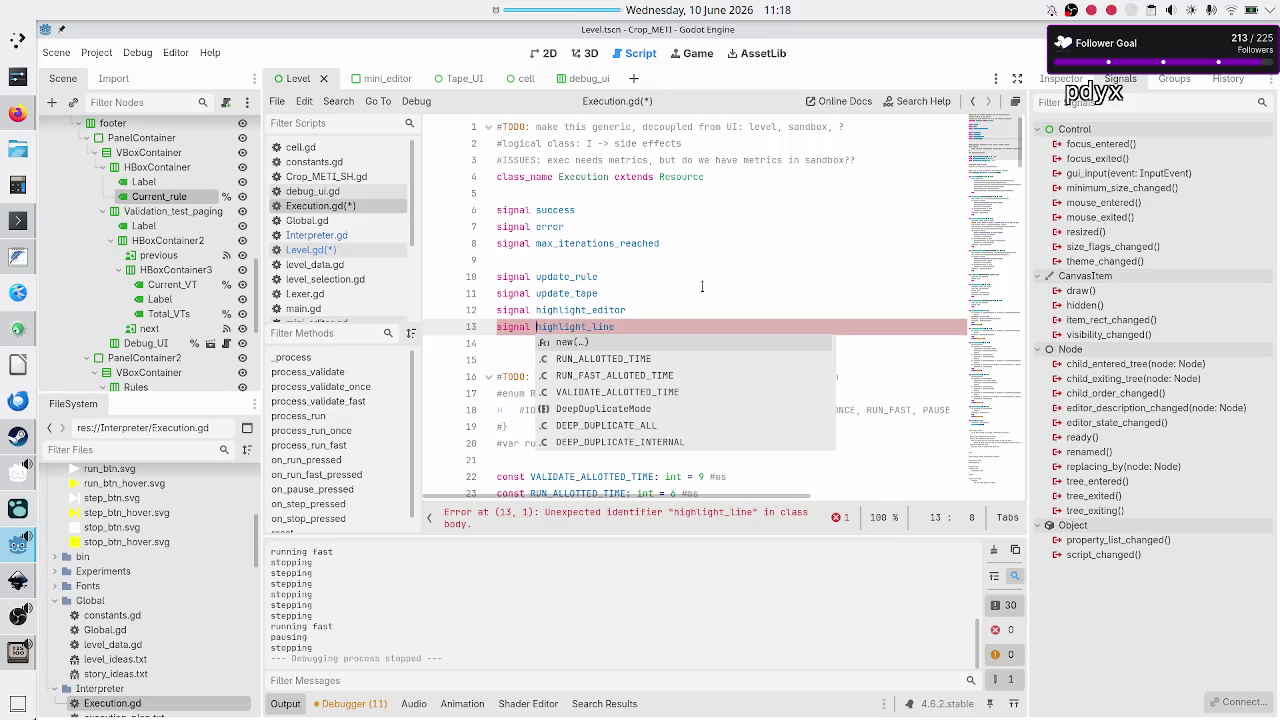
text(l)
Step: Test-run the game with F5, try Rule A's code box, then close it with F8
key(F5)
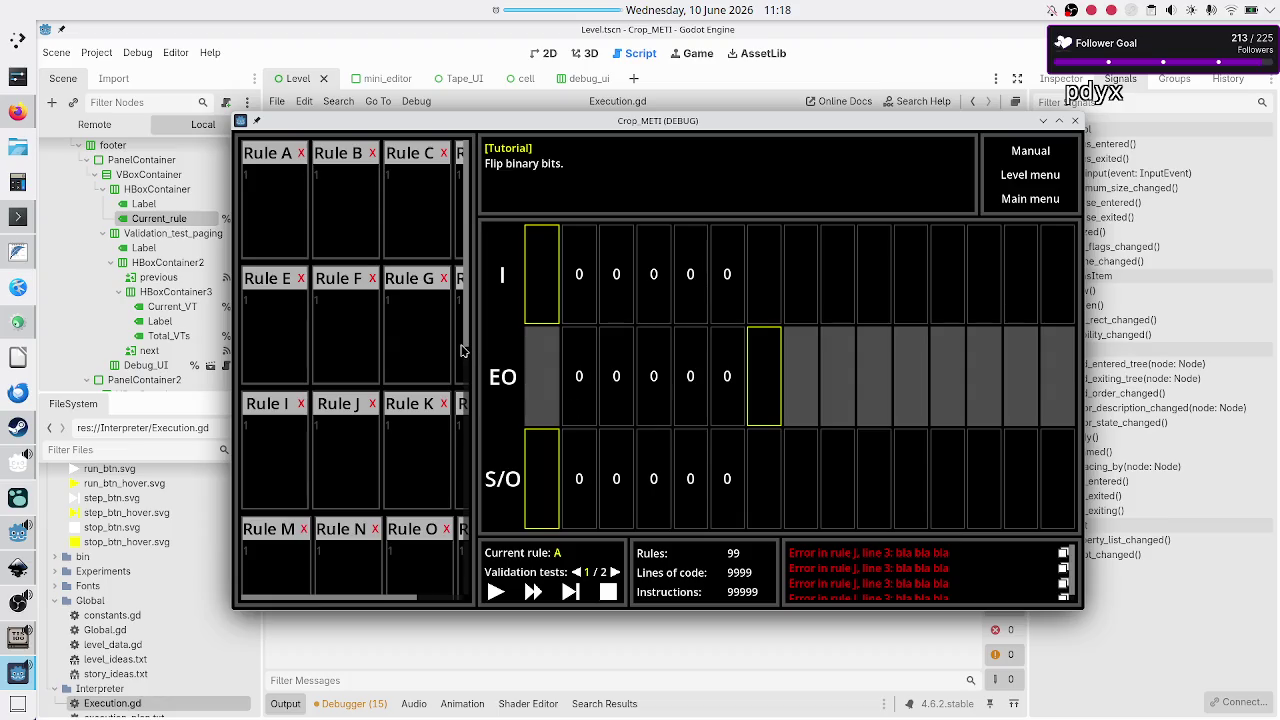
click(327, 222)
click(265, 213)
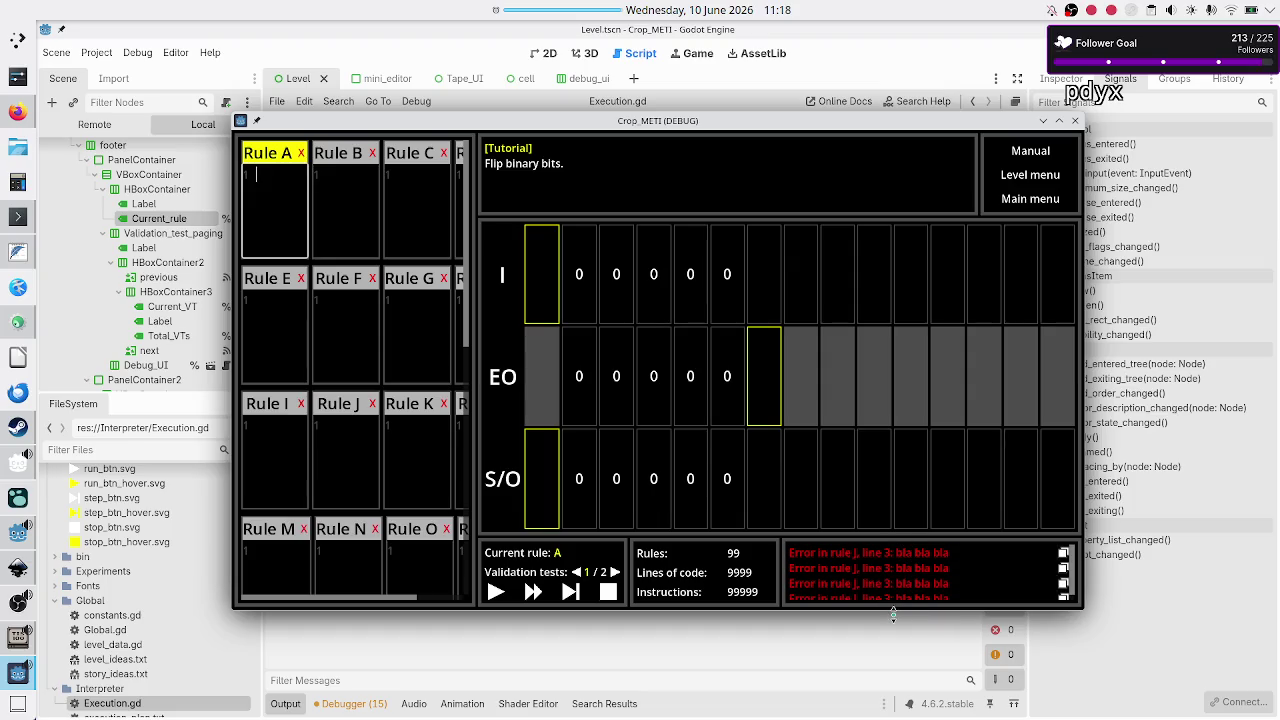
key(F8)
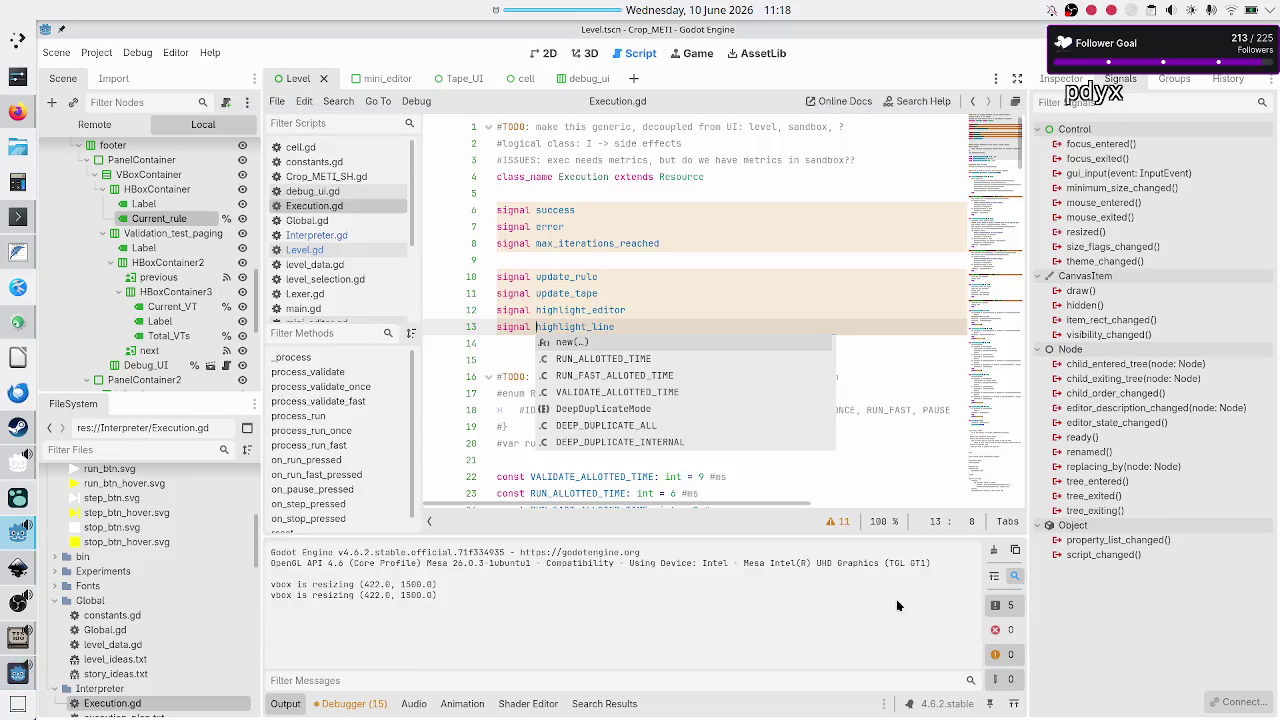
key(alt+Tab)
key(alt+Tab)
key(alt+Tab)
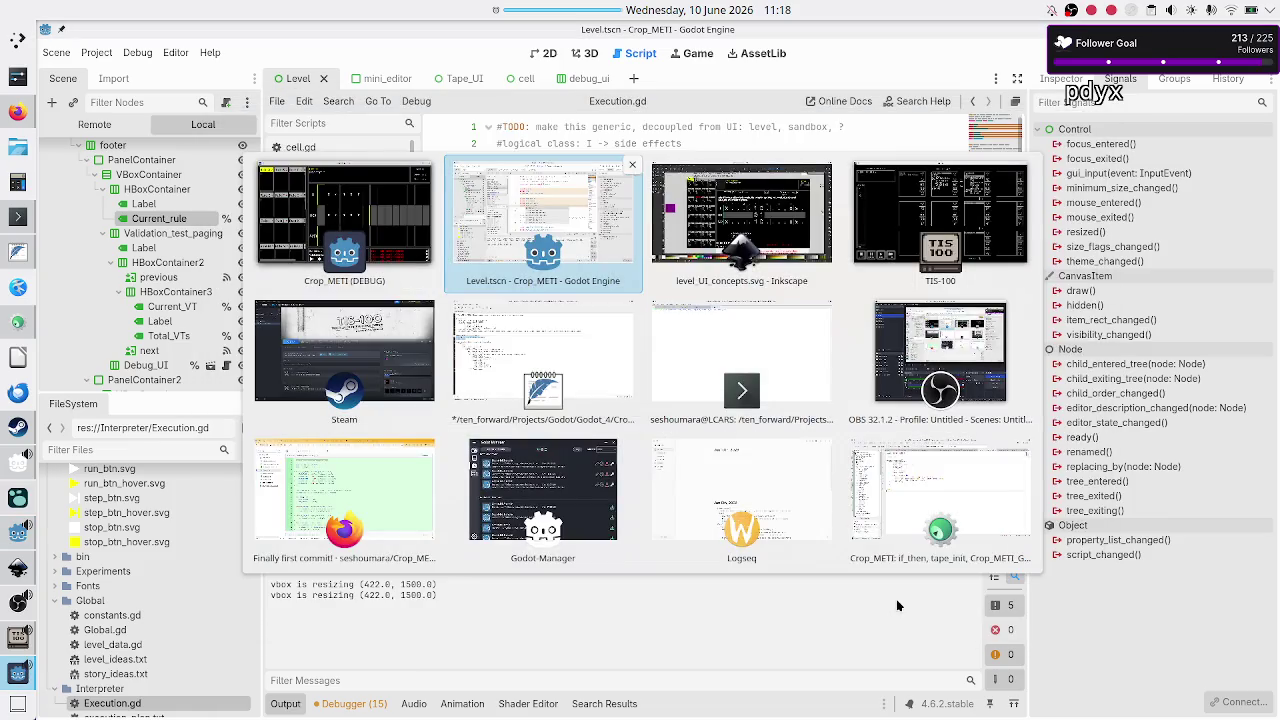
Step: Enter 7 instead of 5 in TIS-100's sandbox console, then bring Crop_METI forward
key(alt+Tab)
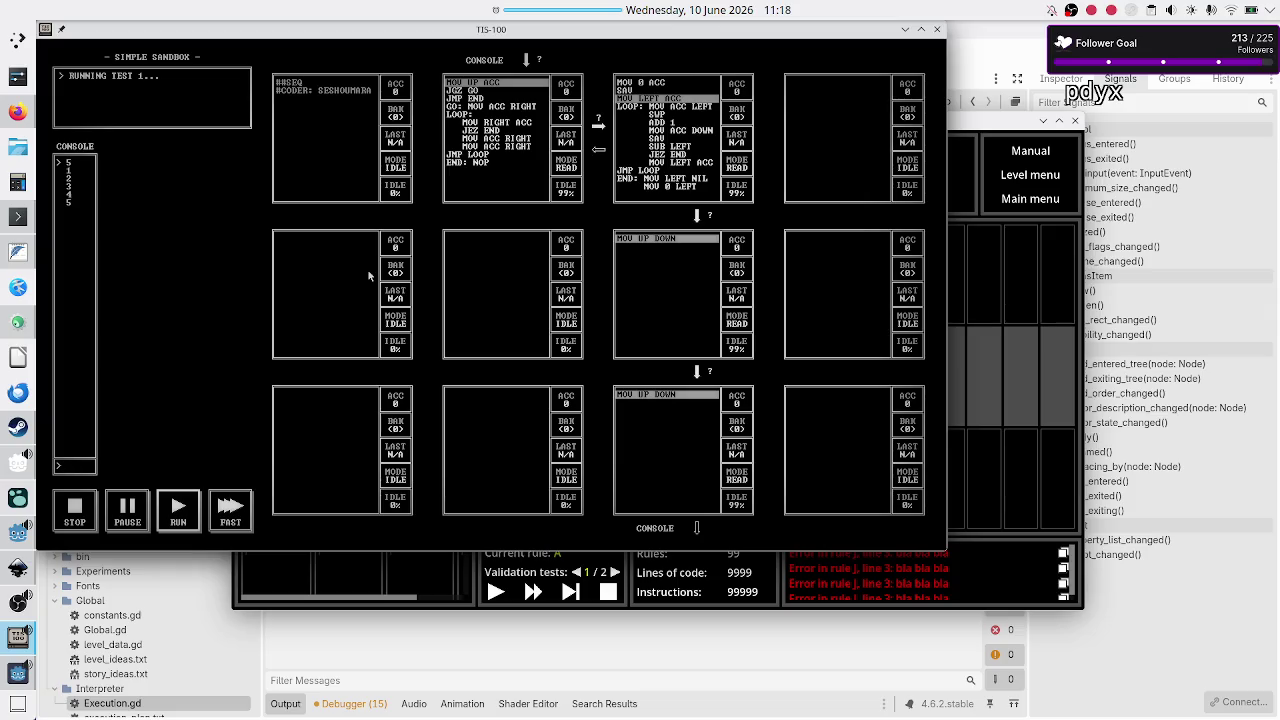
text(5)
key(BackSpace)
text(7)
click(297, 578)
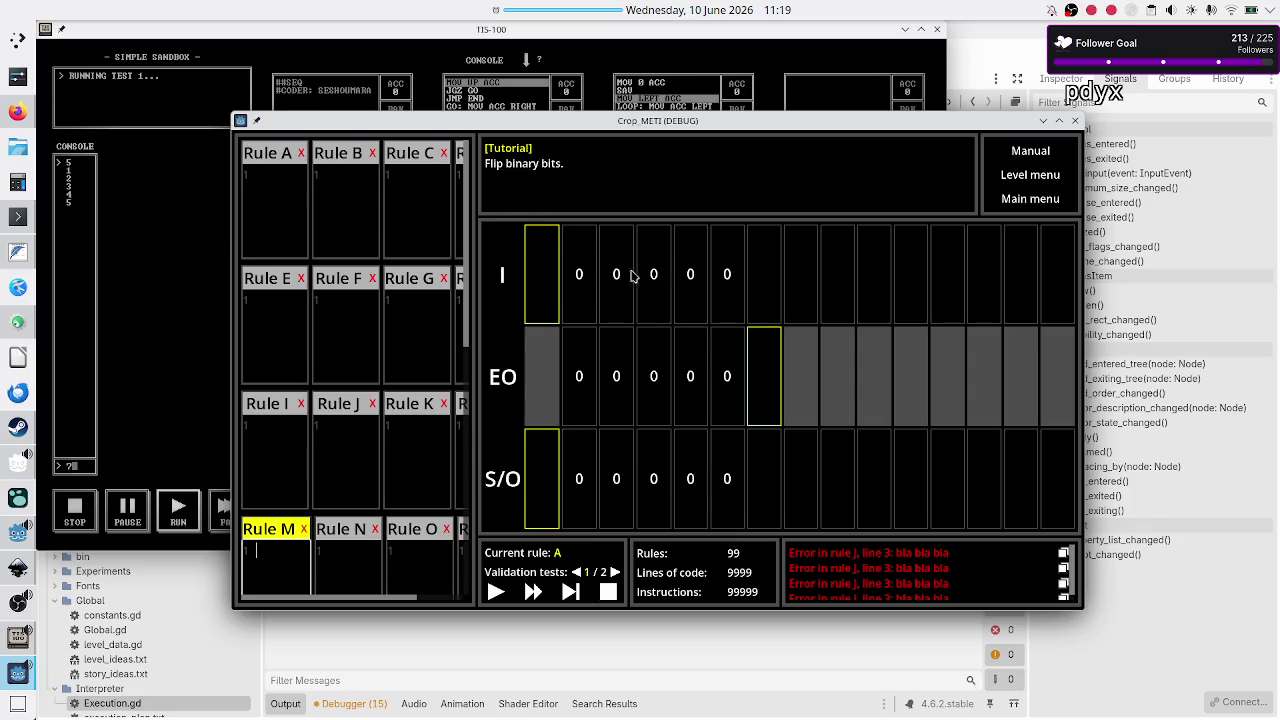
Step: Dismiss Crop_METI's 'Time out!' notice, leaving the 'Flip binary bits.' level, and return to the TIS-100 sandbox
click(186, 408)
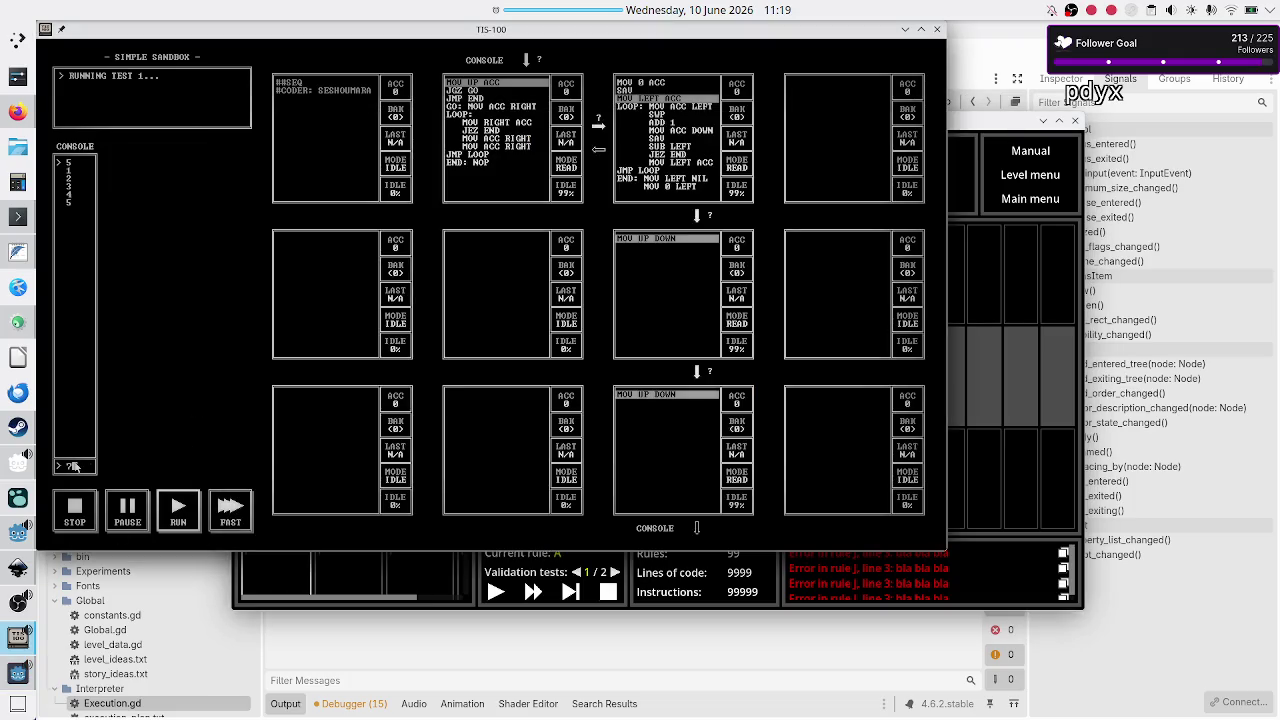
click(966, 320)
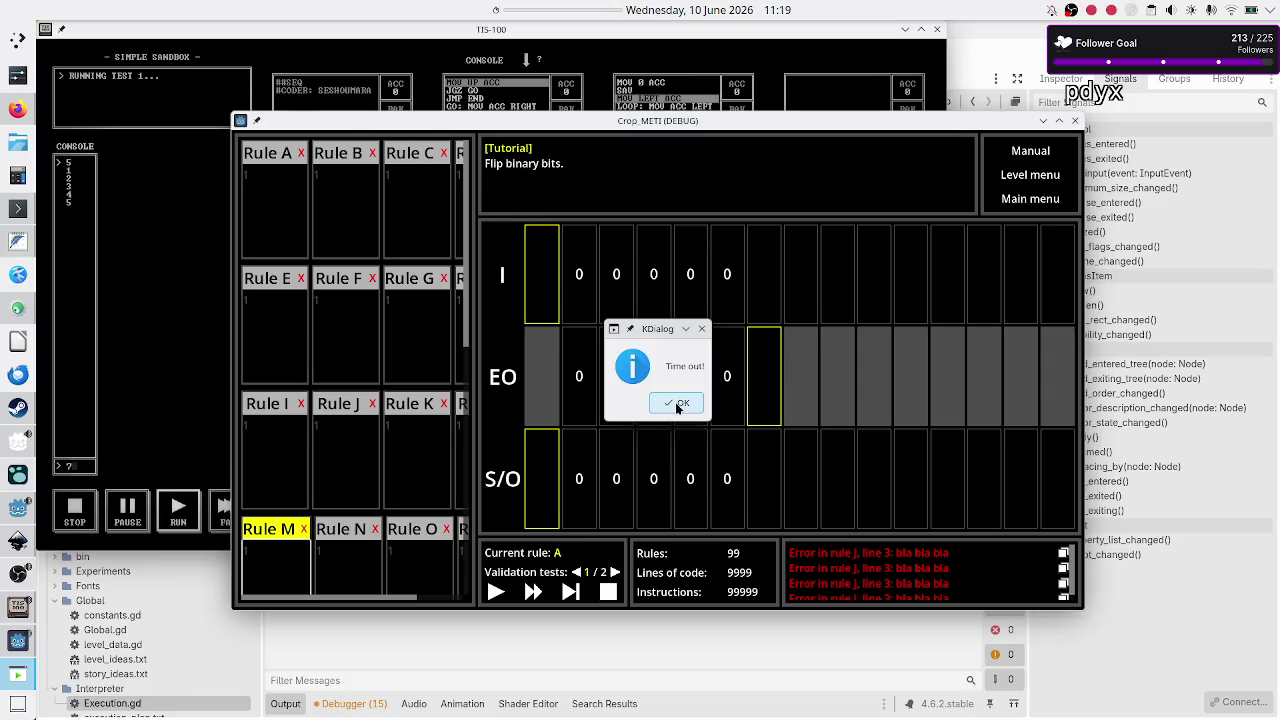
click(677, 405)
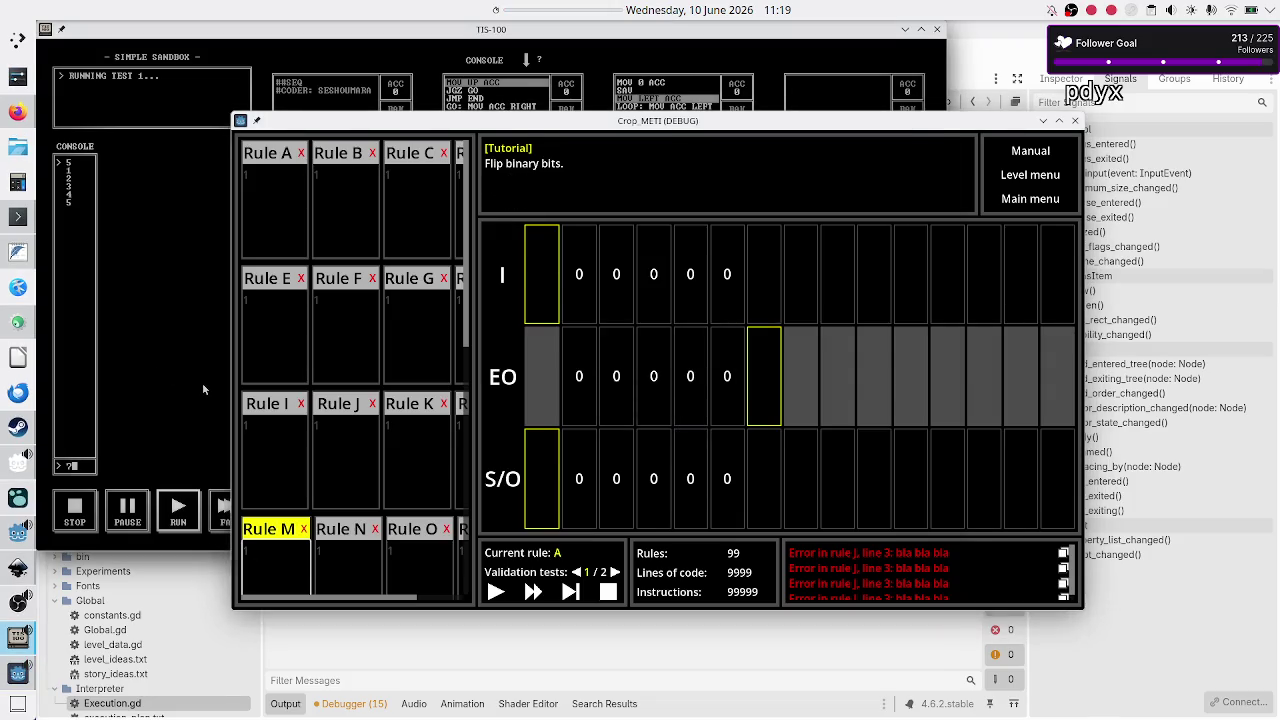
click(203, 389)
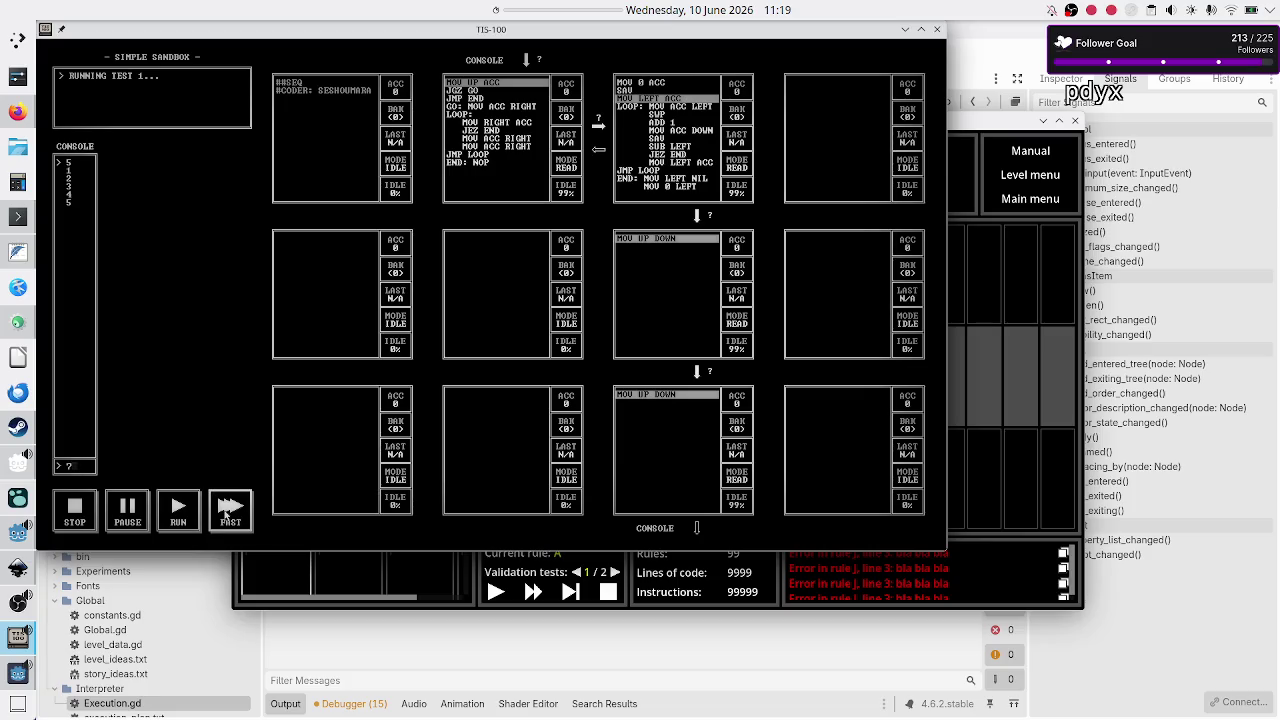
Step: Submit 7 and 8 to the sandbox console, then pause and step the program three times
key(Return)
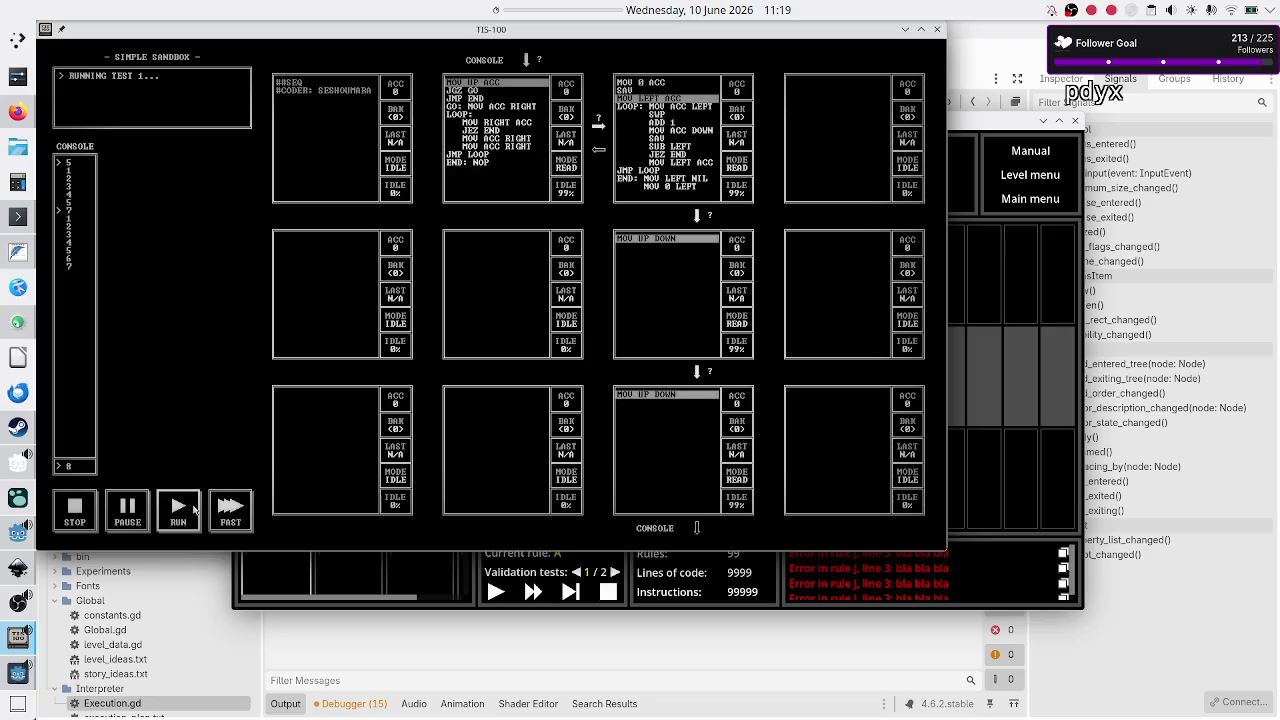
key(Return)
key(Return)
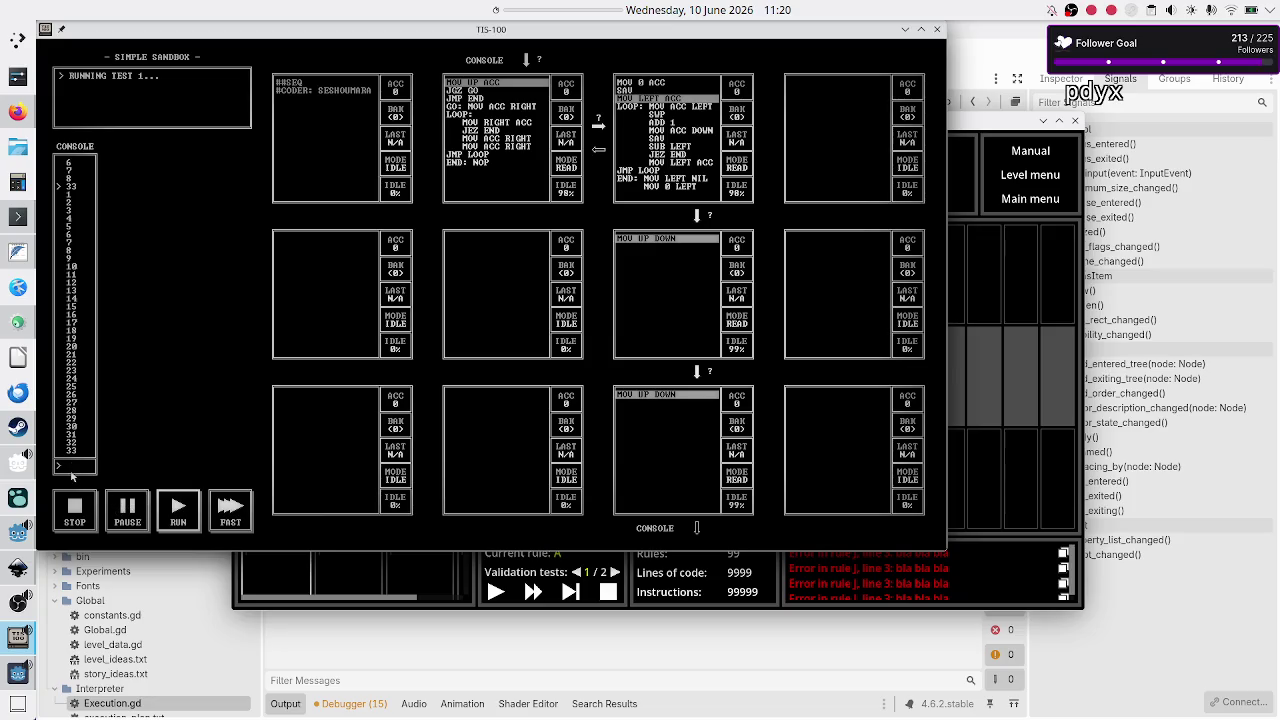
click(134, 514)
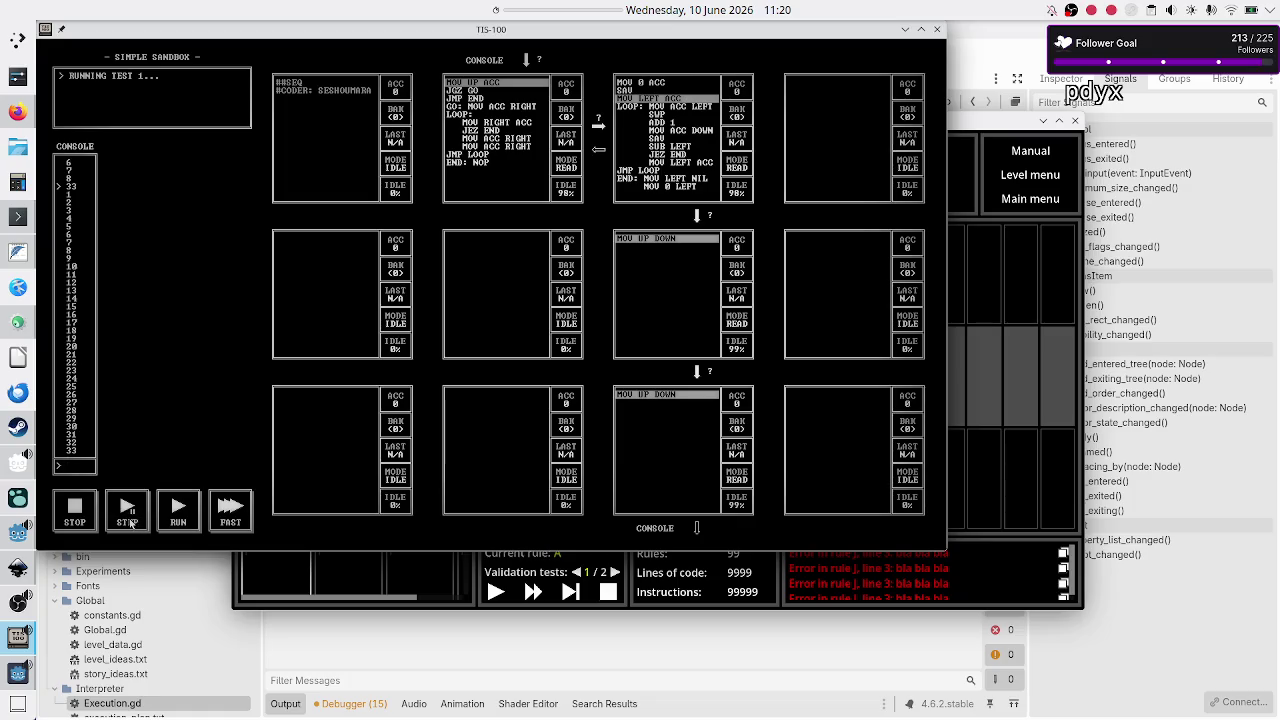
click(131, 514)
click(129, 513)
click(129, 513)
text(4)
Step: Submit 4 and step the program as it counts up 1, 2, then switch back to Crop_METI
key(Return)
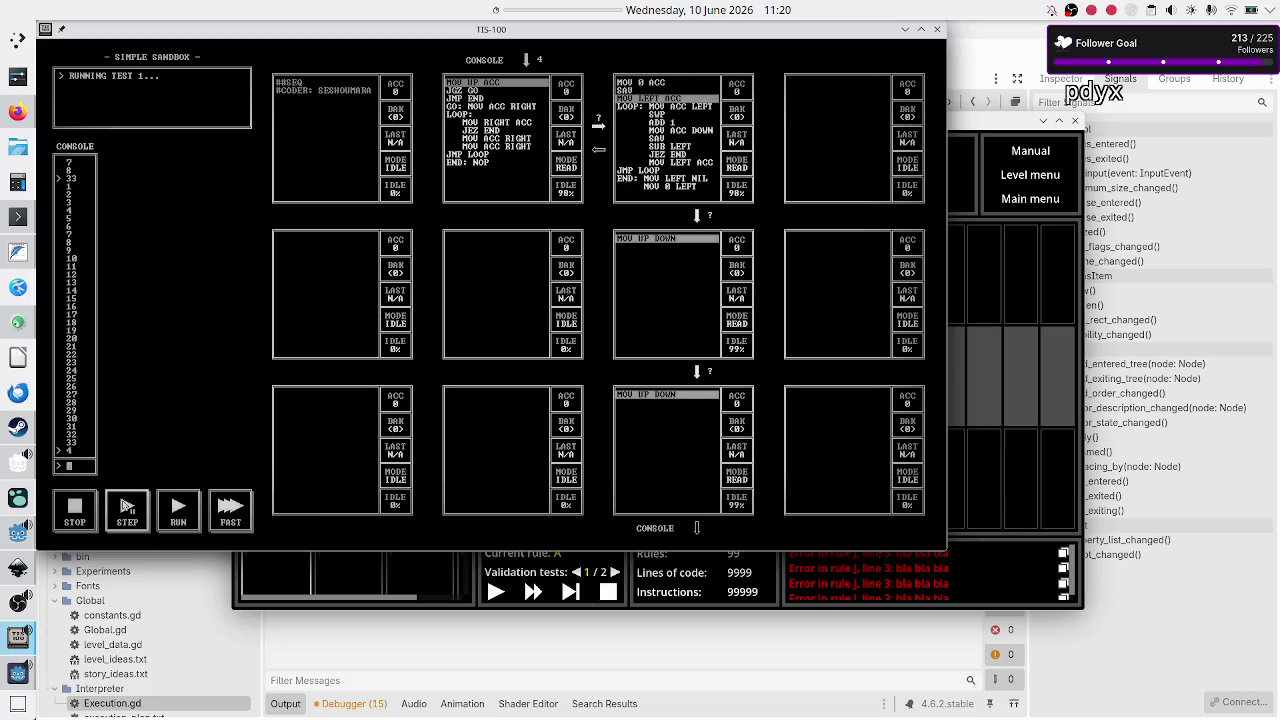
click(126, 506)
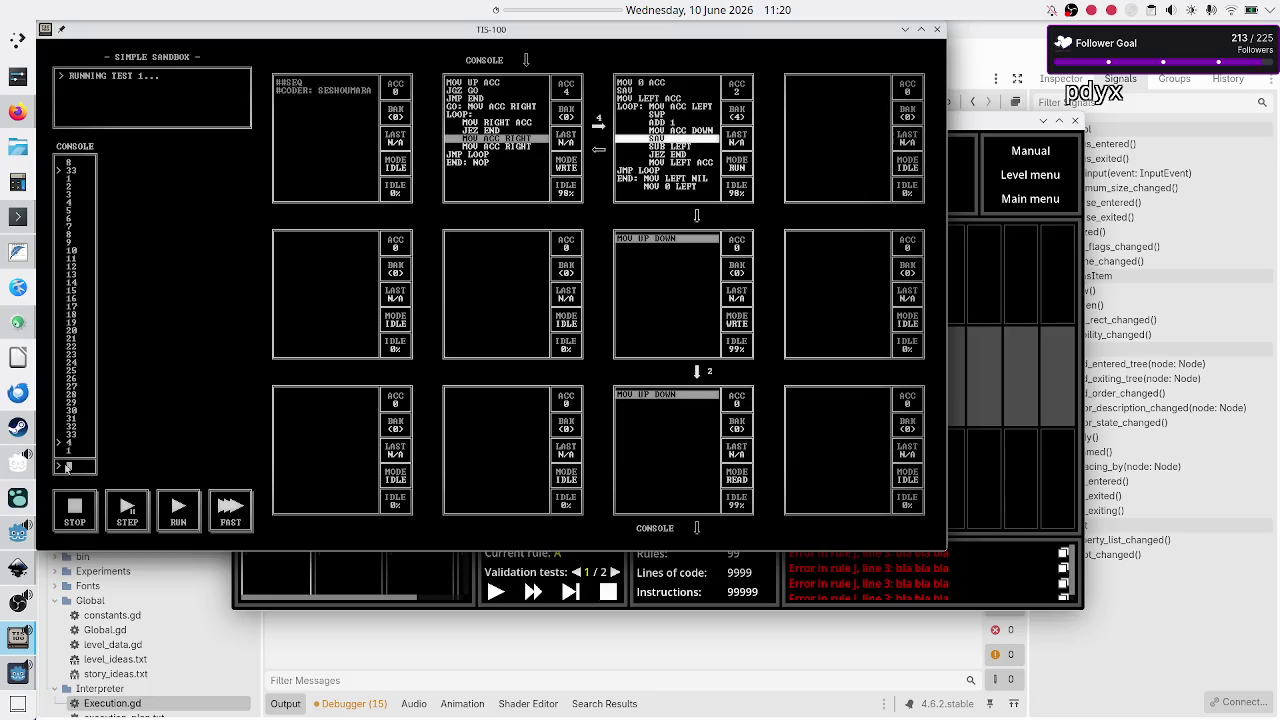
click(127, 514)
click(127, 514)
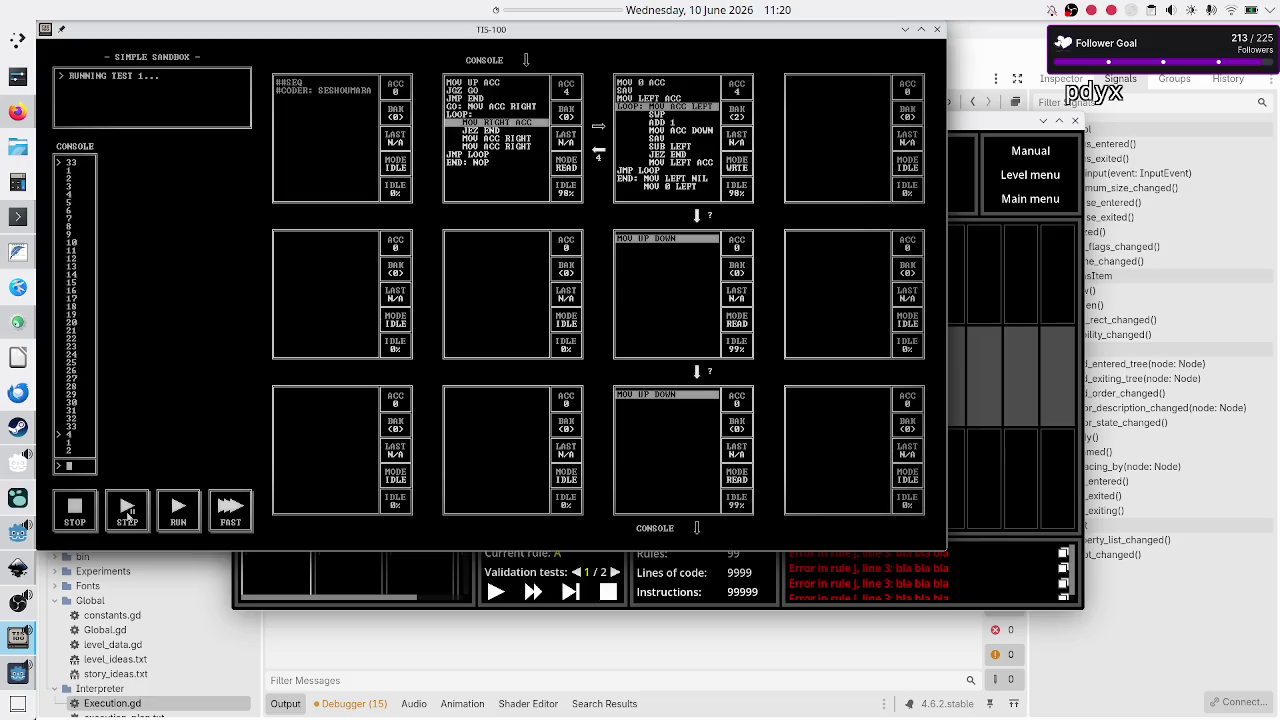
click(16, 674)
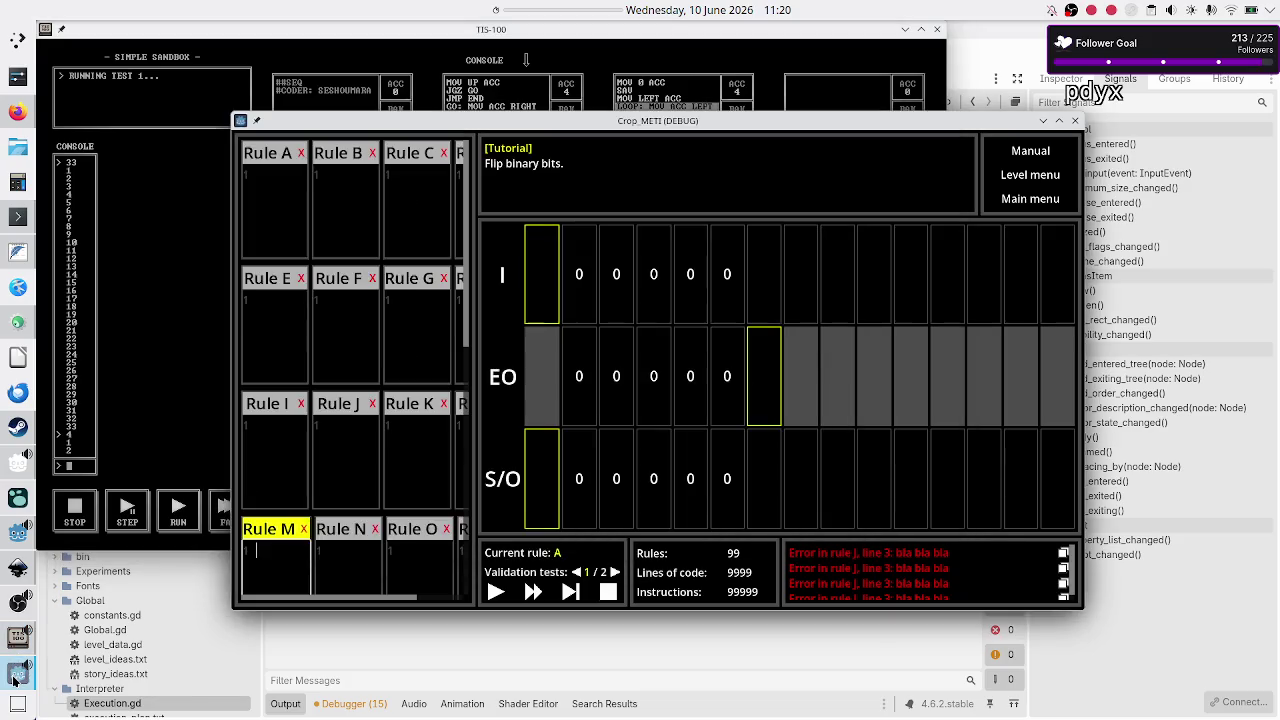
Step: Place the cursor in Rule J's empty code box rather than Rule K's
click(399, 471)
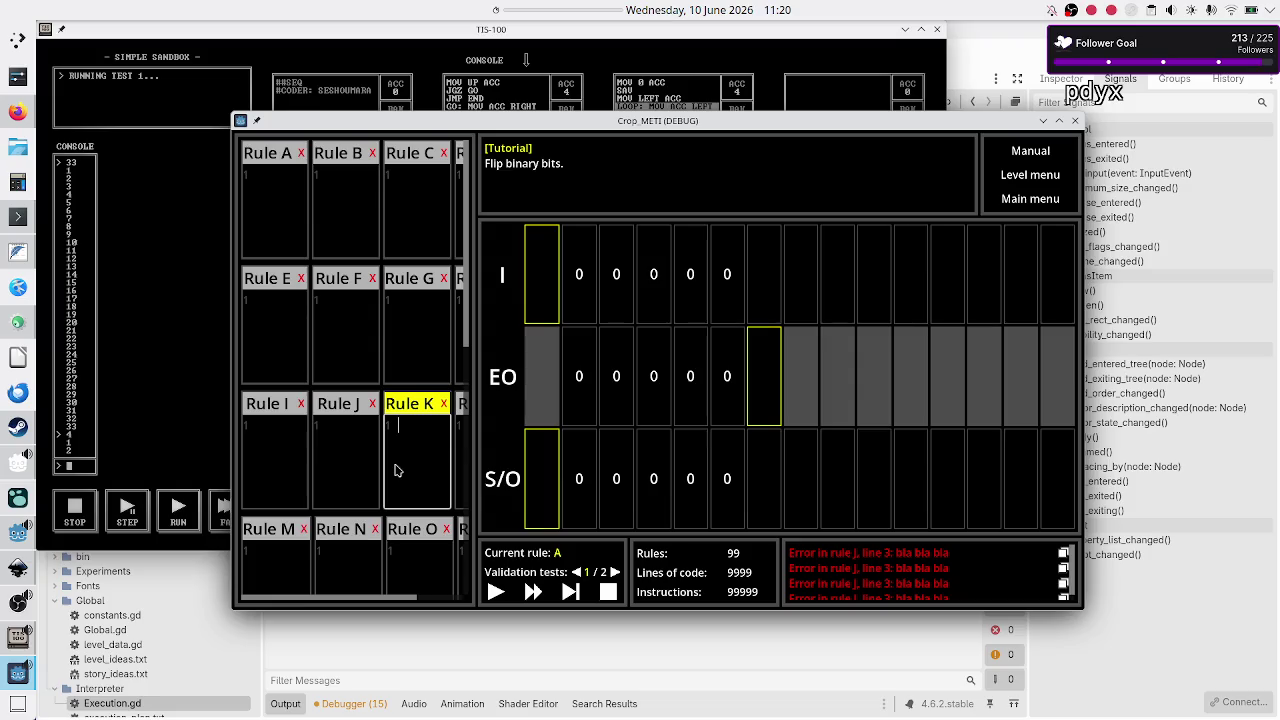
click(370, 455)
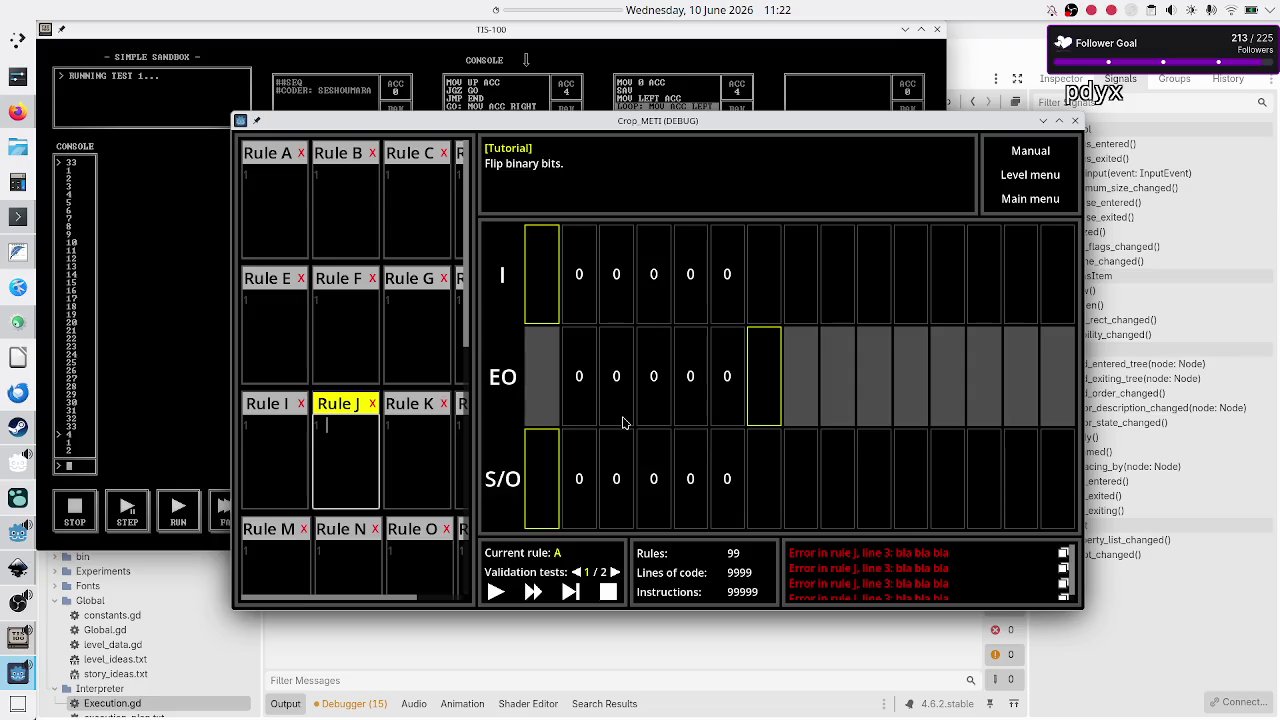
Step: Add an indented comment under ISSUES: '#pretend they exist, but it's up to the sandbox UI to ignore them'
click(416, 657)
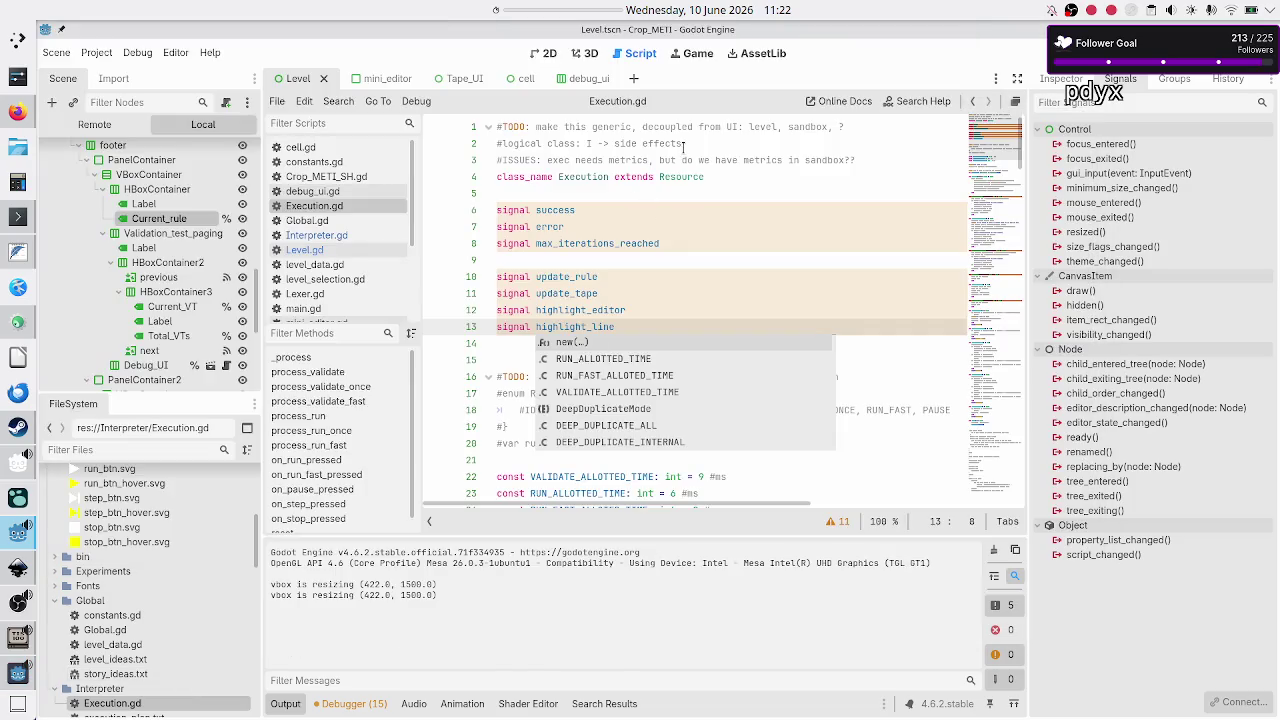
click(728, 158)
key(Down)
key(ctrl+shift+Return)
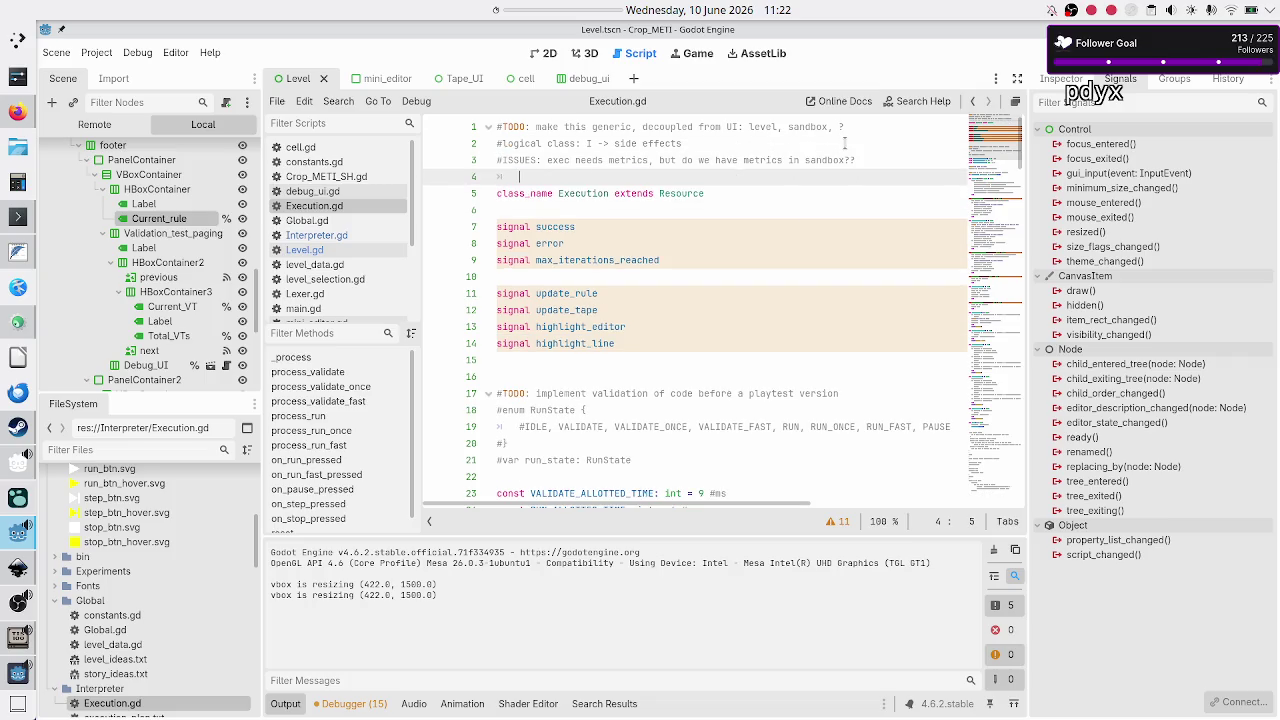
text(#)
text(pretend t)
text(h)
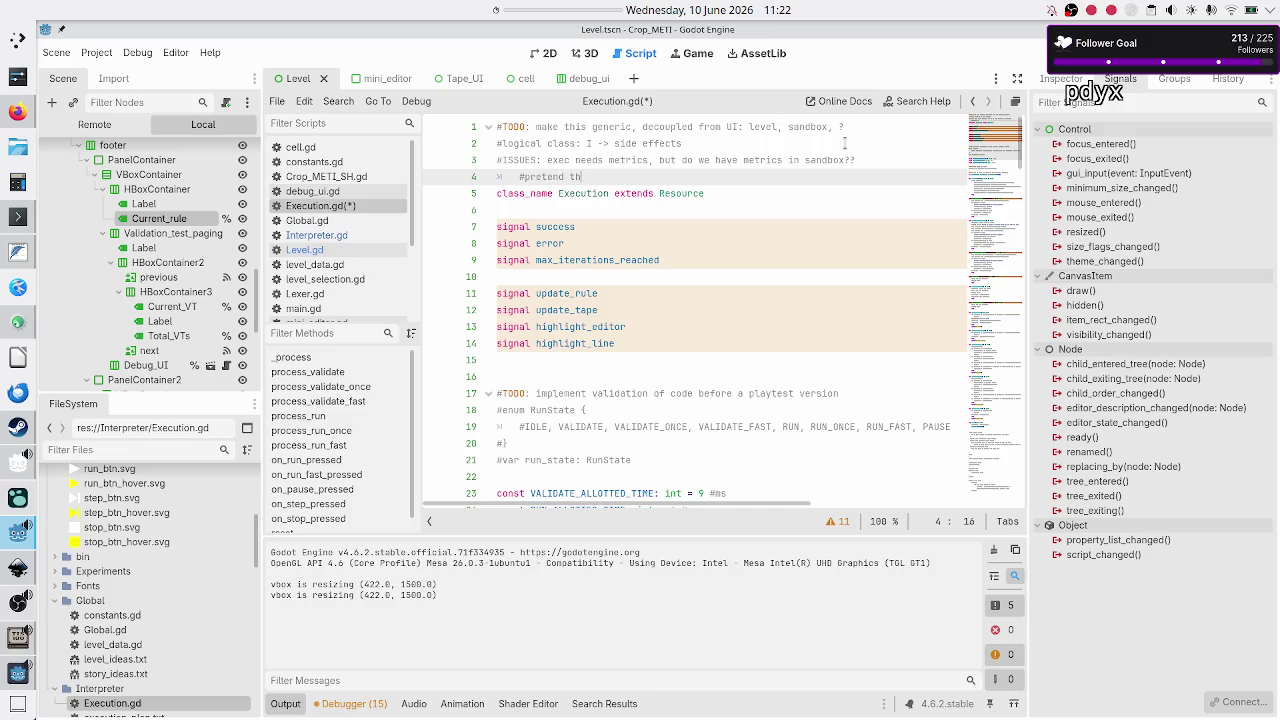
text(ey exisss)
key(BackSpace)
key(BackSpace)
text(t, but it's up to the sandbox UI to ignore them)
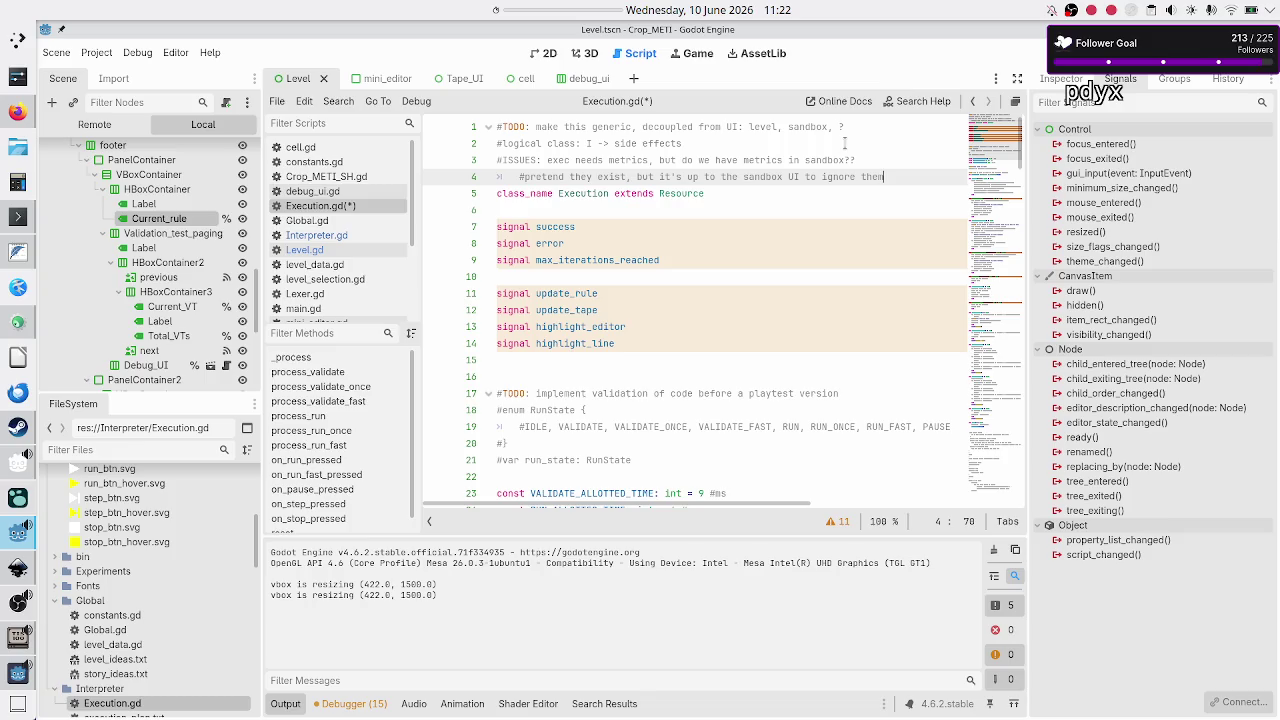
Step: Select the ISSUES comment line together with the new note below it
key(Down)
key(Down)
key(Down)
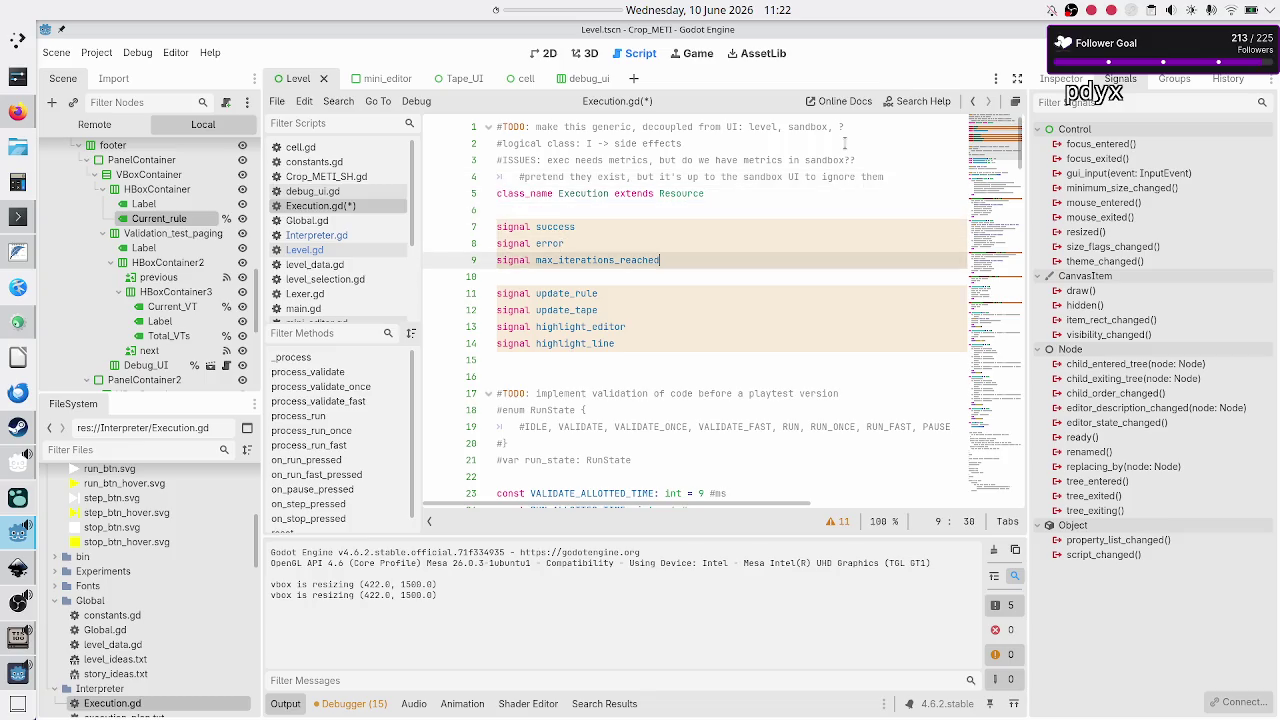
key(Up)
key(Up)
key(Up)
key(Down)
key(Down)
key(Down)
key(Down)
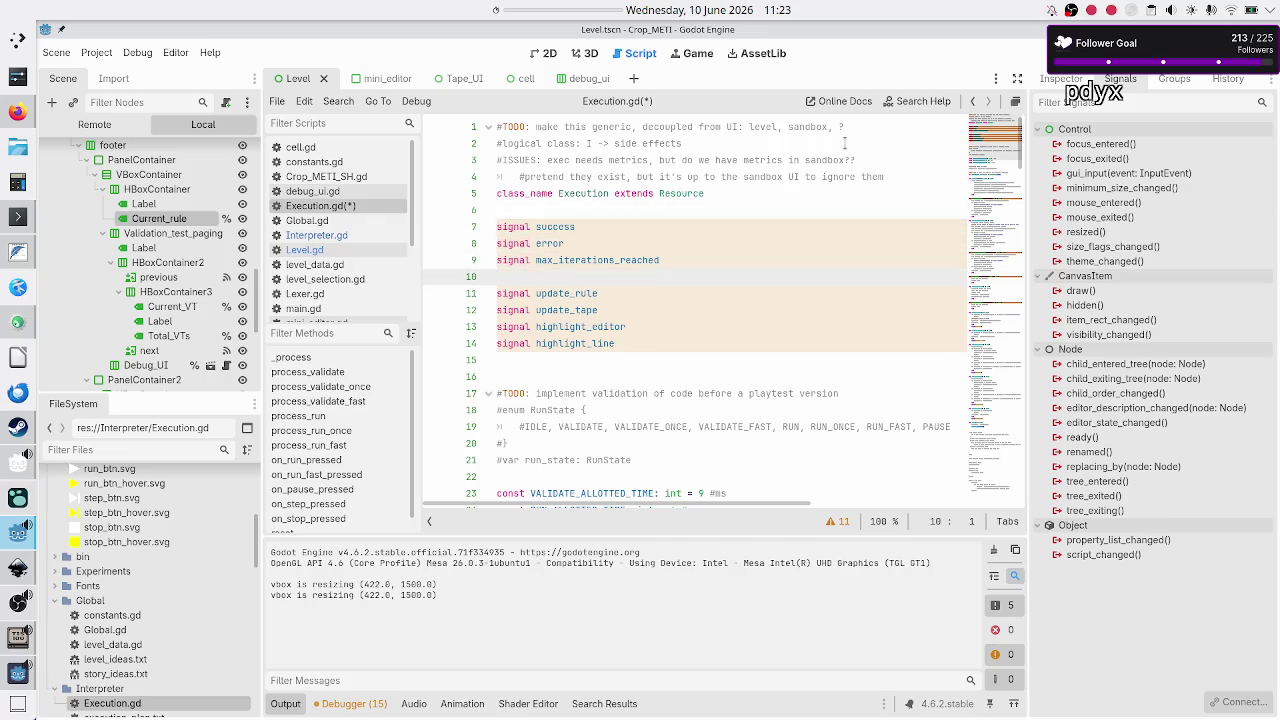
key(Down)
key(Down)
key(Down)
key(Up)
key(Up)
key(Up)
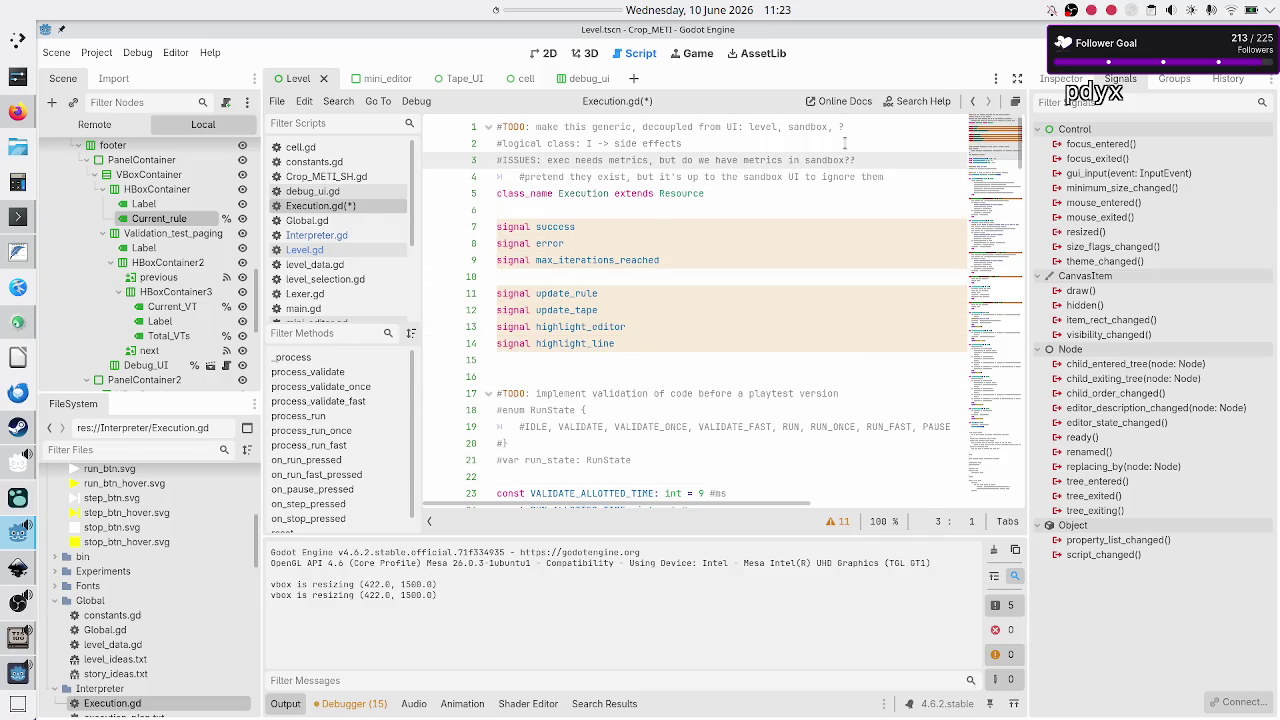
key(shift+Down)
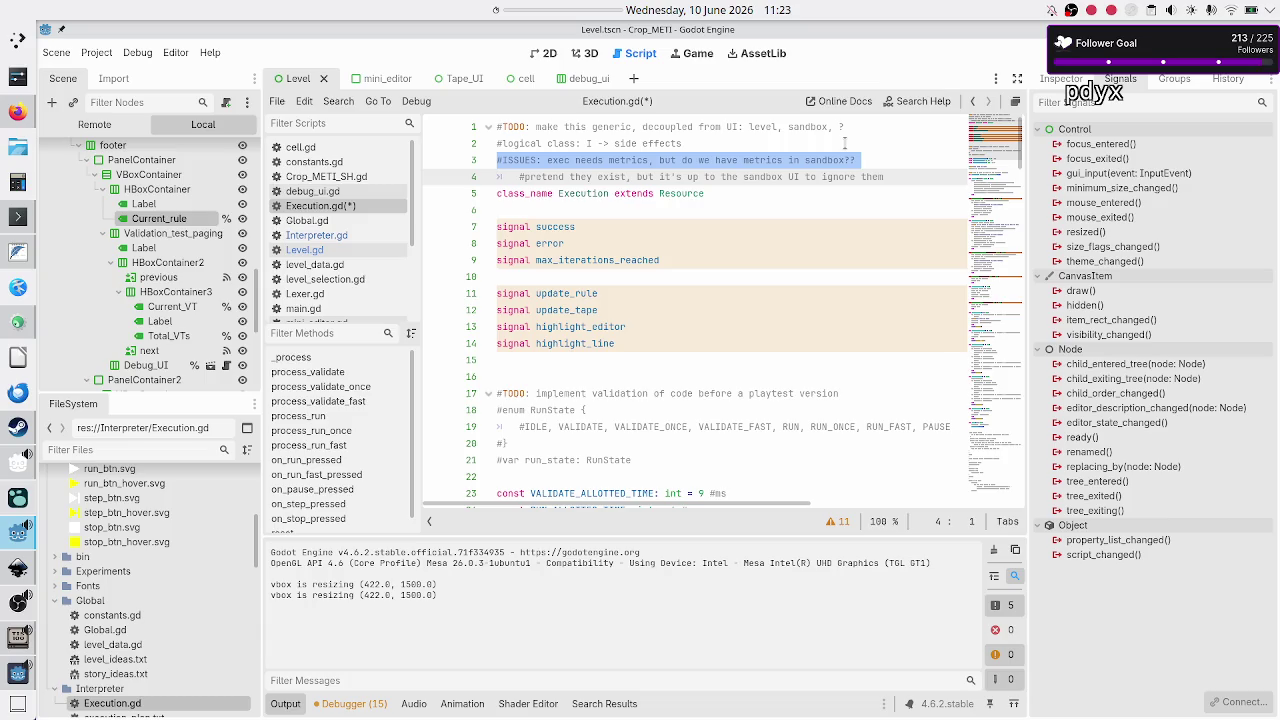
key(Down)
key(Up)
key(Up)
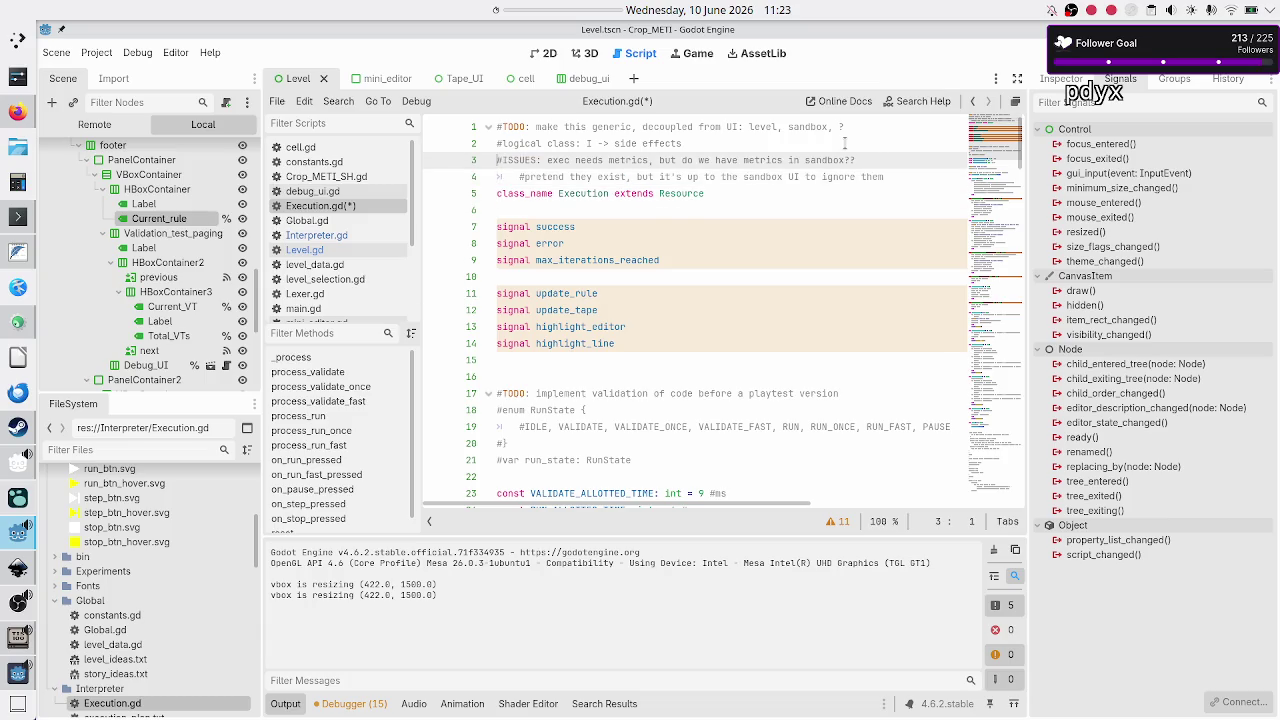
key(Down)
key(Up)
key(shift+Down)
key(shift+End)
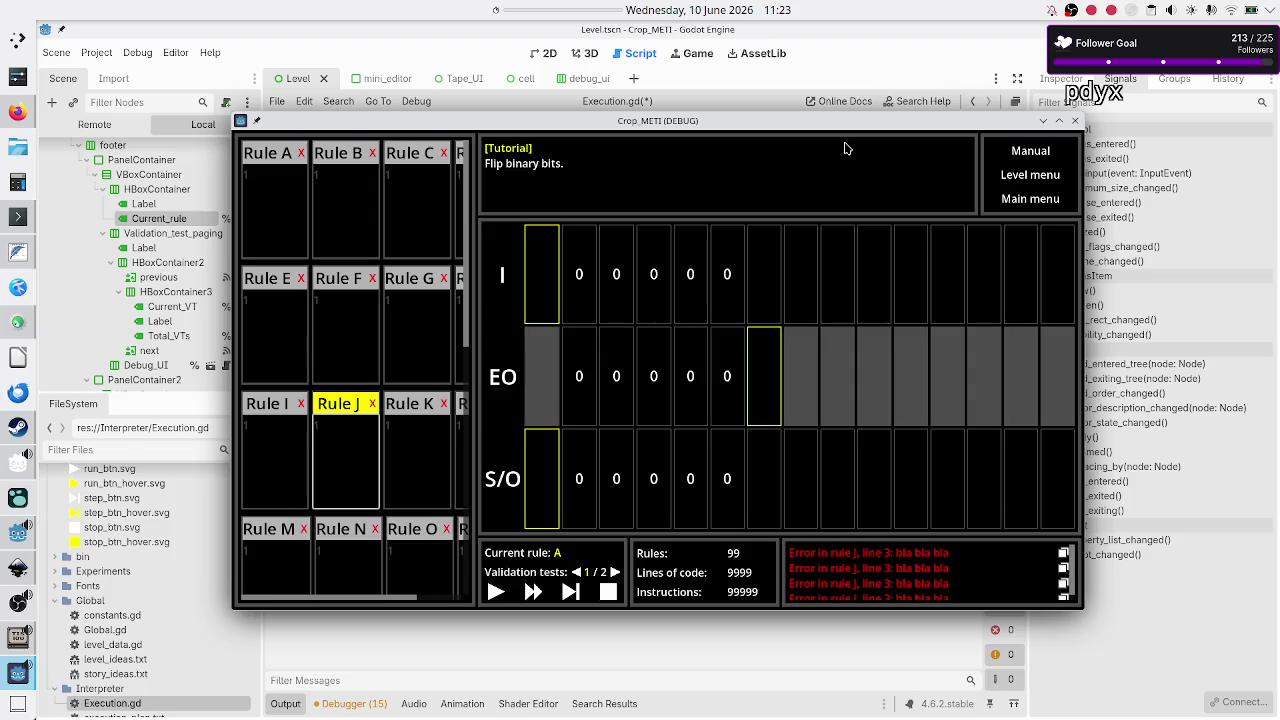
Step: Switch from the Godot editor to the TIS-100 sandbox window
key(alt+Tab)
key(alt+Tab)
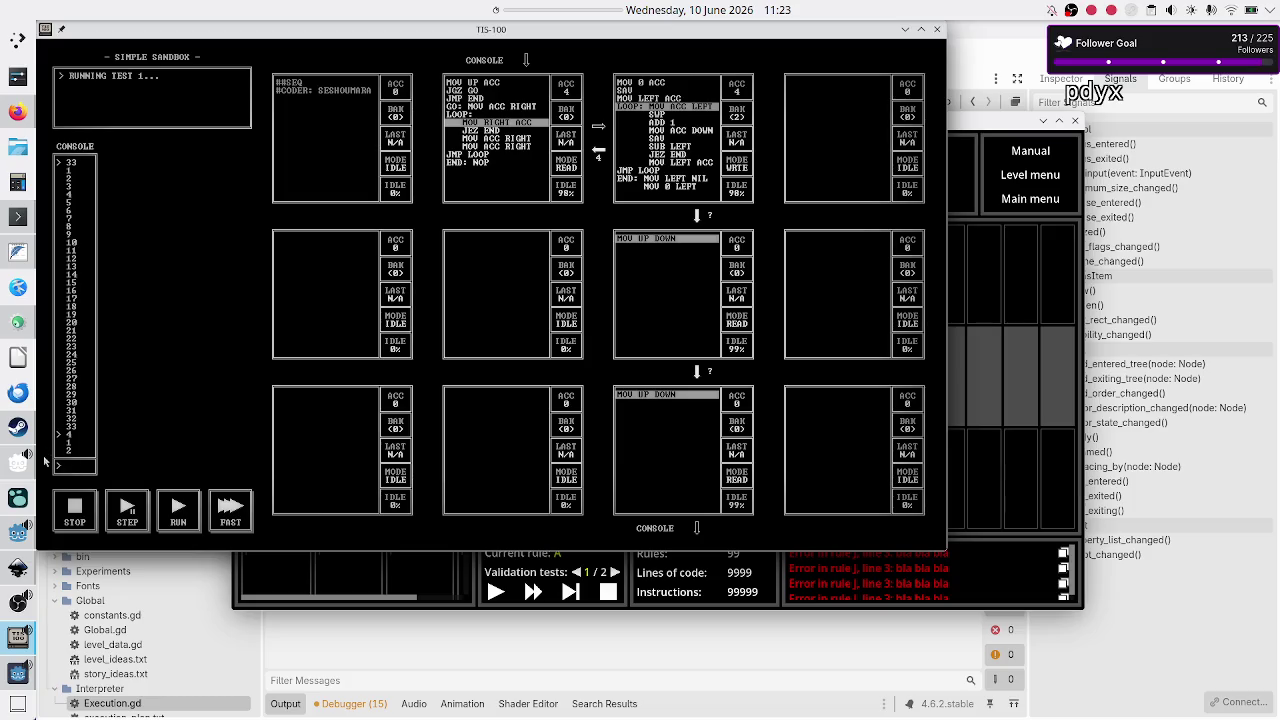
Step: Stop the running TIS-100 sandbox test
click(74, 512)
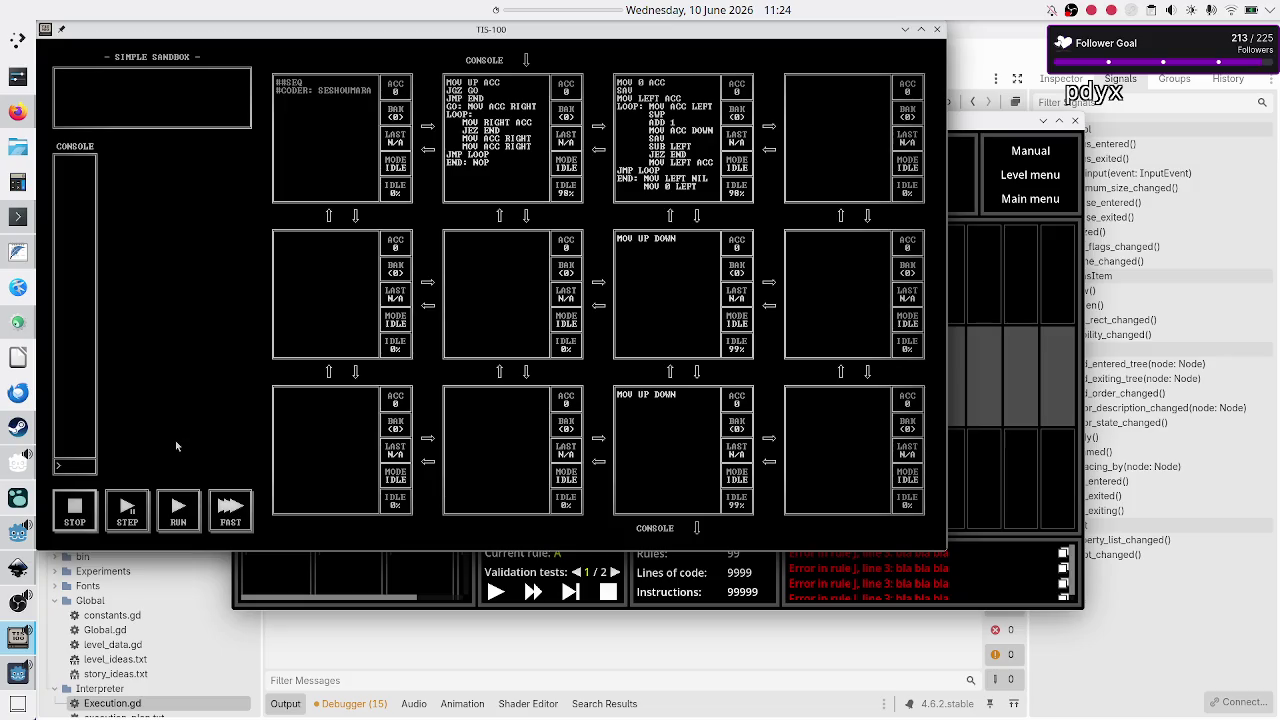
Step: Run the sandbox, enter 5 and then 100 in the console, and switch to fast speed
click(178, 511)
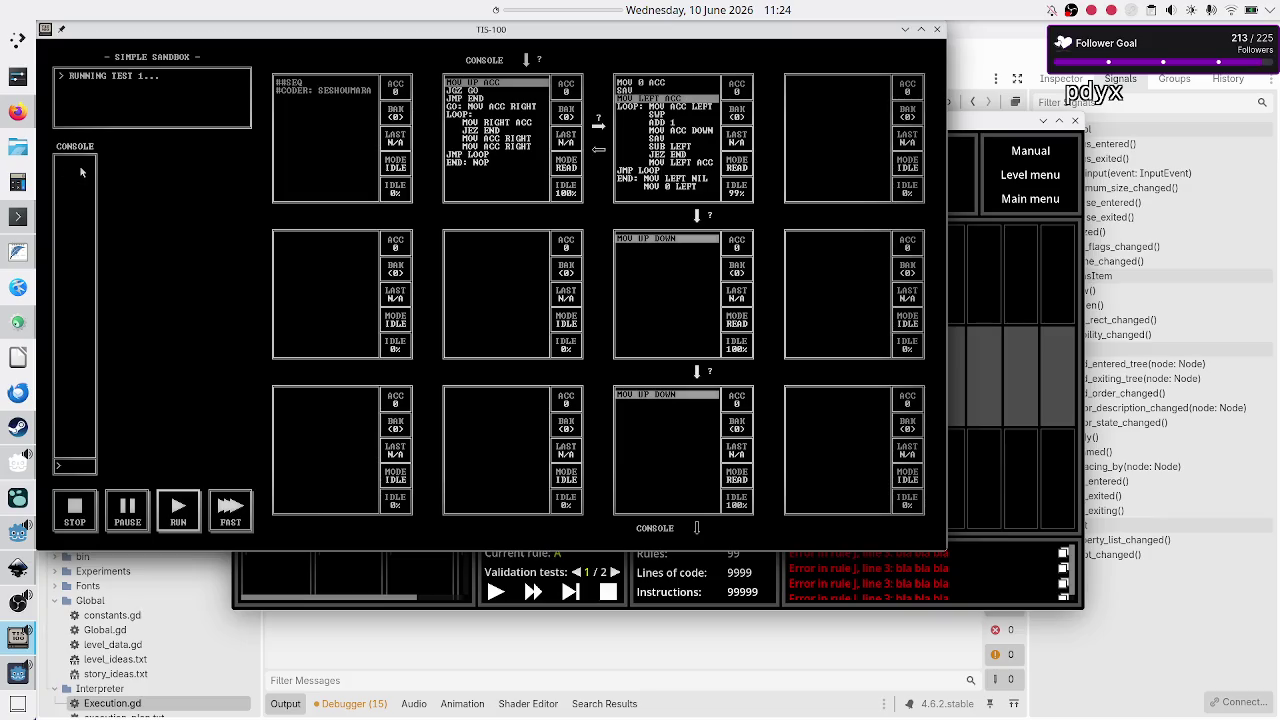
text(5)
key(Return)
text(100)
key(Return)
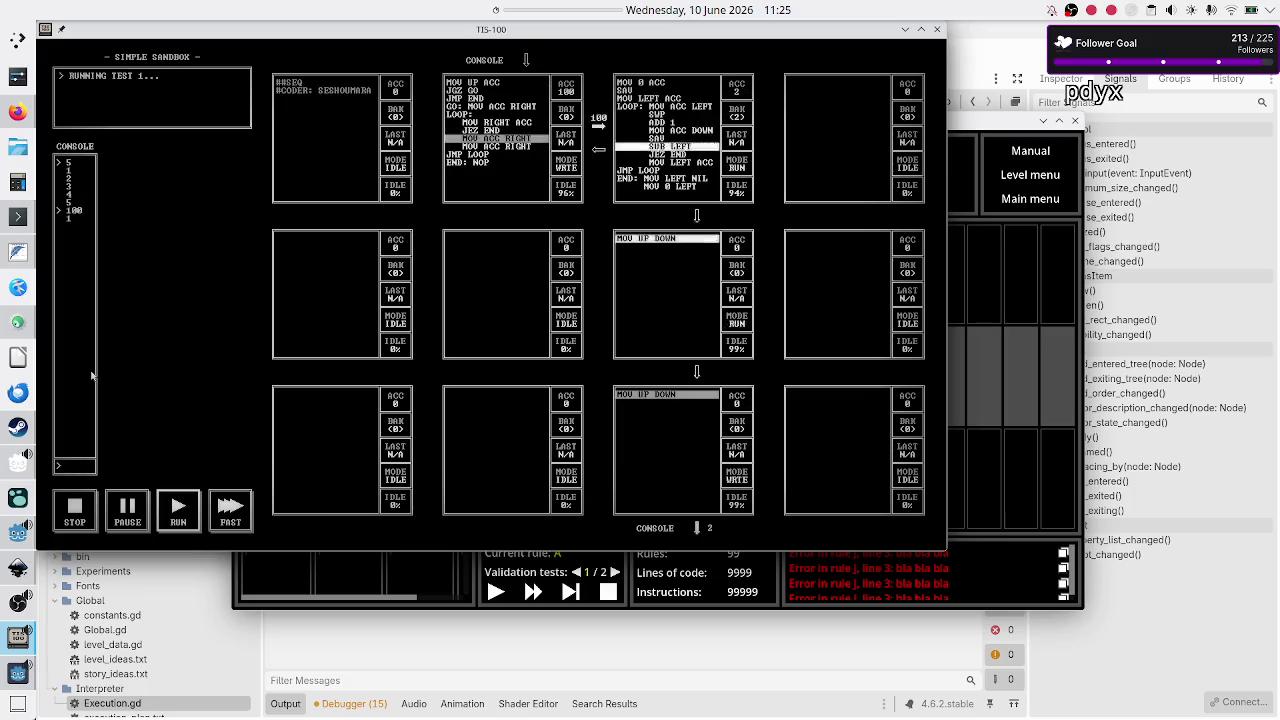
click(231, 510)
text(999)
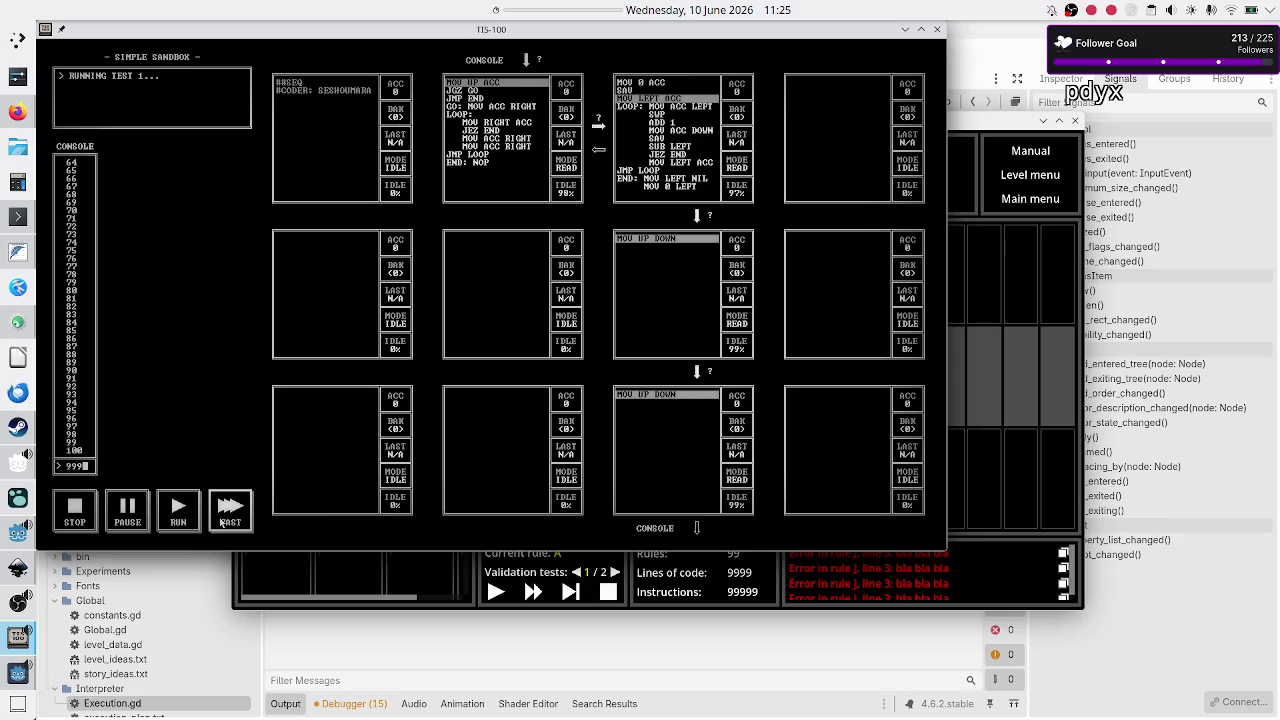
Step: Submit 999, pause the program, single-step it five times, then resume running
key(Return)
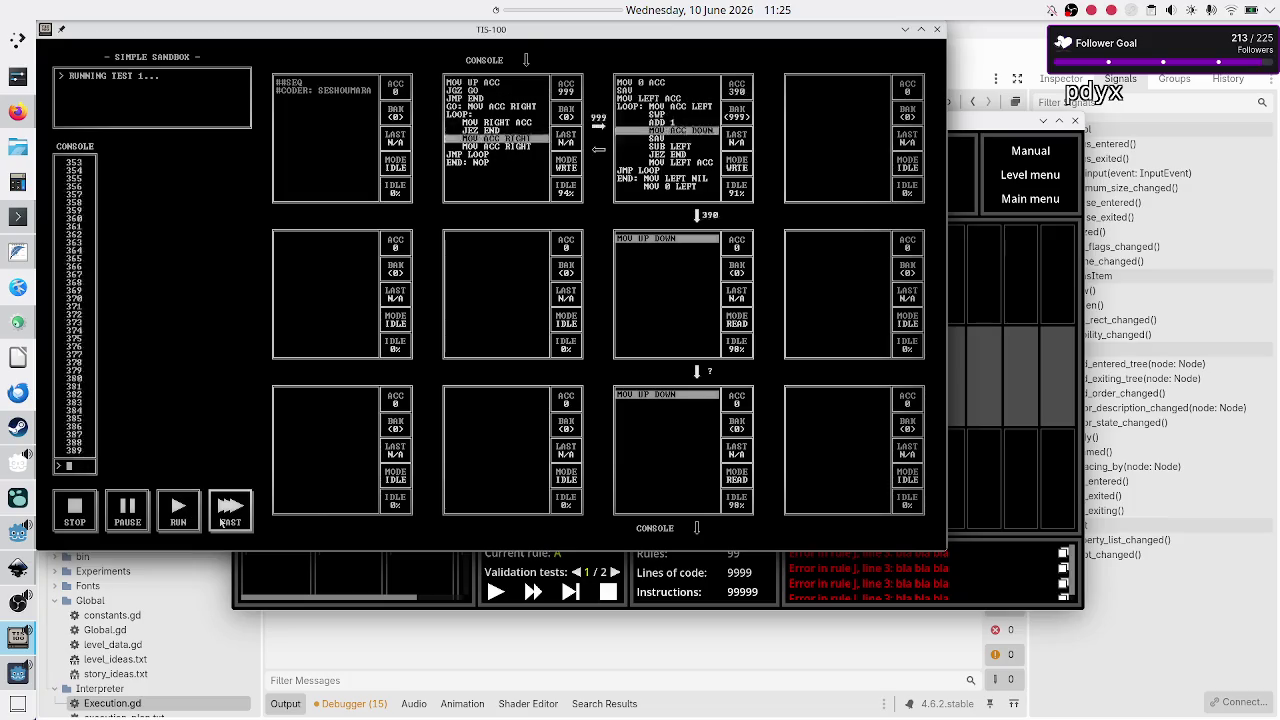
click(140, 512)
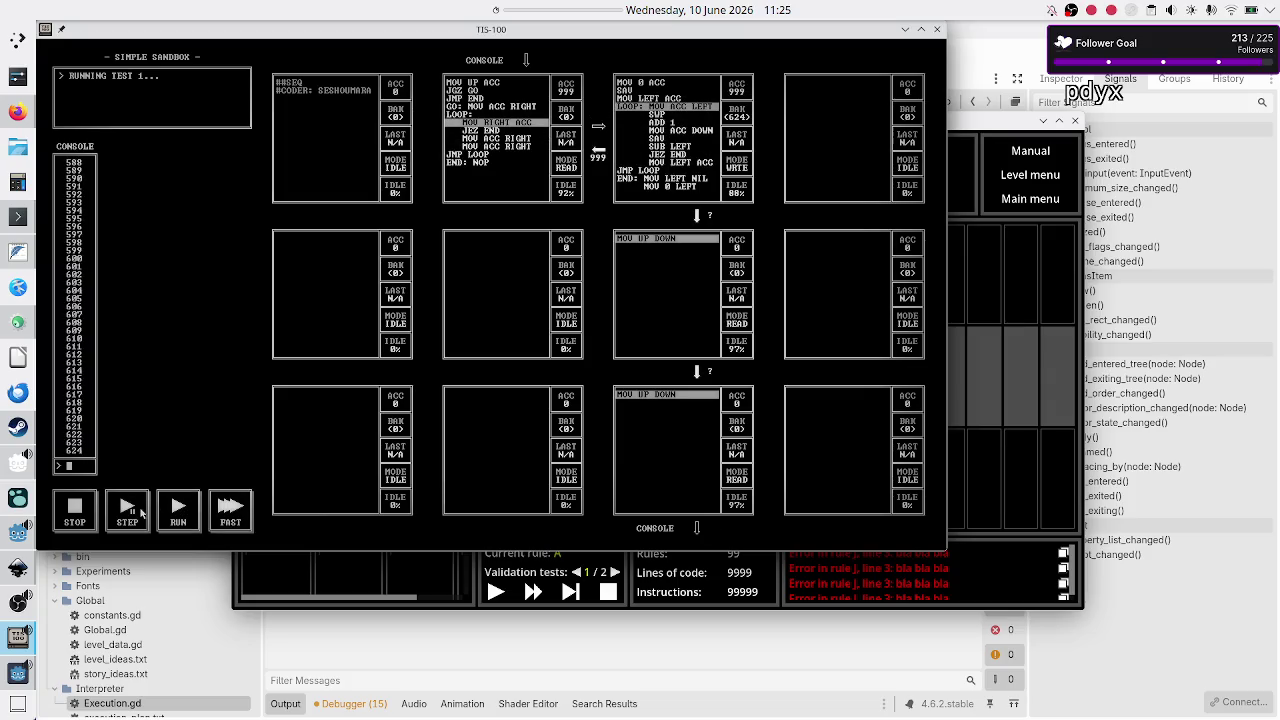
click(140, 512)
click(140, 512)
click(140, 512)
click(140, 512)
click(140, 512)
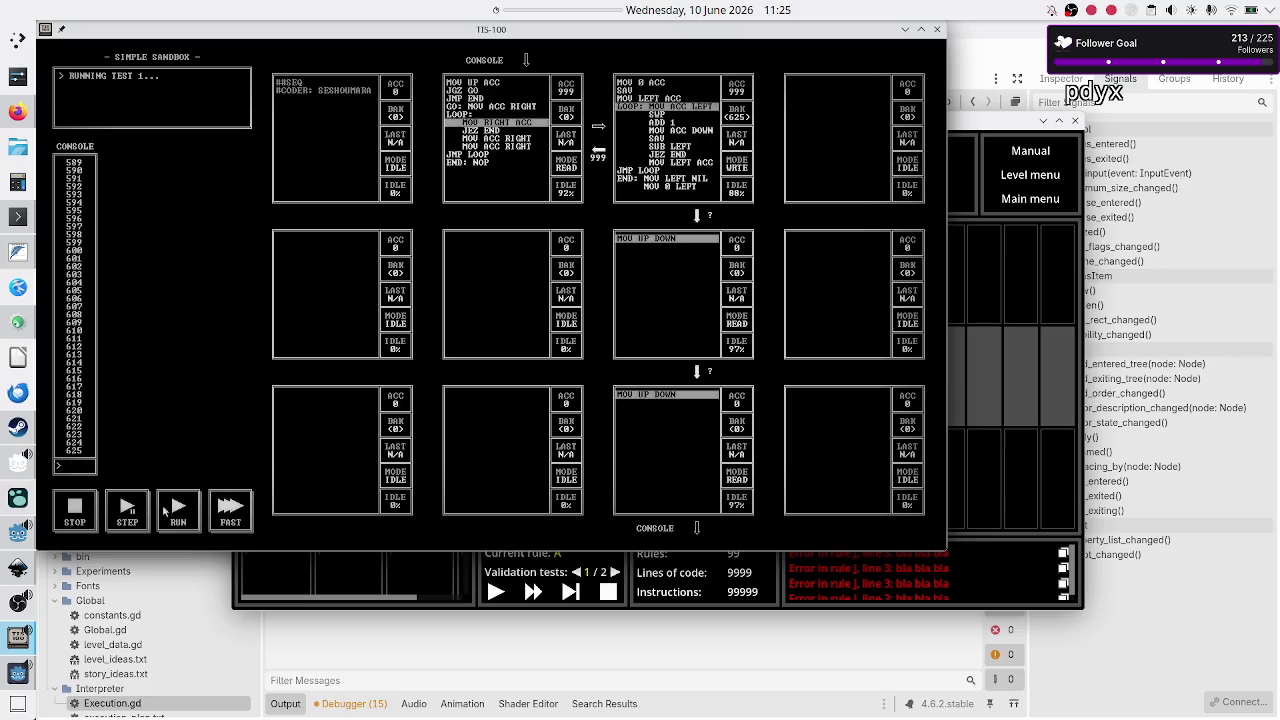
click(175, 510)
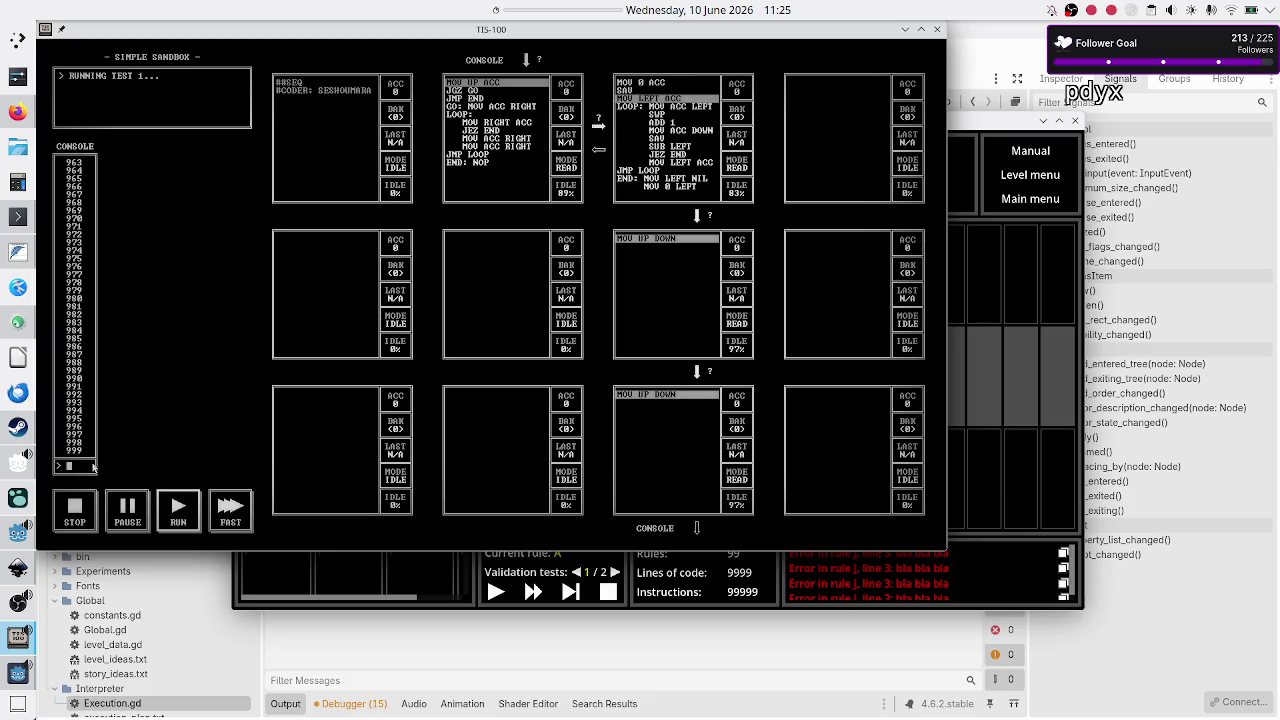
Step: Feed the counter 5 and then 8 in the console
text(5)
key(Return)
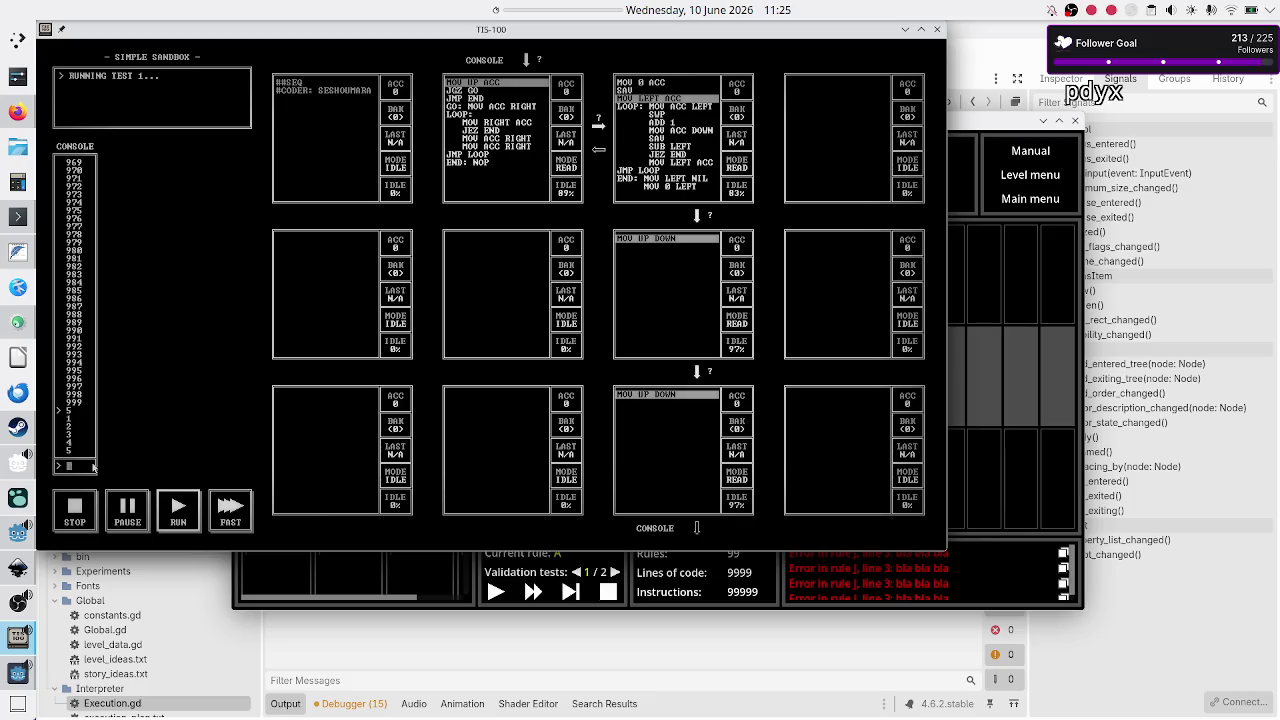
text(8)
key(Return)
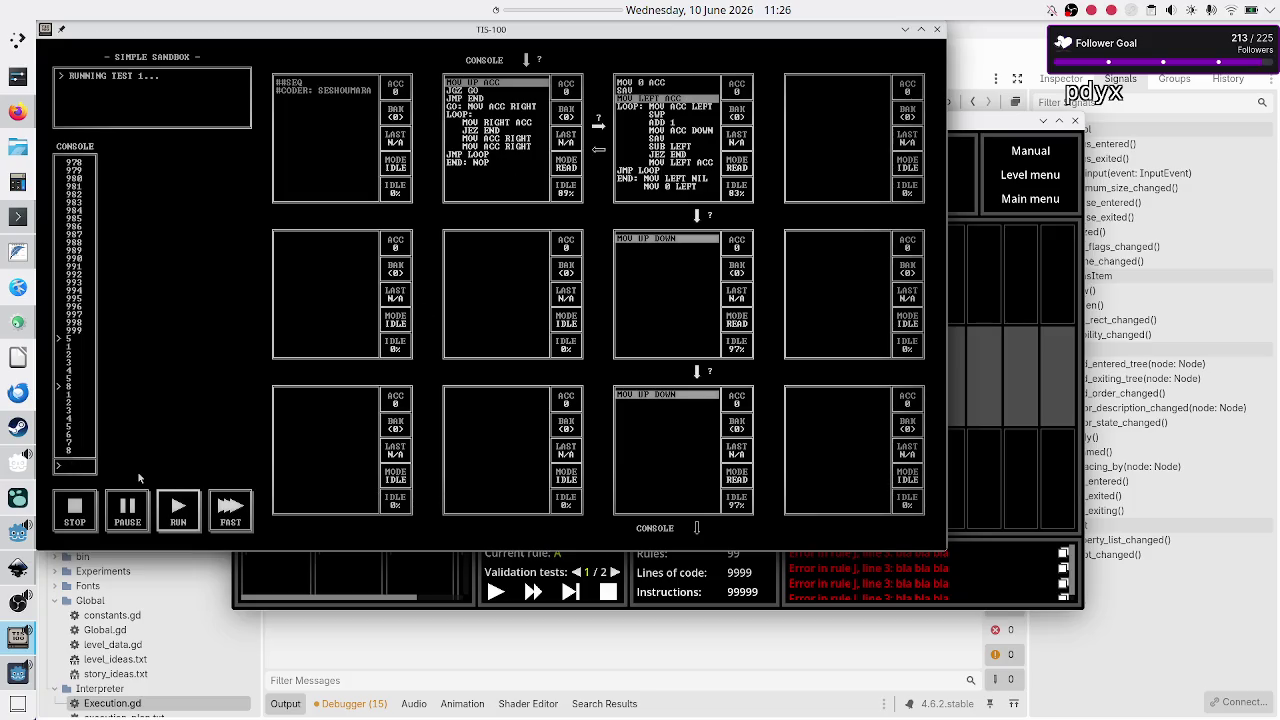
Step: Stop the sandbox program and bring the Crop_METI debug game to the front
click(74, 507)
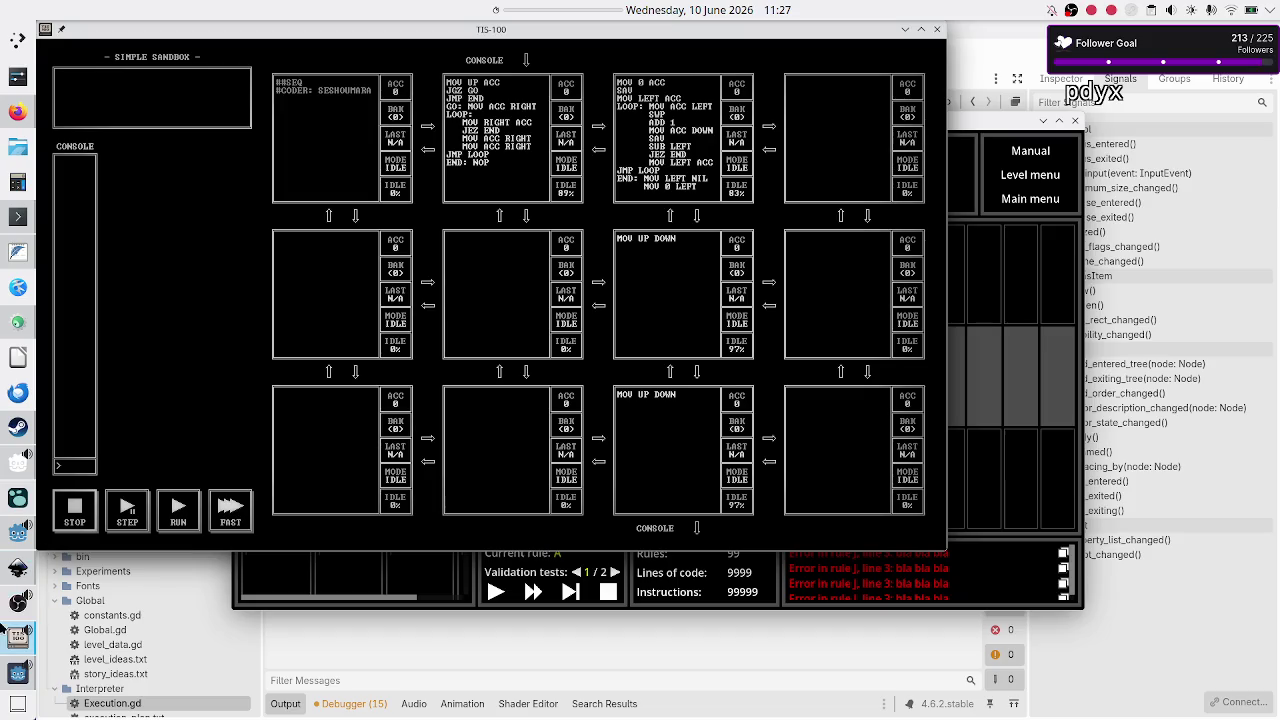
click(5, 680)
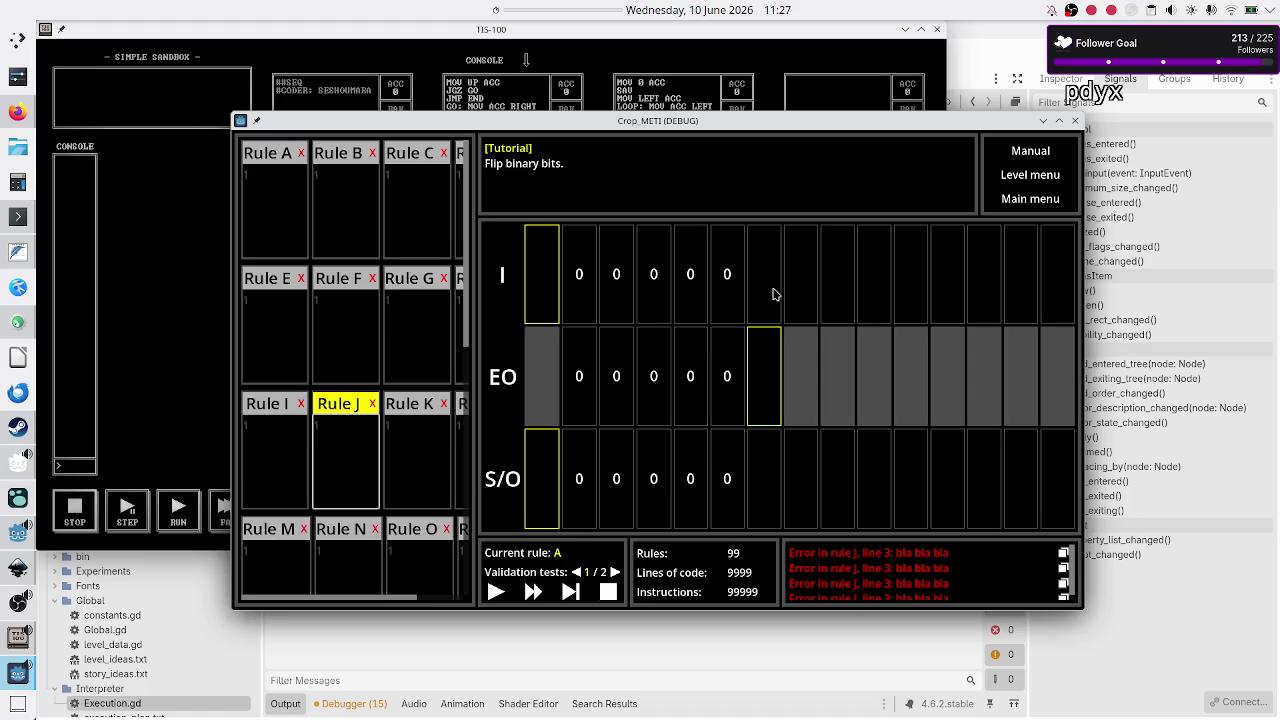
Step: Type R on the first line of Rule A in the Crop_METI debug game
click(171, 236)
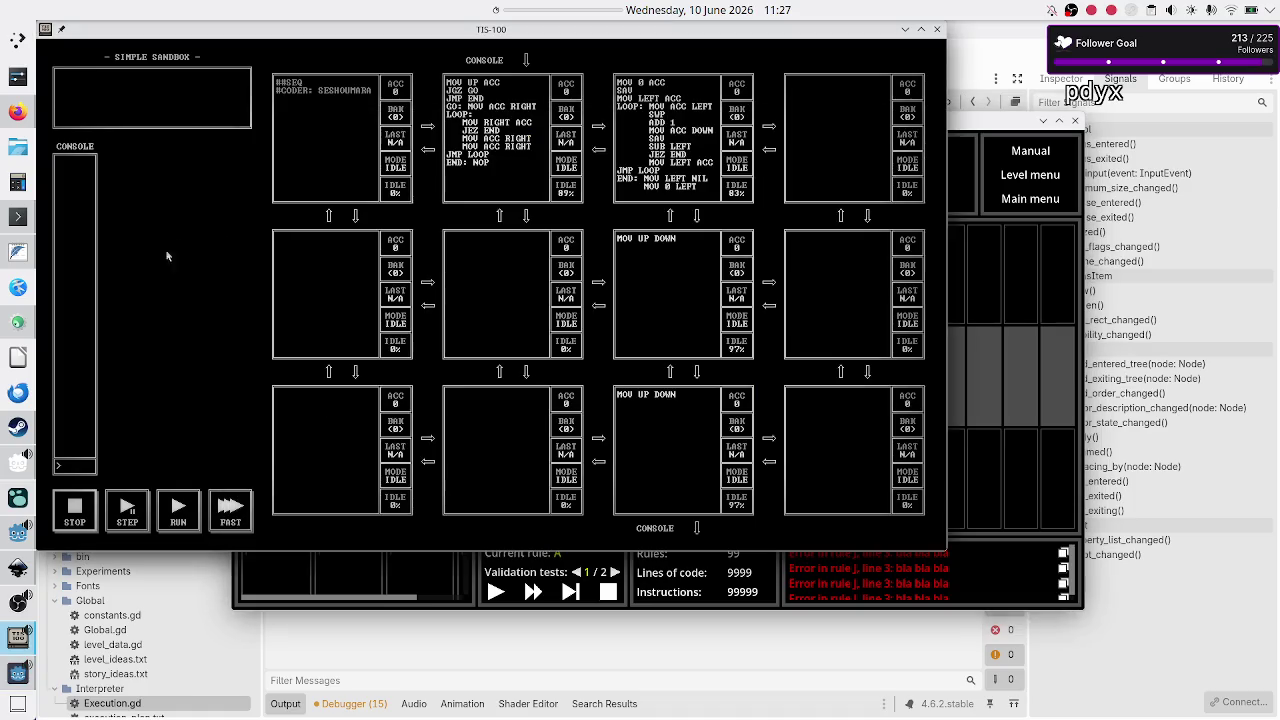
click(1017, 322)
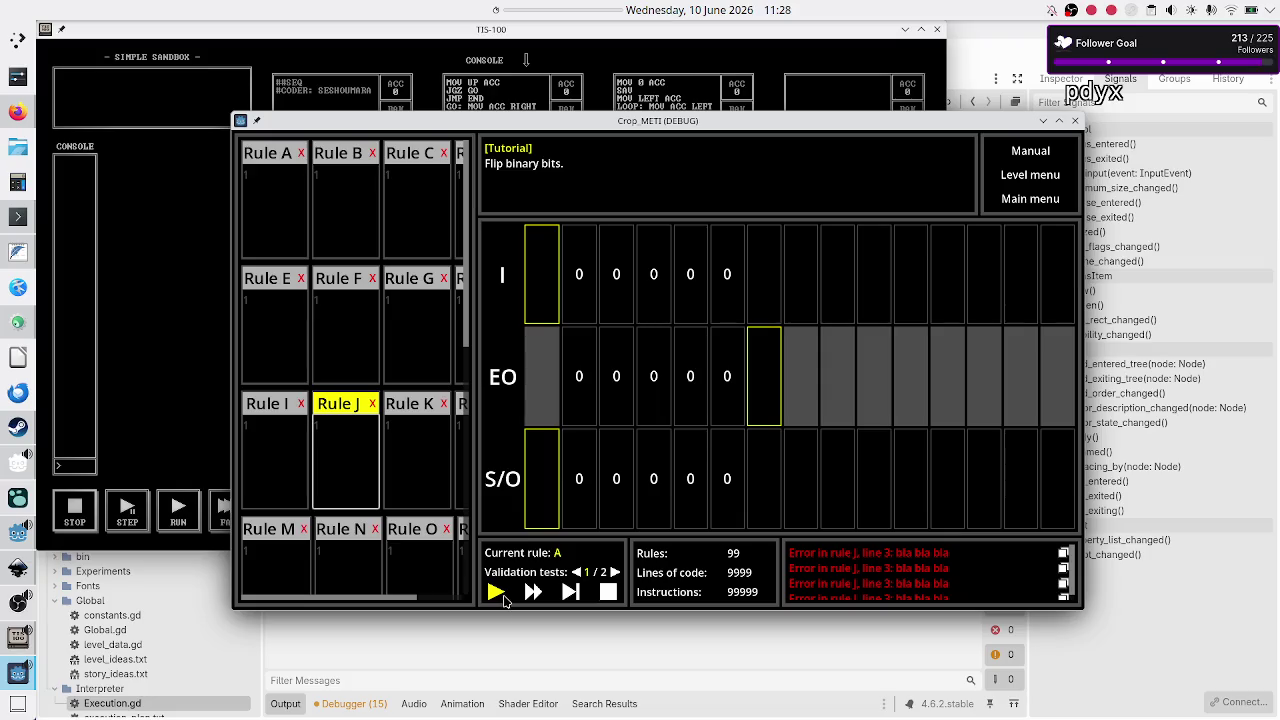
click(290, 200)
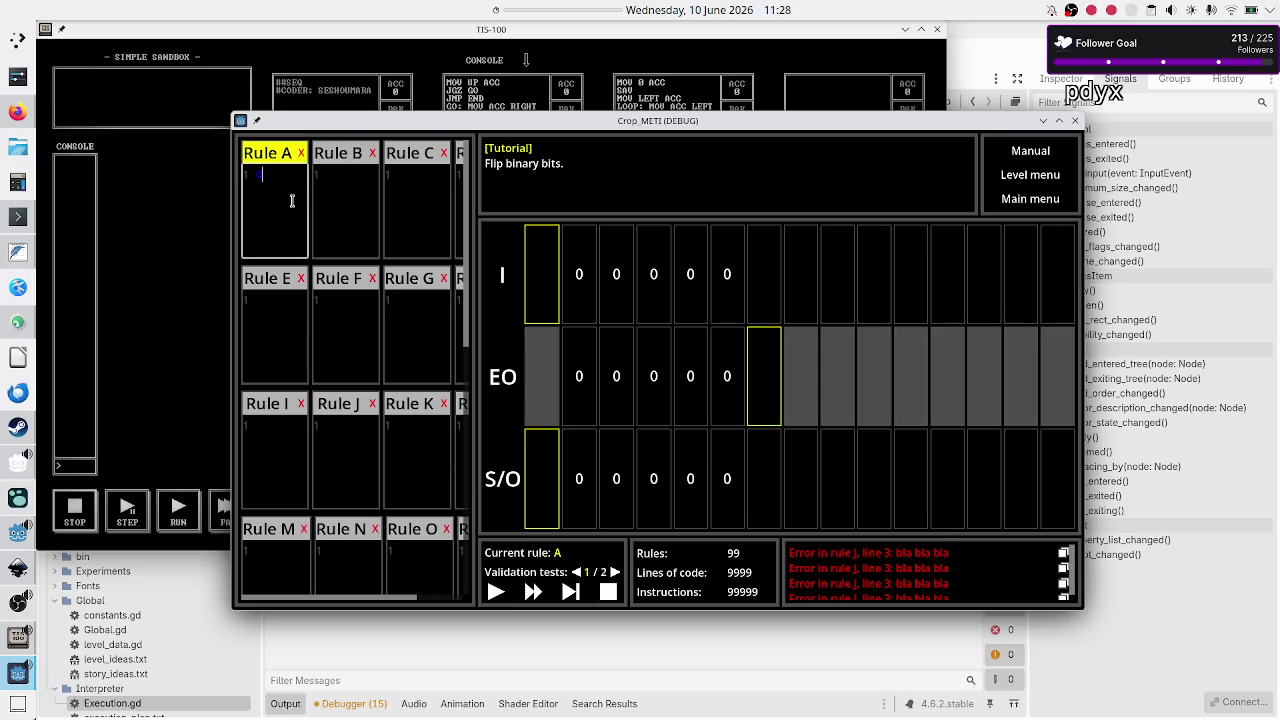
text(R)
Step: Add 0 to Rule A's code, then start the TIS-100 sandbox running test 1
text(0)
click(192, 351)
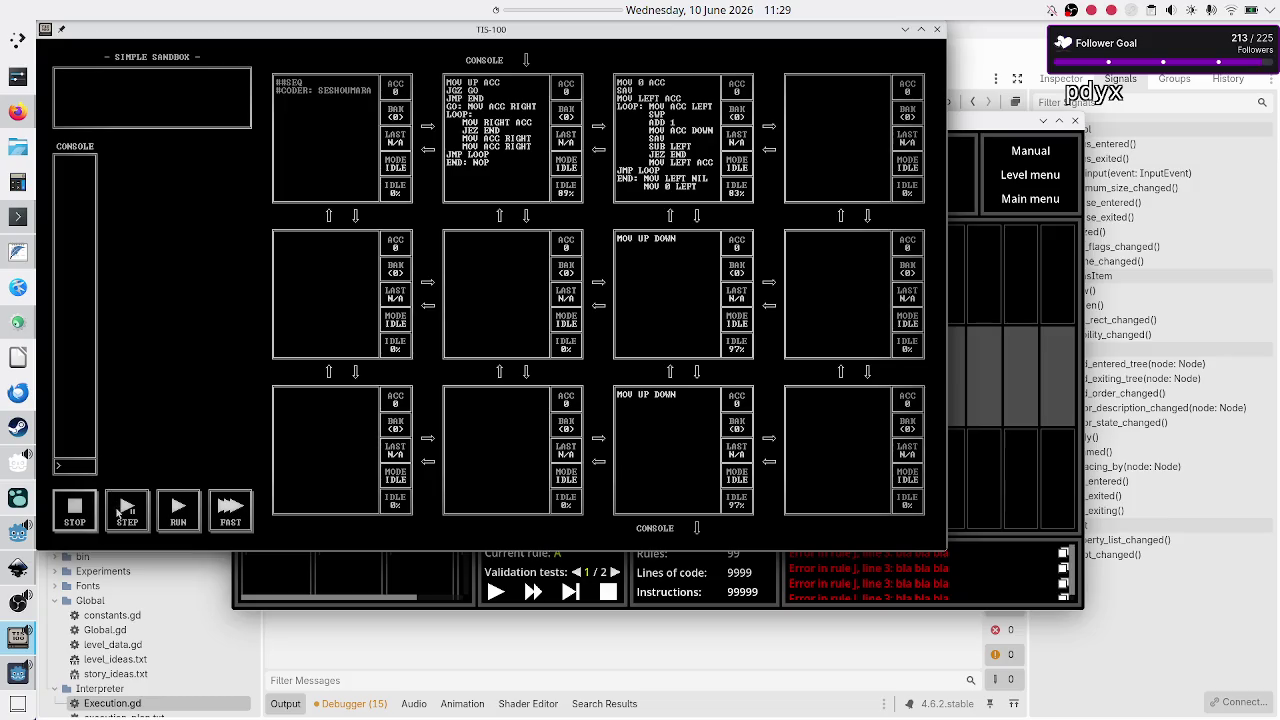
click(178, 510)
click(84, 466)
text(5)
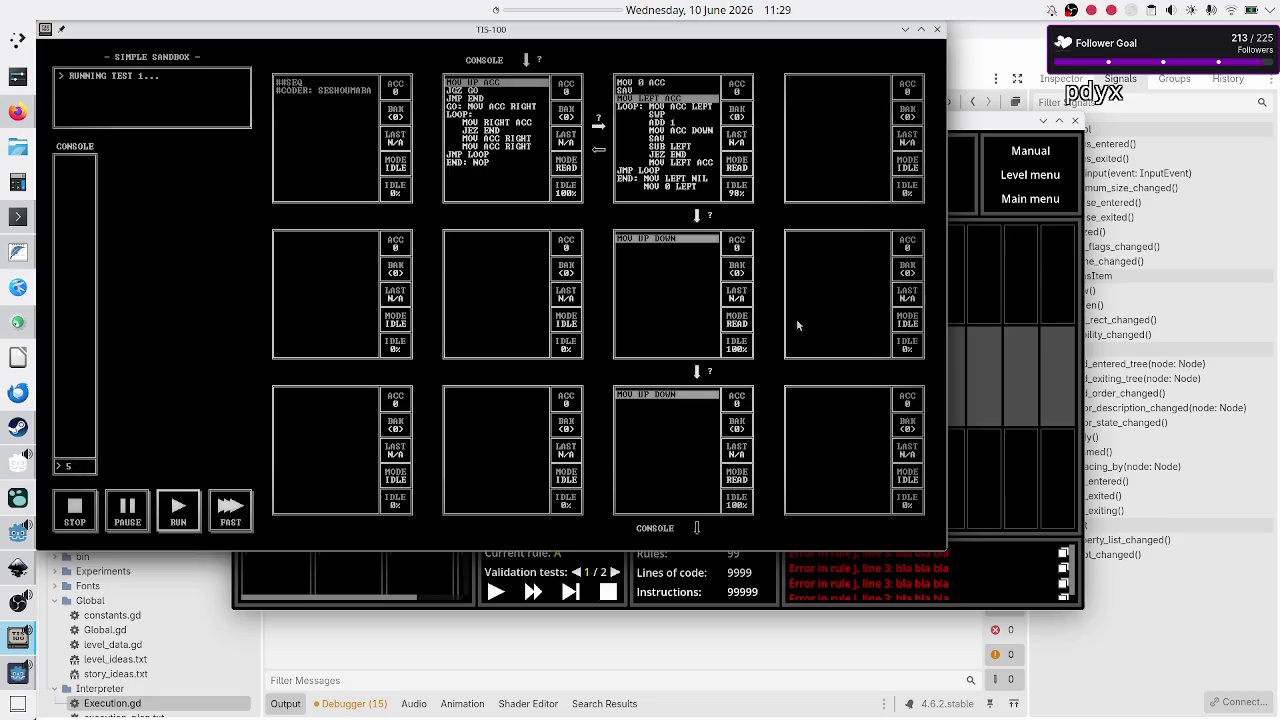
Step: Raise the Crop_METI debug window above the still-running TIS-100 sandbox
click(1046, 265)
click(1046, 265)
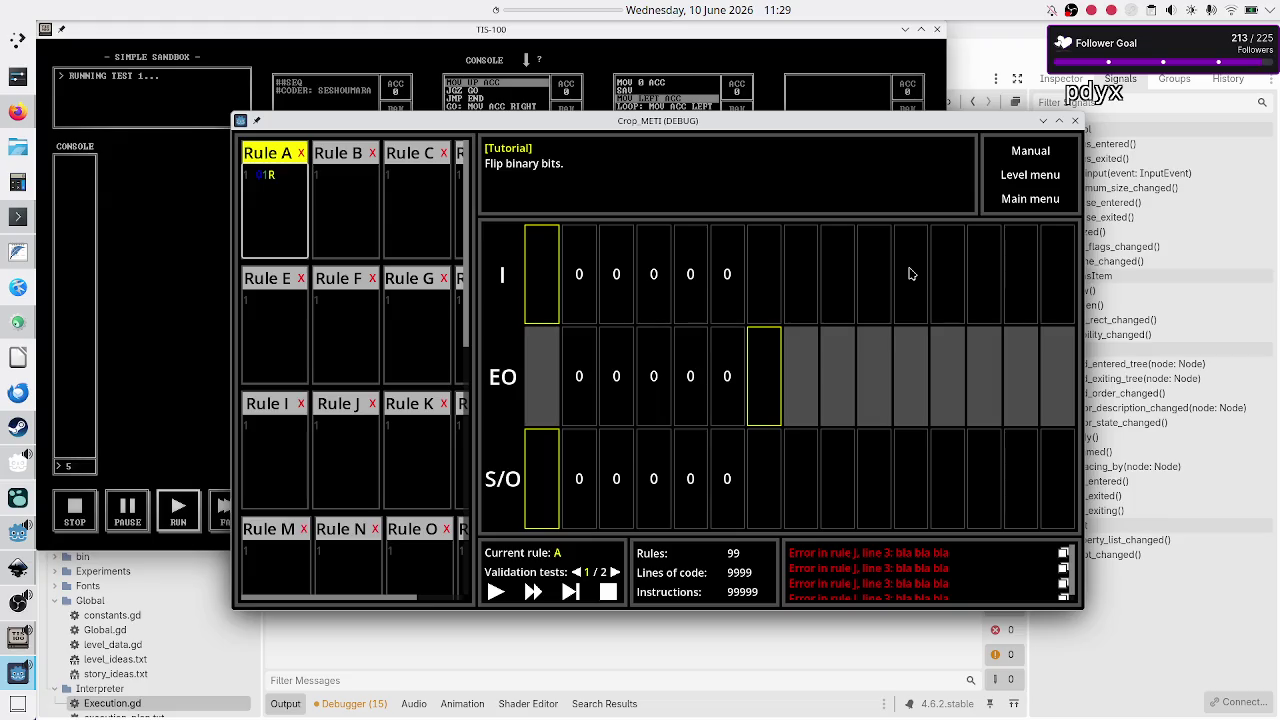
Step: Raise the TIS-100 sandbox and submit 5 so the console counts 1 through 5
click(146, 372)
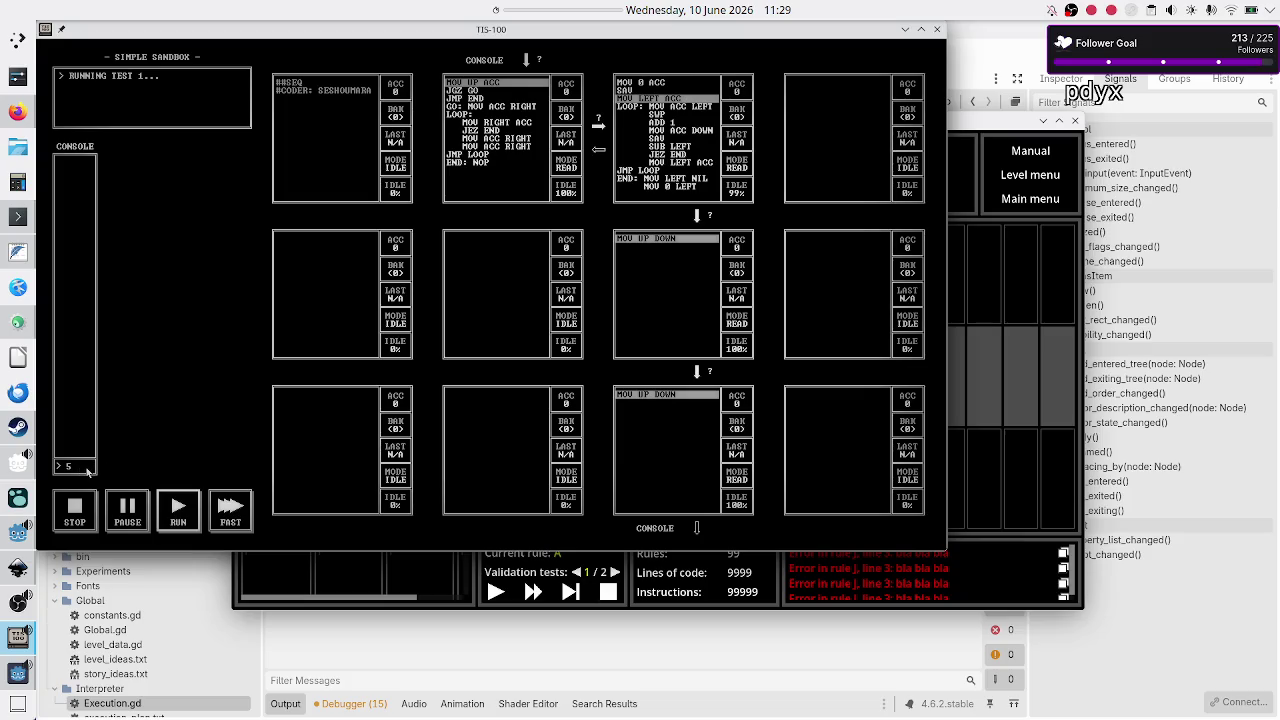
key(Return)
Step: Enter 99 as the sandbox console input and run the simulation at FAST speed
text(99)
key(Return)
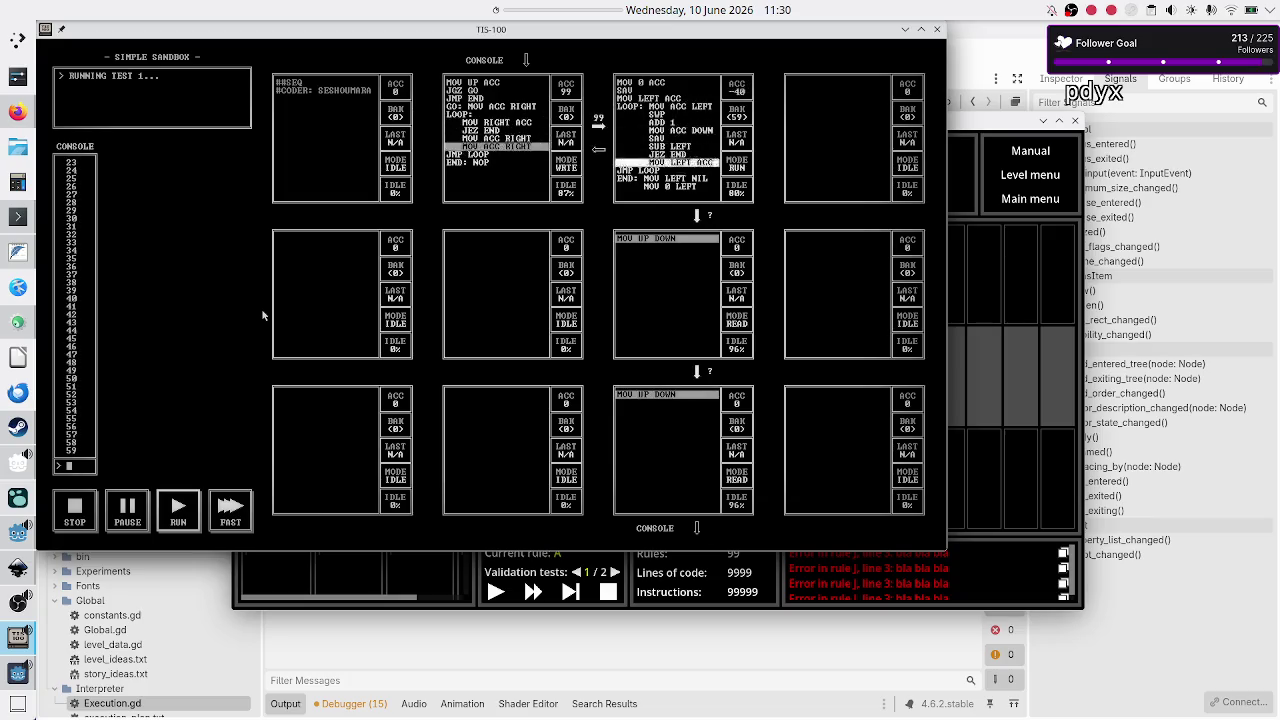
click(216, 524)
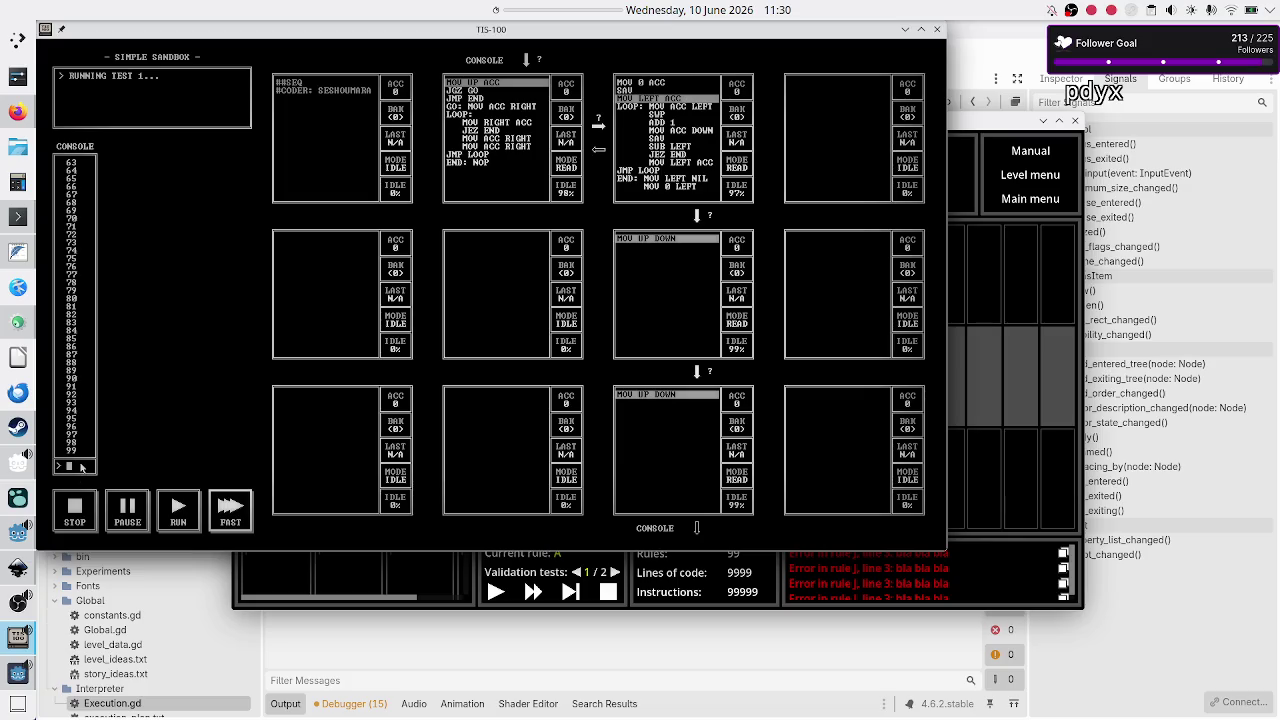
Step: Raise the Crop_METI debug window above the TIS-100 sandbox
click(961, 292)
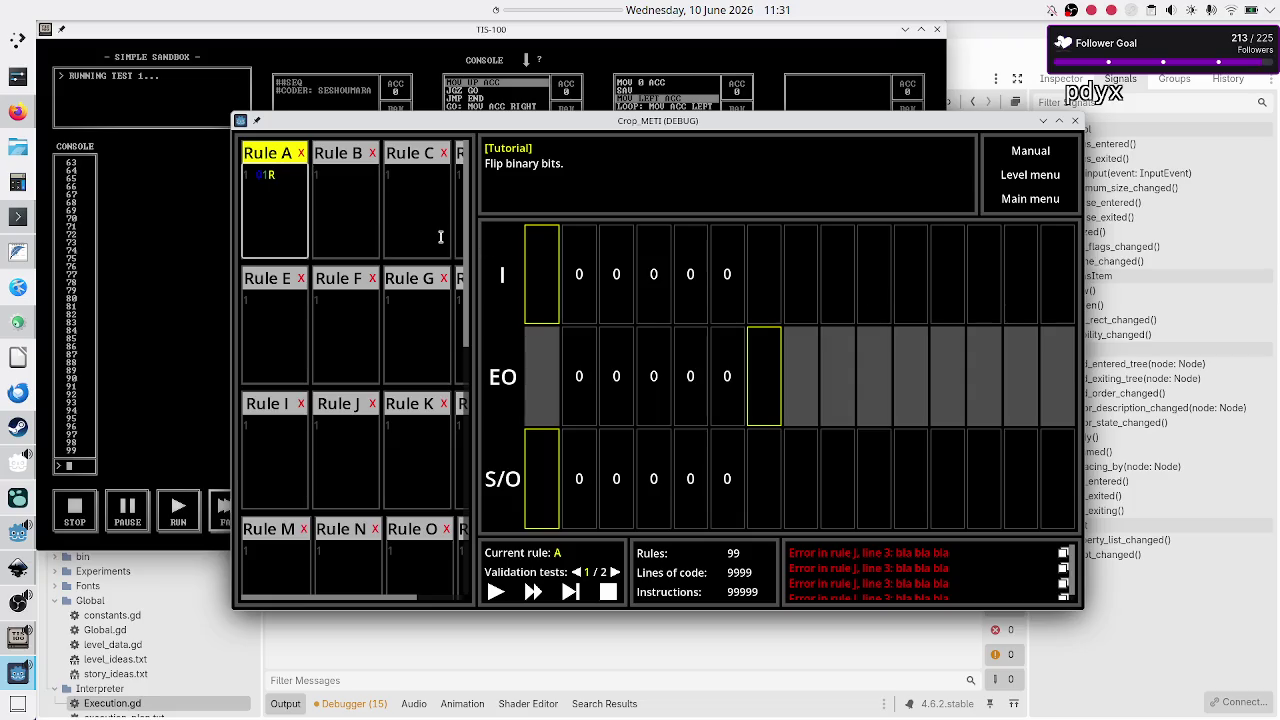
Step: Bring the TIS-100 Simple Sandbox back in front of the Crop_METI debug window
click(151, 208)
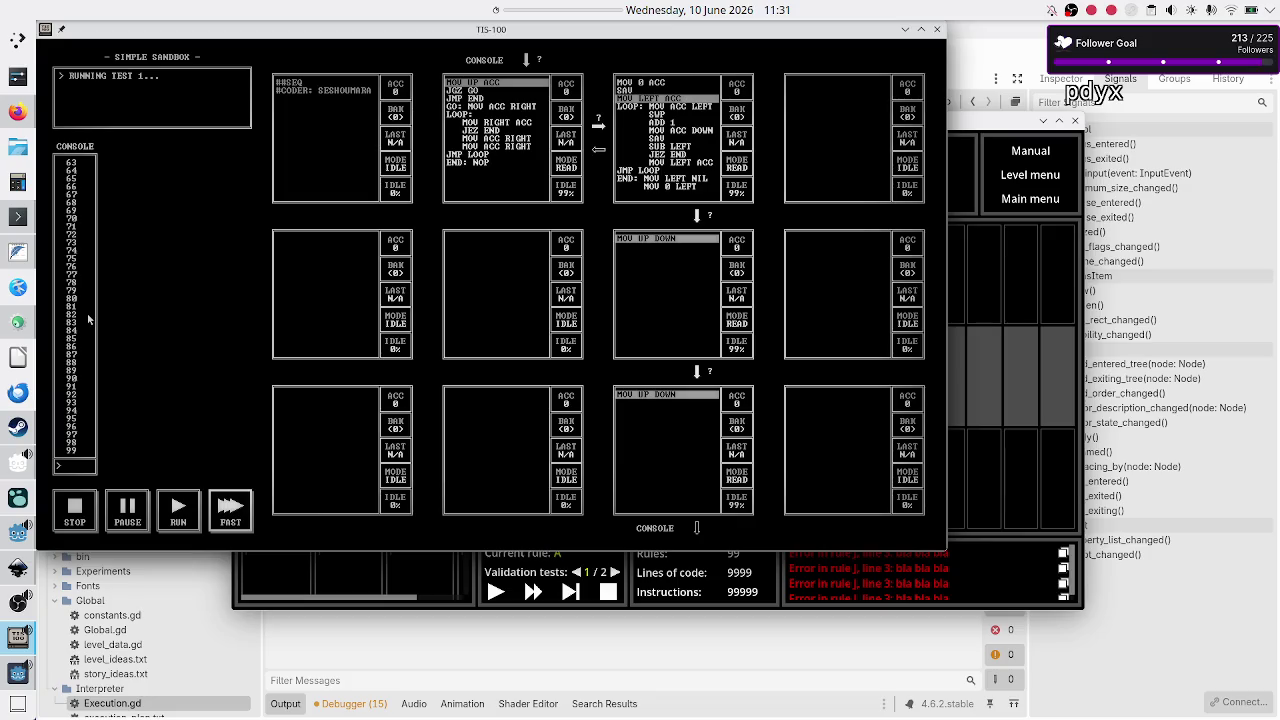
Step: Close the TIS-100 sandbox window
click(937, 30)
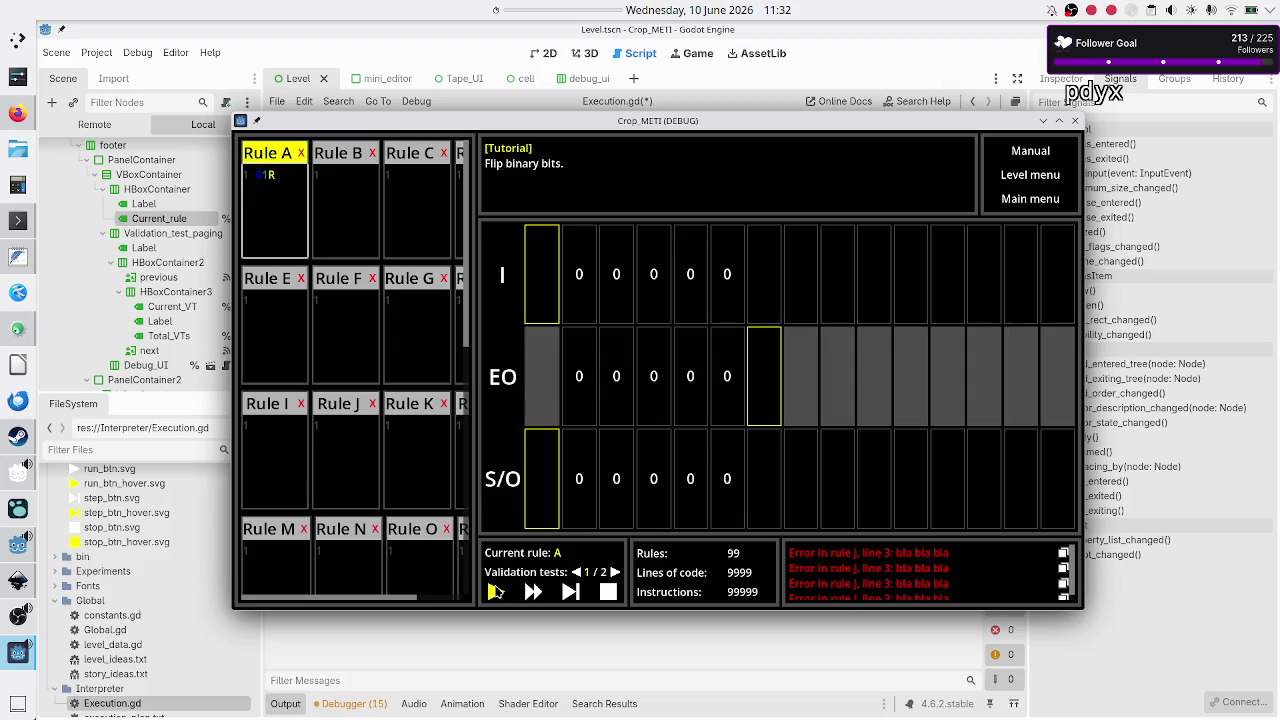
Step: Run and then stop the Flip binary bits tutorial's execution, and close the Crop_METI debug window
click(495, 591)
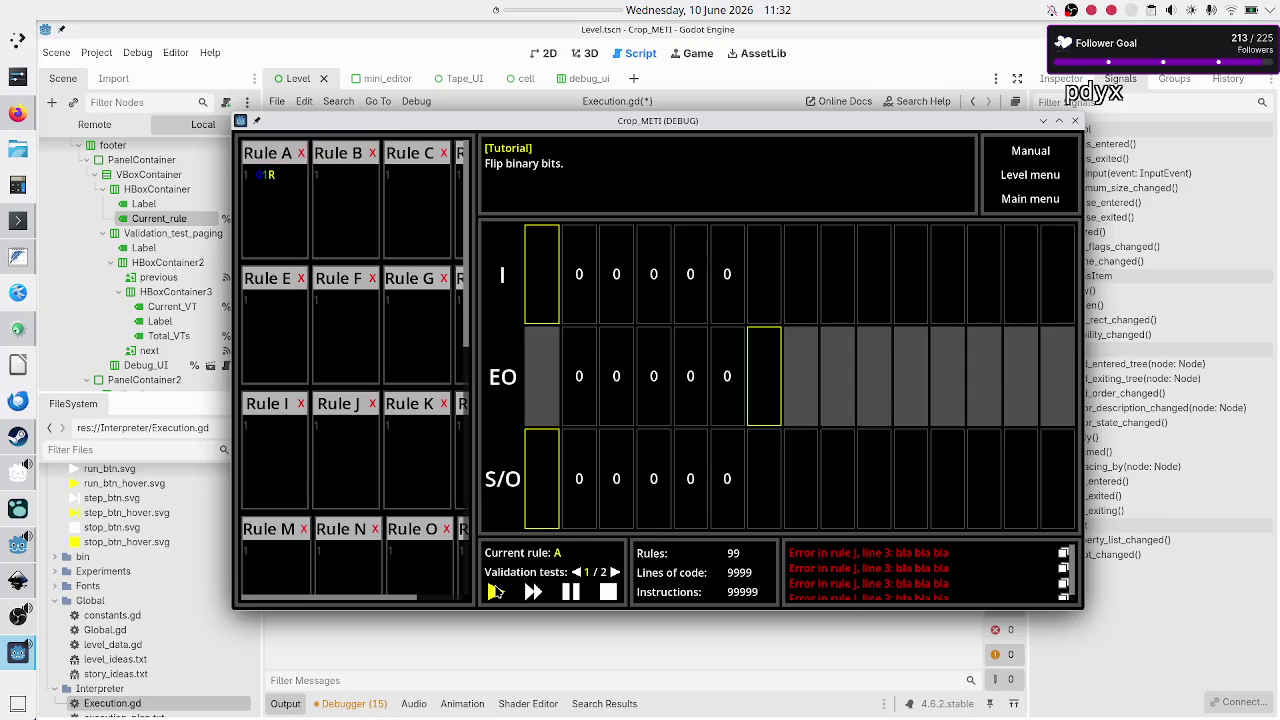
click(607, 596)
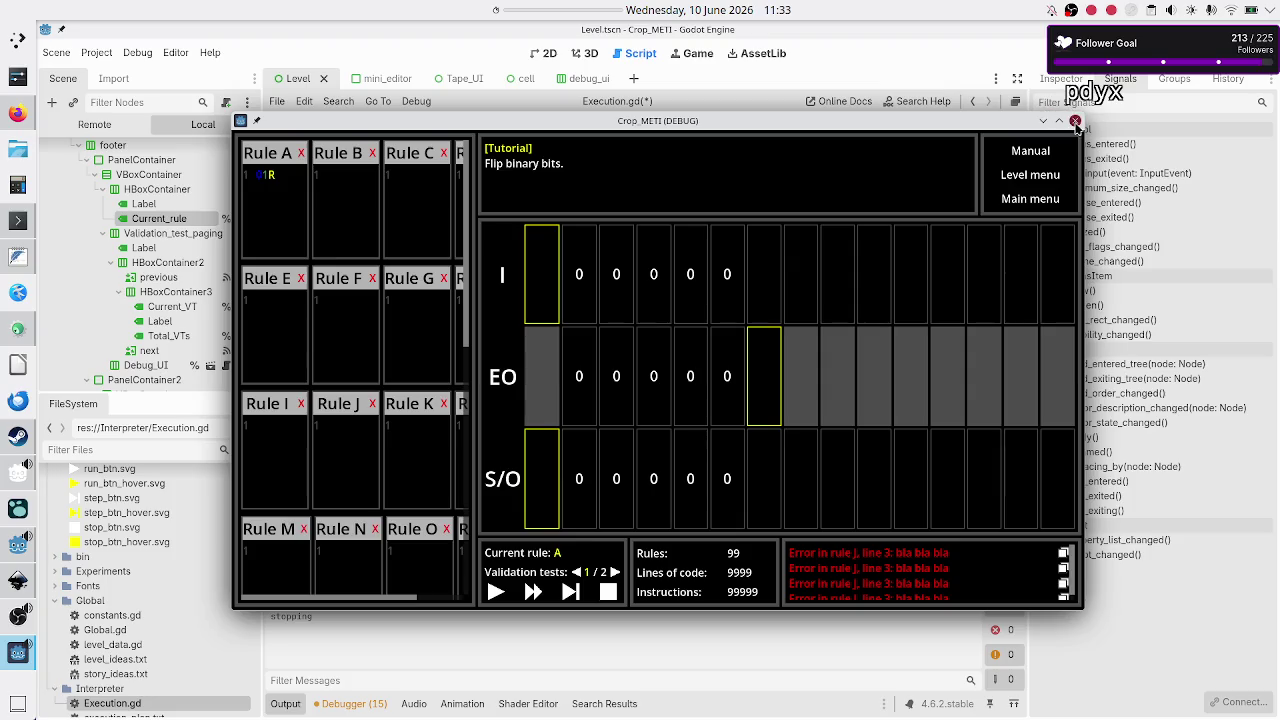
click(1072, 120)
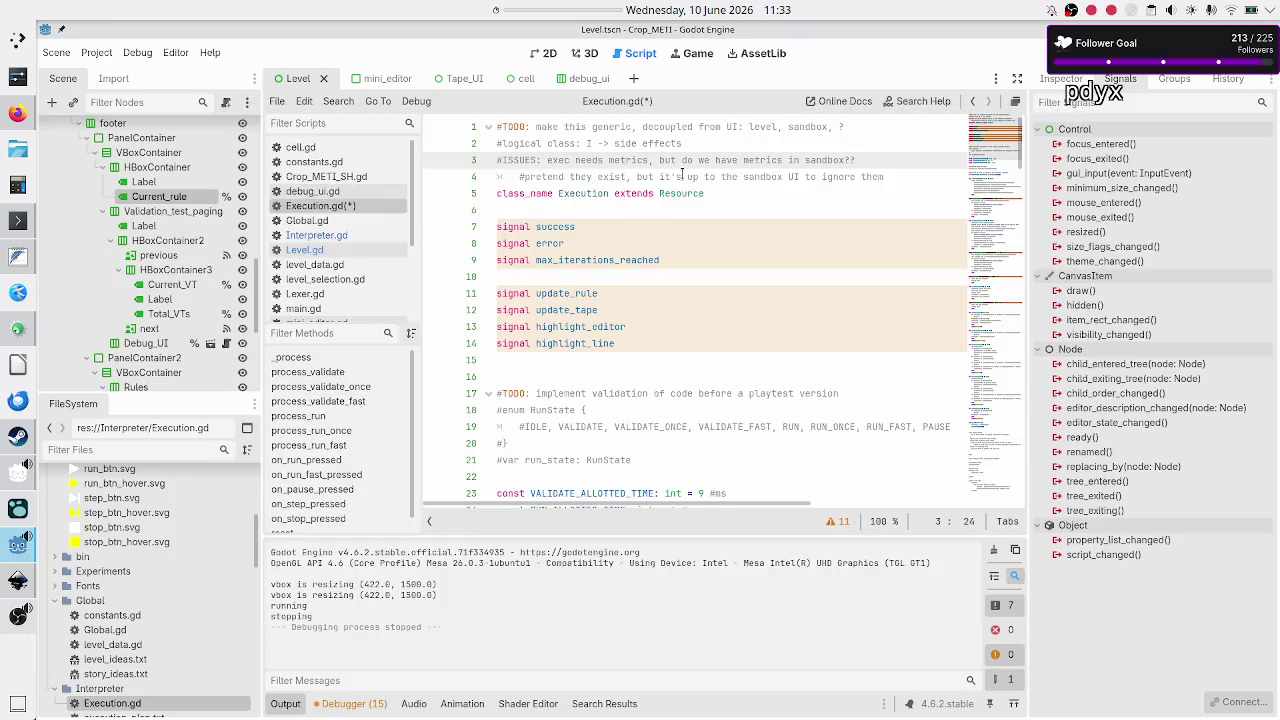
Step: Delete the three old comment lines at the top of Execution.gd
click(670, 142)
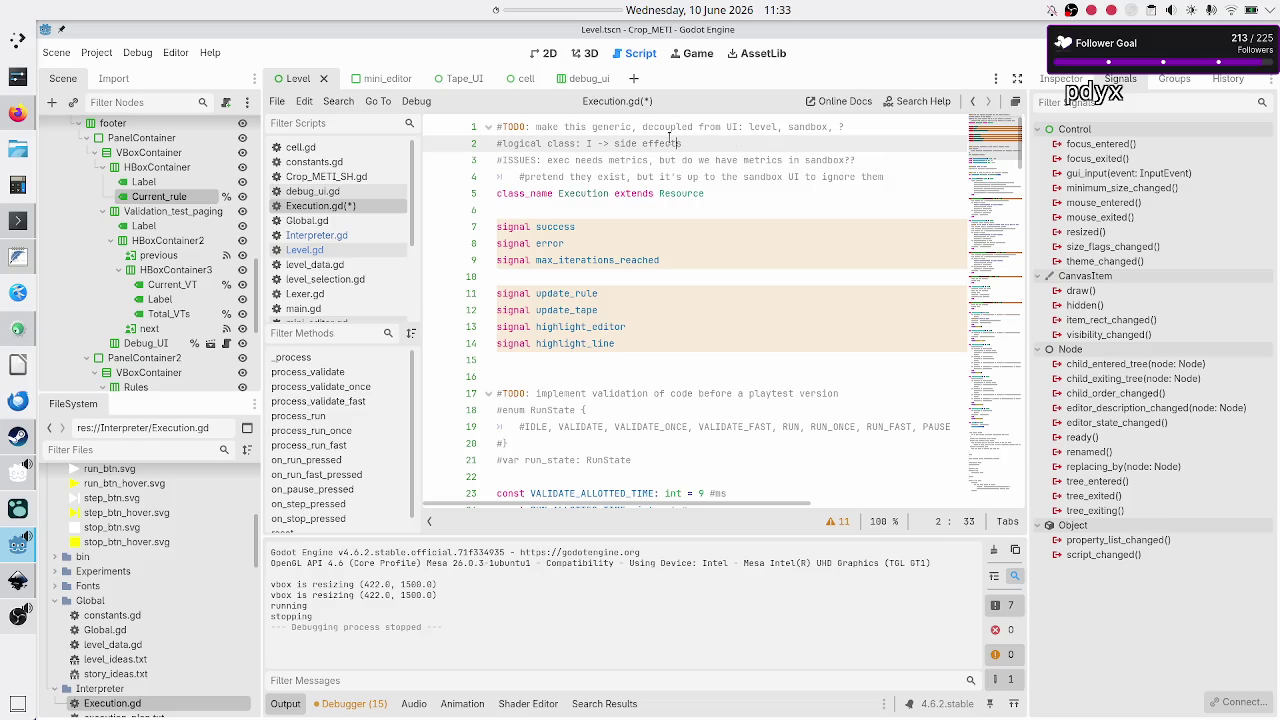
key(ctrl+Home)
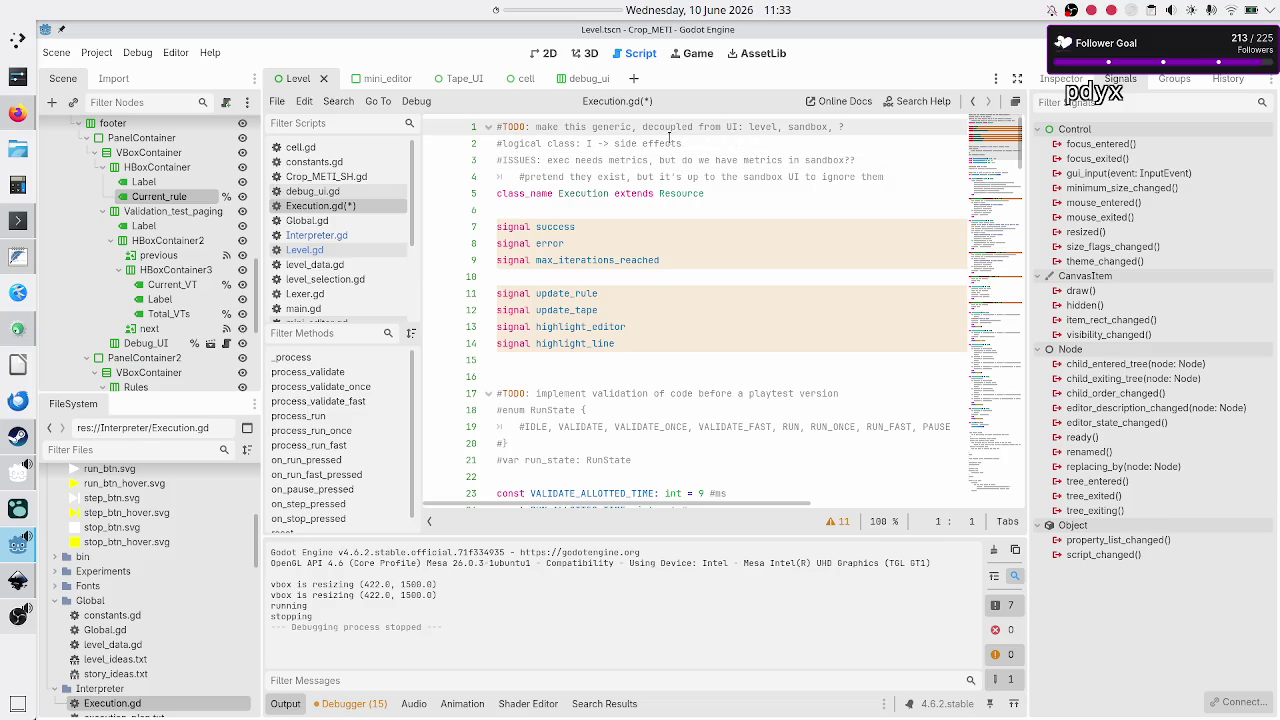
key(shift+Down)
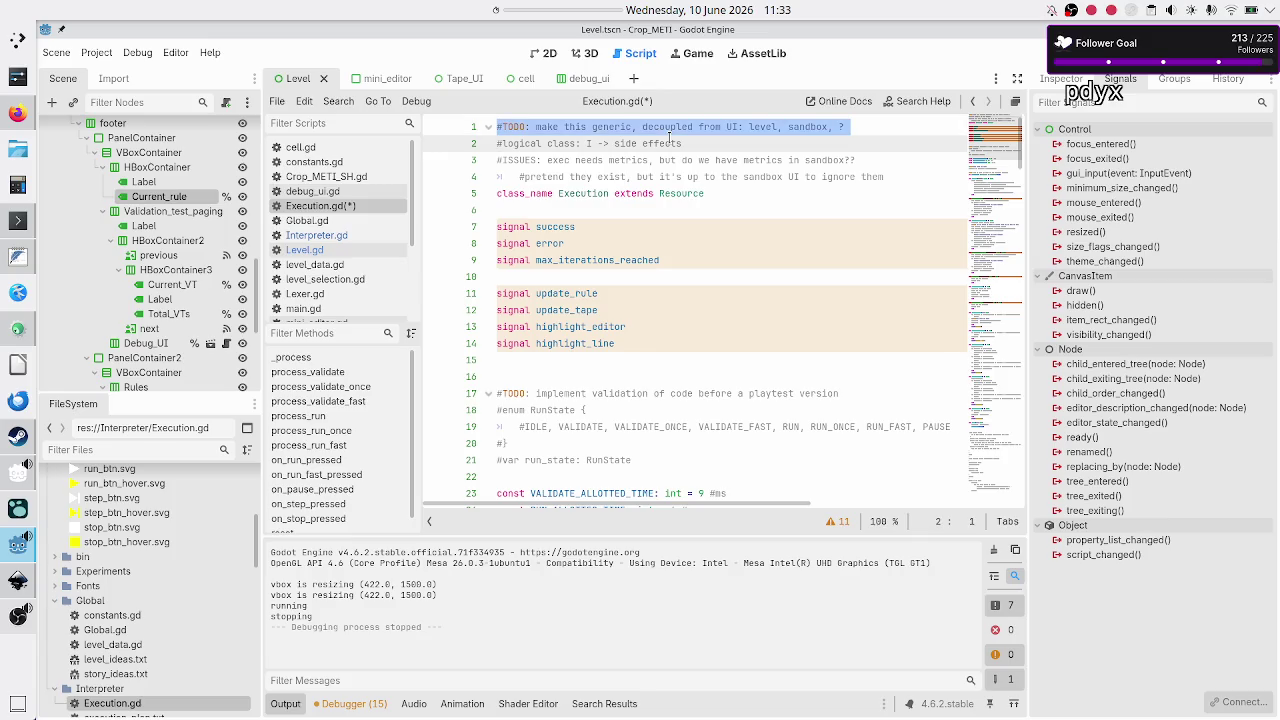
key(shift+Down)
key(shift+Down)
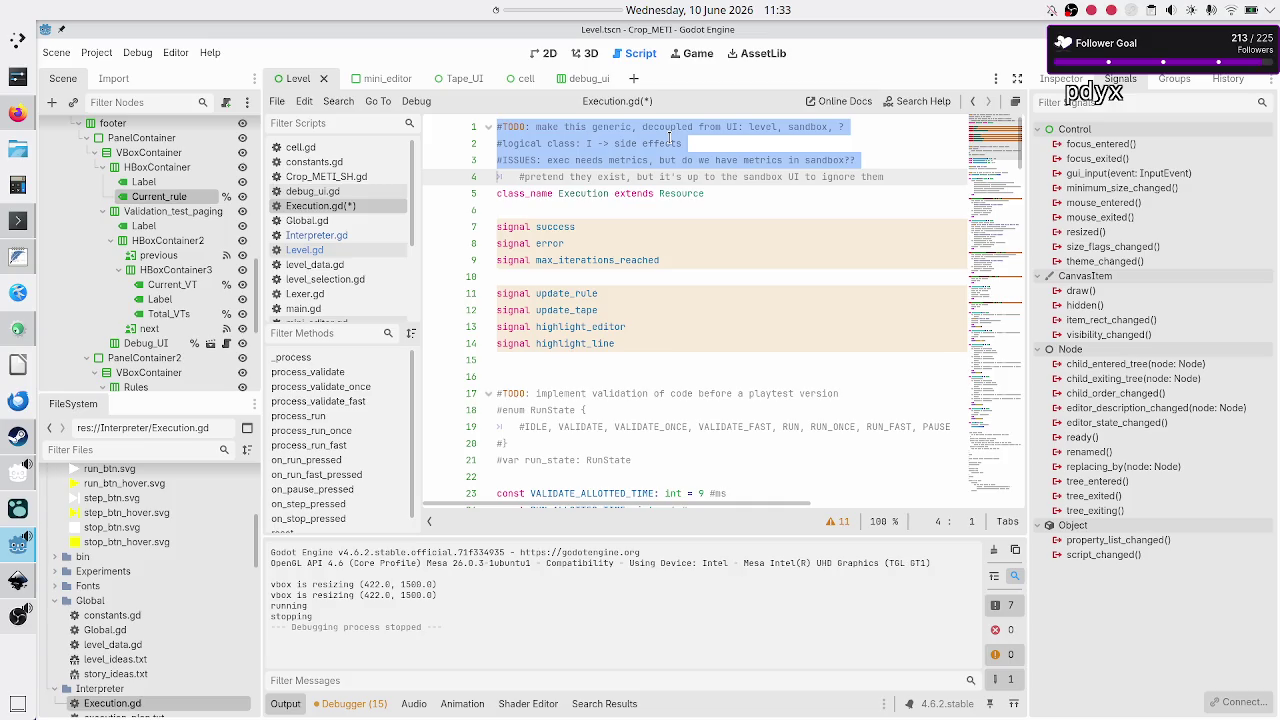
key(Delete)
key(Return)
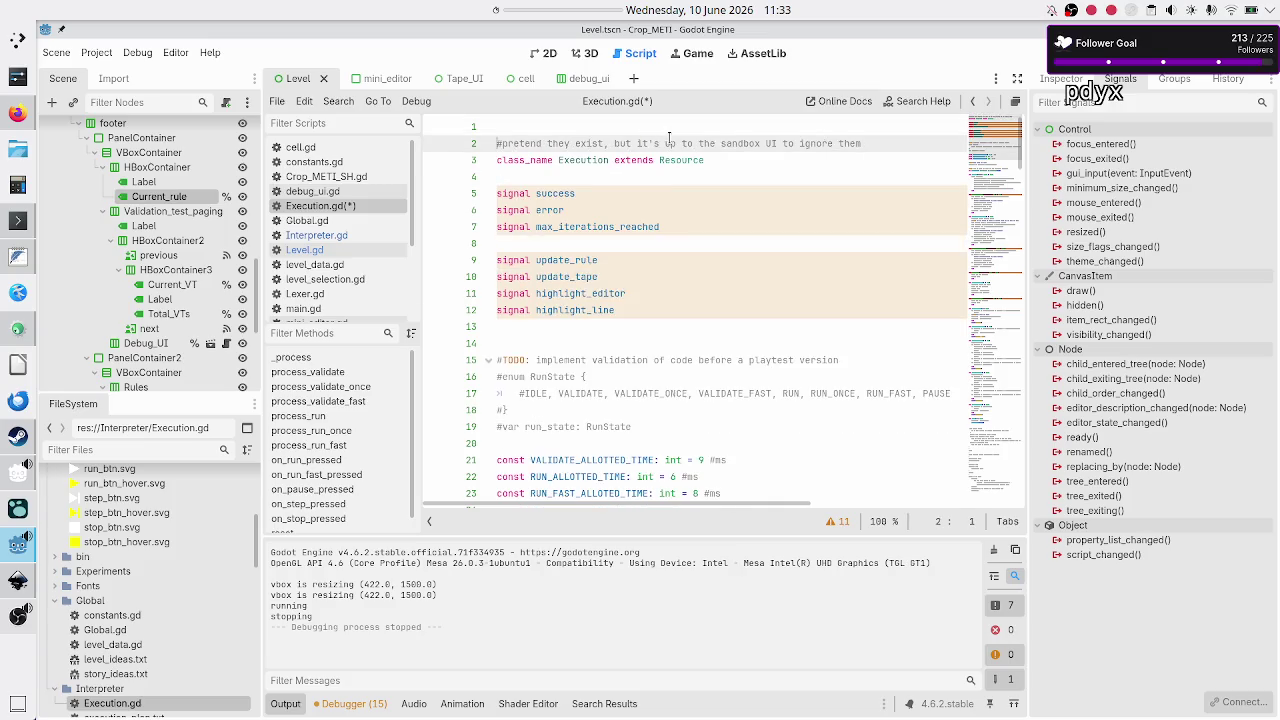
key(BackSpace)
Step: Rewrite the first-line comment as 'the sandbox will just ignore the metrics' with a TODO tag
text(NOTICE:)
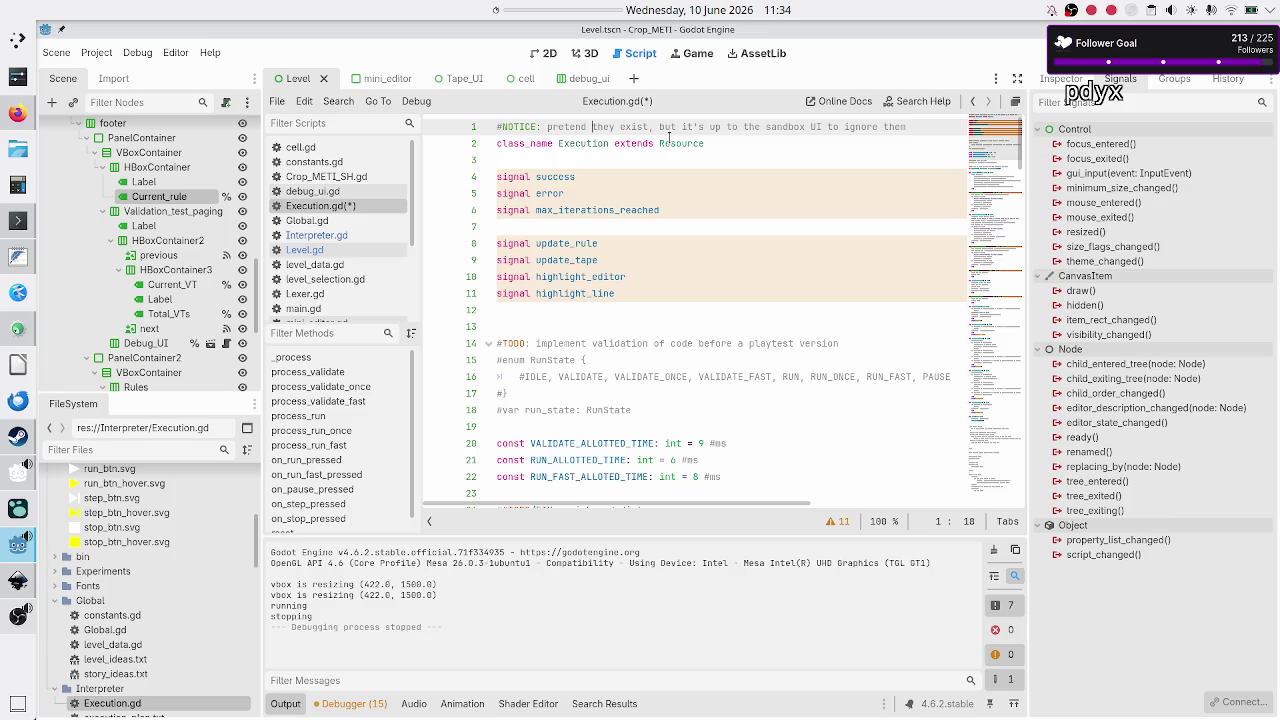
click(669, 137)
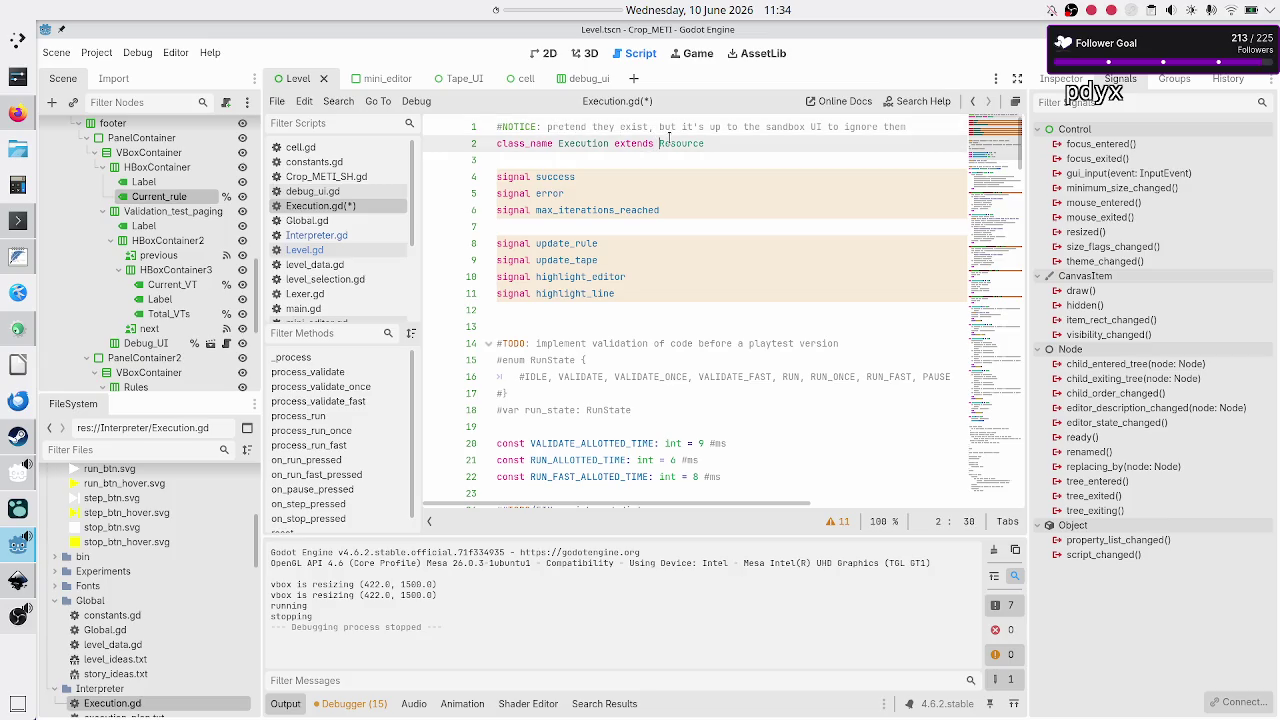
key(Up)
key(End)
key(BackSpace)
key(BackSpace)
key(BackSpace)
key(BackSpace)
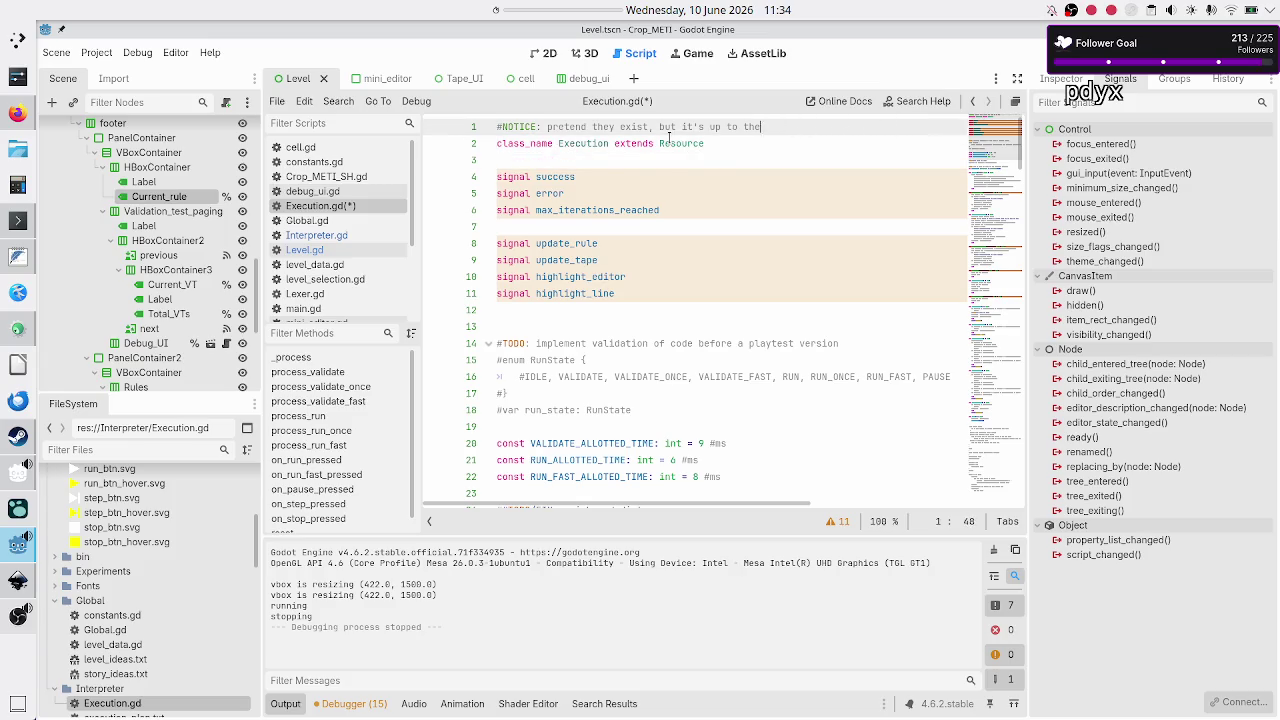
key(BackSpace)
key(BackSpace)
key(BackSpace)
text(the san)
text(dbox will )
text(just ignore )
text(the metrics)
key(Down)
key(Up)
key(Home)
key(Right)
key(BackSpace)
key(BackSpace)
key(BackSpace)
Step: Add the comment '#how to communicate the side effects of exec to the UI, in a generic way?' above the update signals
text(TODO)
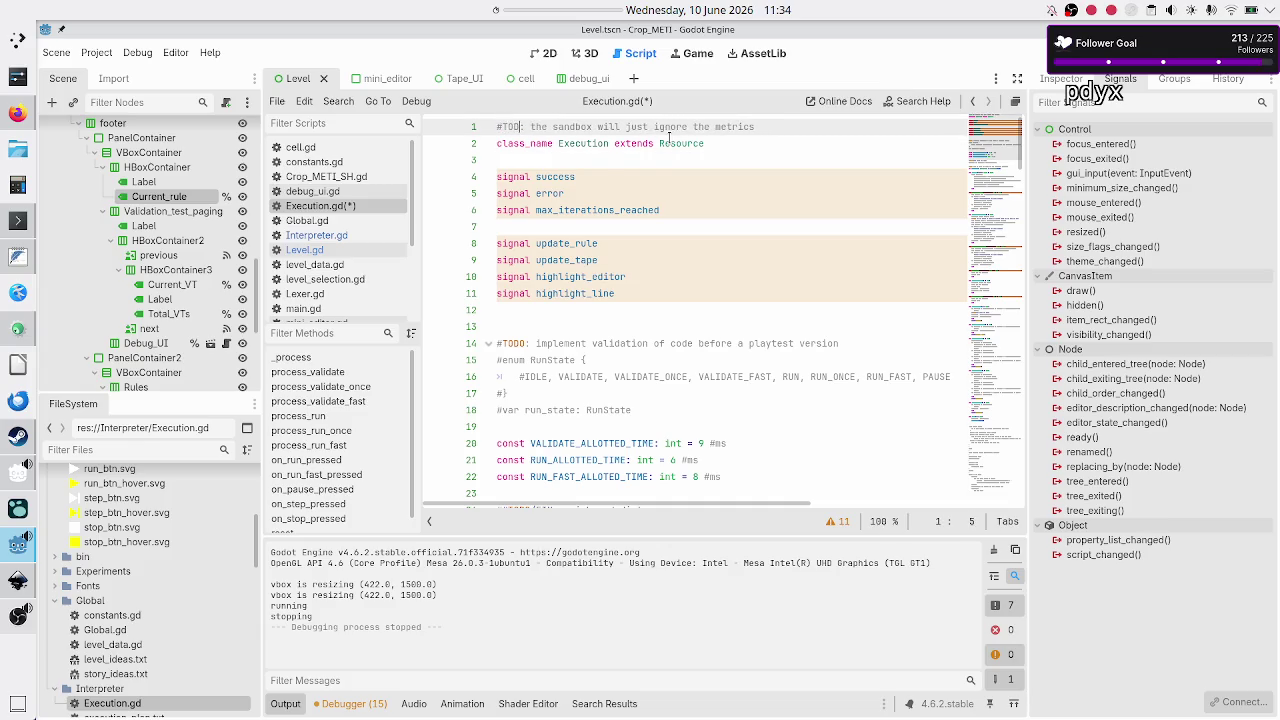
key(Down)
key(Down)
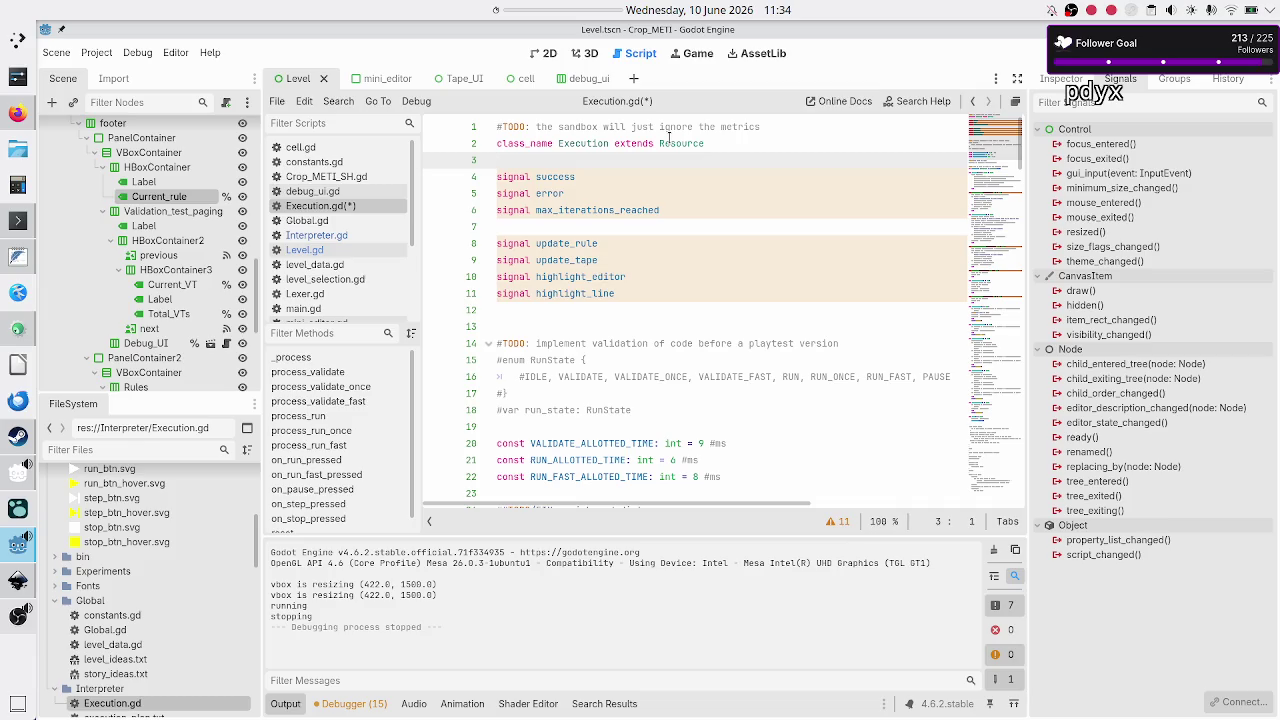
key(Down)
key(Down)
key(Down)
key(Return)
text(#how to communicate the side effects of exec to the UI, in a generic way?)
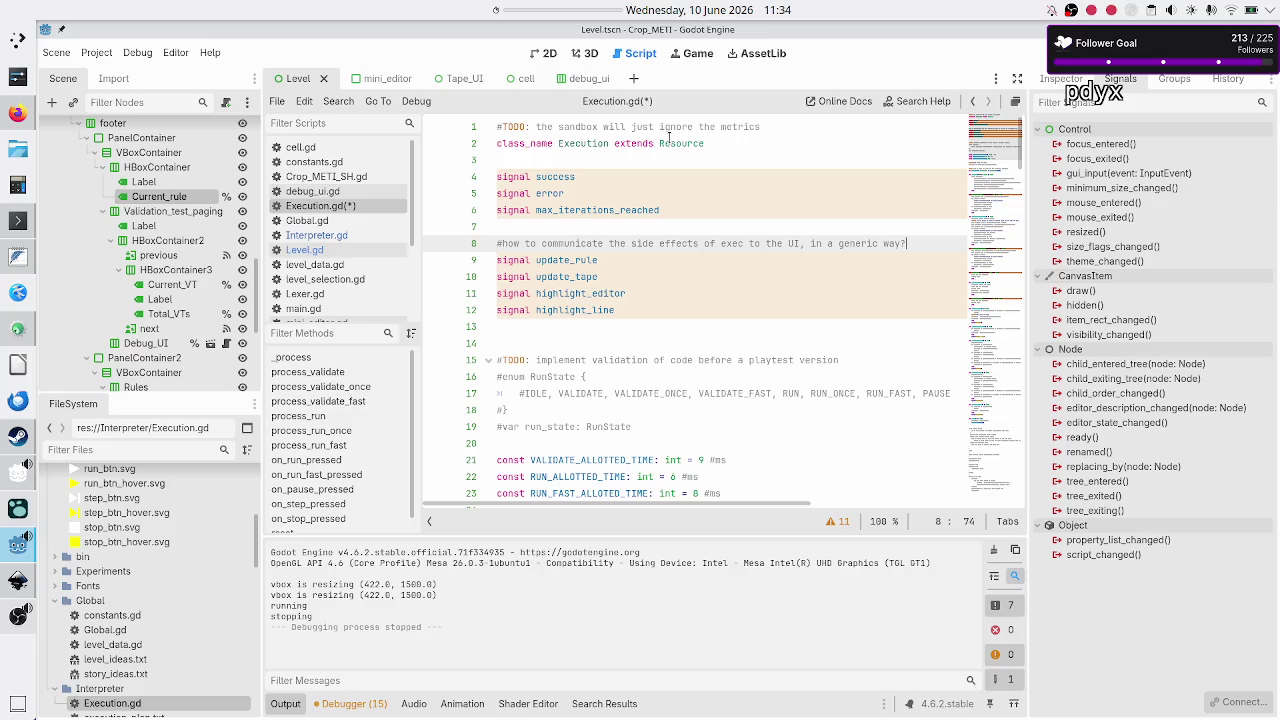
Step: Review the UI signal lines and add a blank line below the signal block
key(Up)
key(Down)
key(Down)
key(Home)
key(shift+Down)
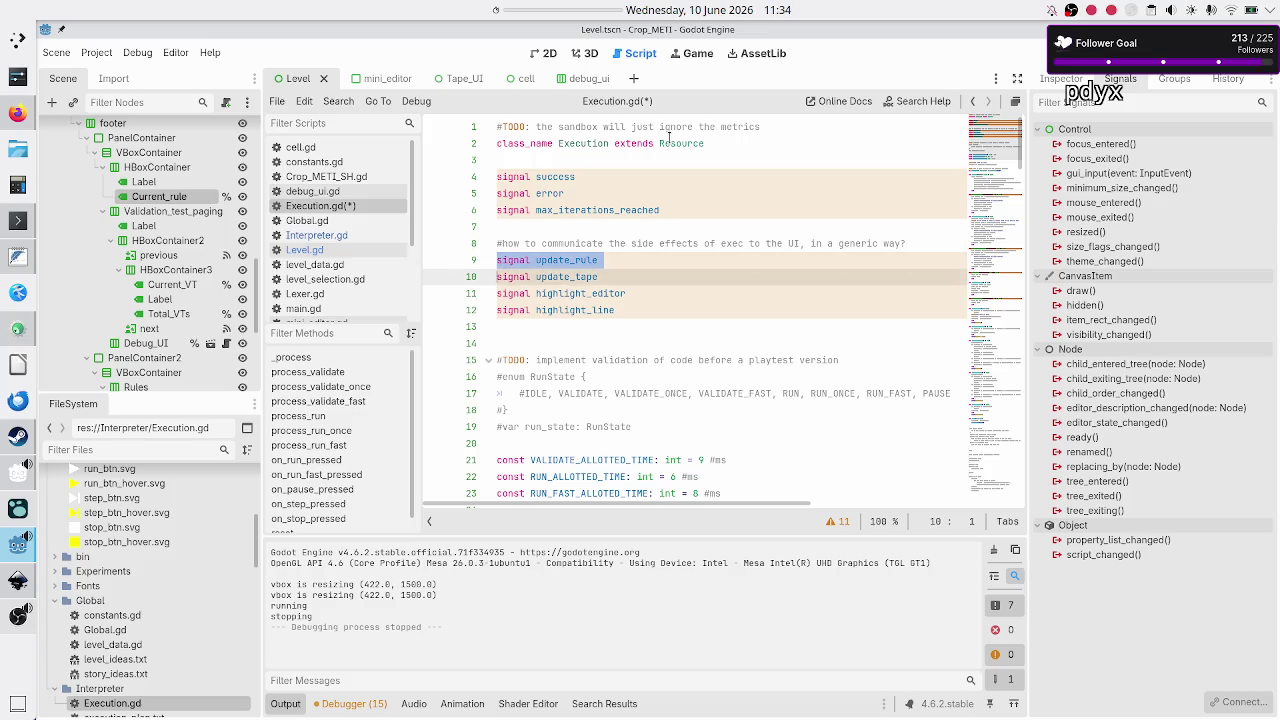
key(shift+Down)
key(shift+Down)
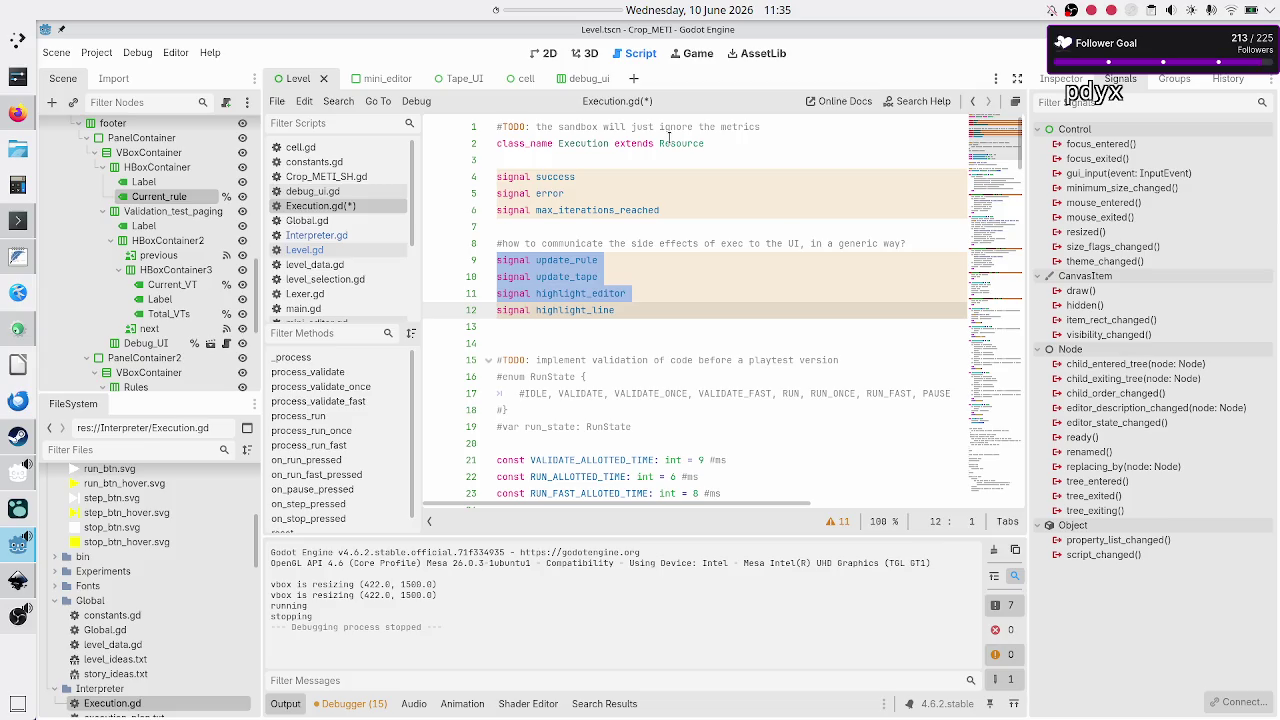
key(shift+Up)
key(shift+Up)
key(shift+Up)
key(shift+Down)
key(shift+Down)
key(shift+Down)
key(shift+Down)
key(shift+Down)
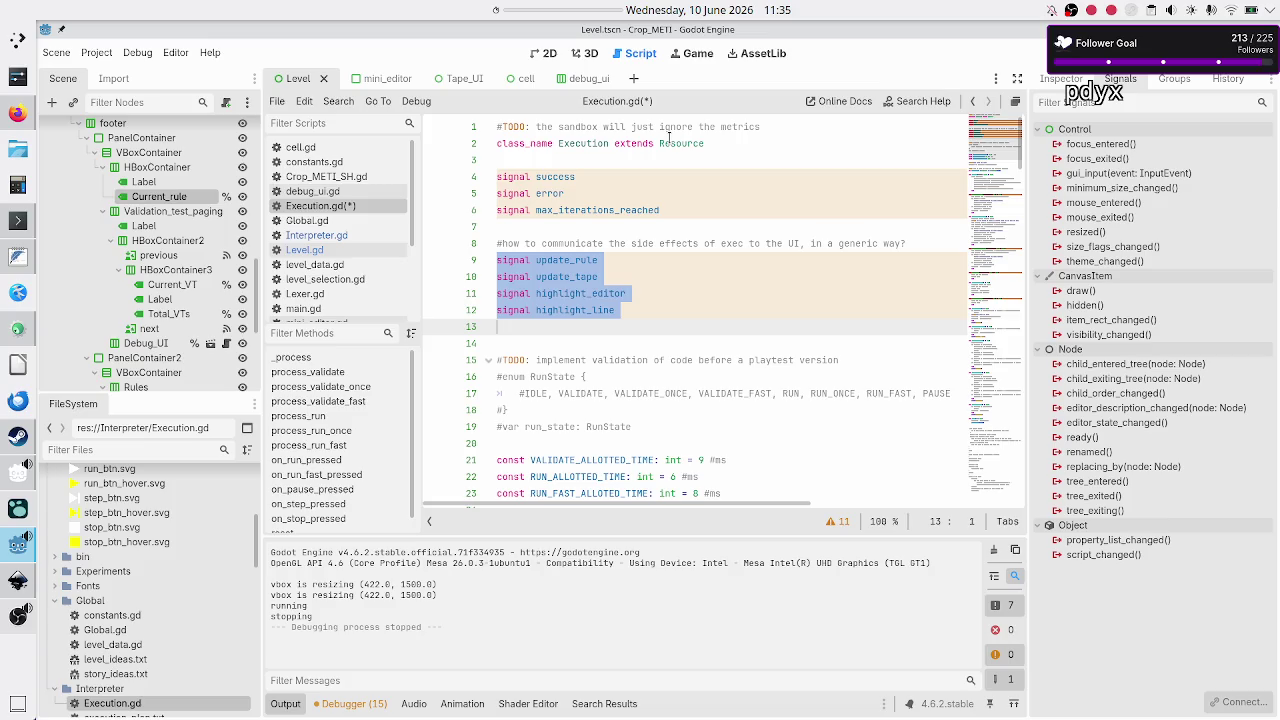
key(Up)
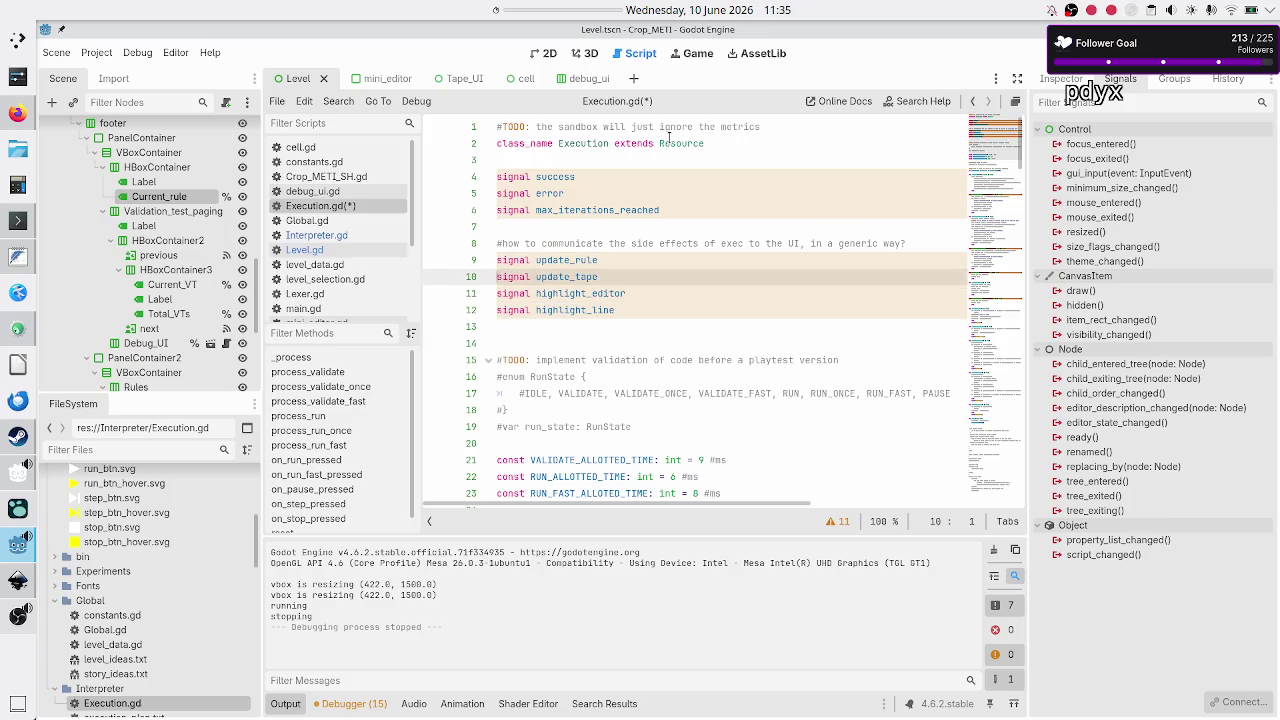
key(Down)
key(Return)
Step: Declare 'var update_rule_f: Callable' in Execution.gd
text(Ca)
key(BackSpace)
key(BackSpace)
text(var )
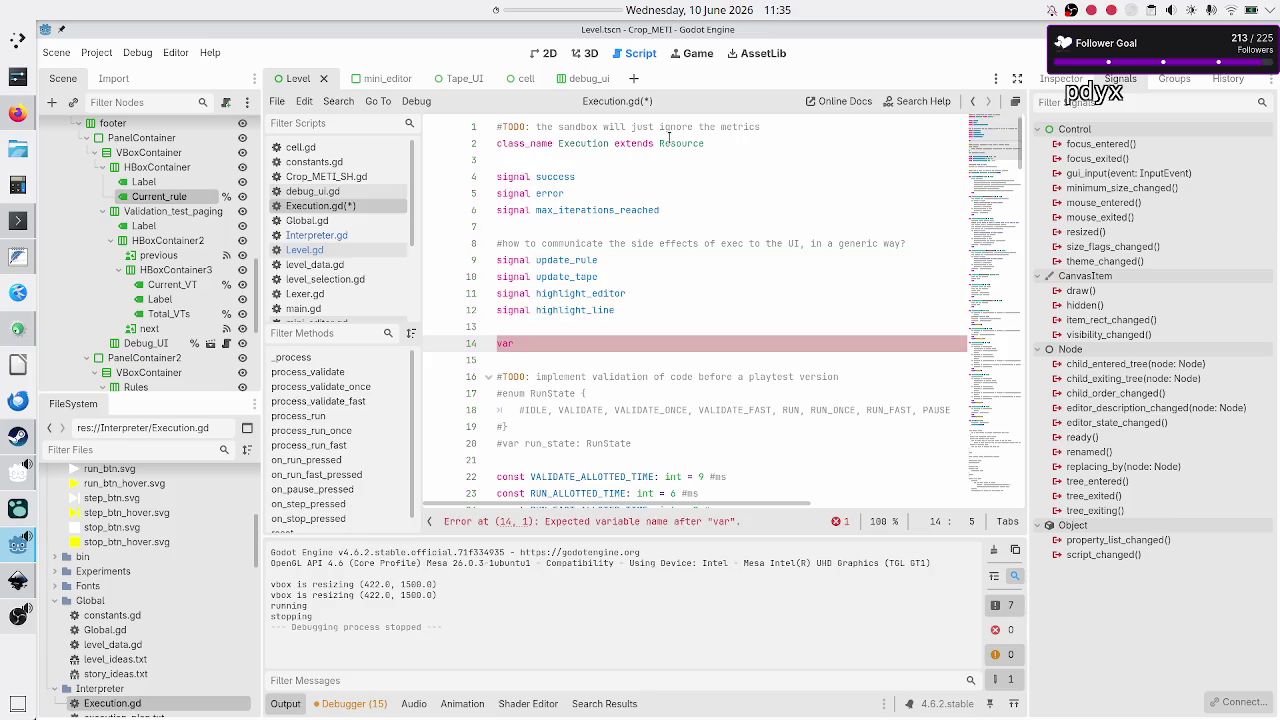
text(update_rule)
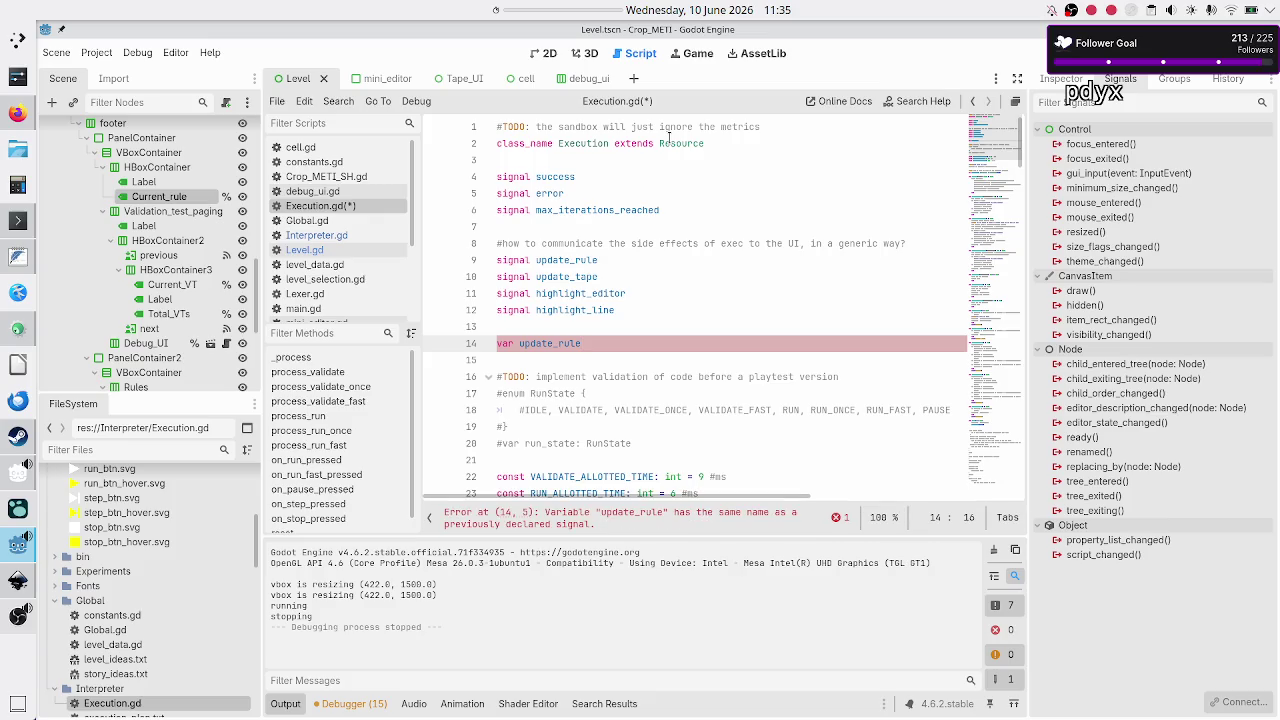
text(_f: Call)
key(Return)
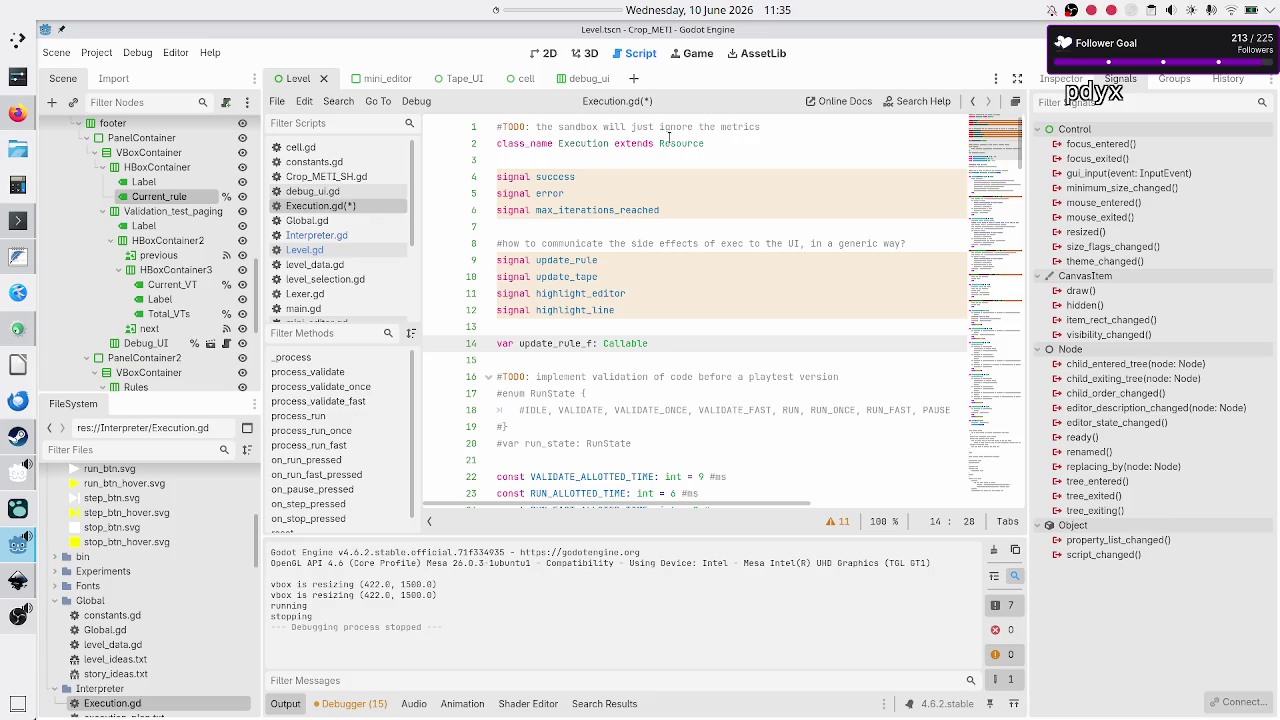
Step: Add an 'update_rule_f.call()' line below the declaration and return to the declaration line
key(Return)
key(Return)
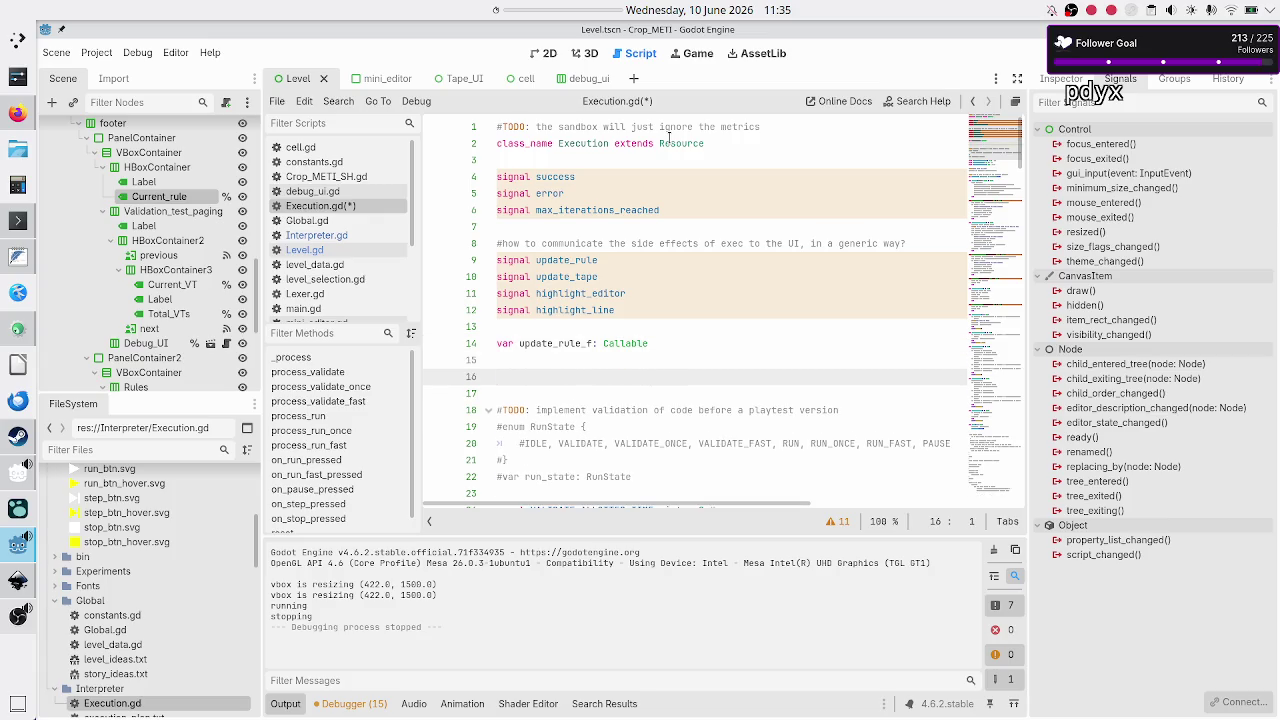
text(update._rule.emit())
key(BackSpace)
key(BackSpace)
key(BackSpace)
key(BackSpace)
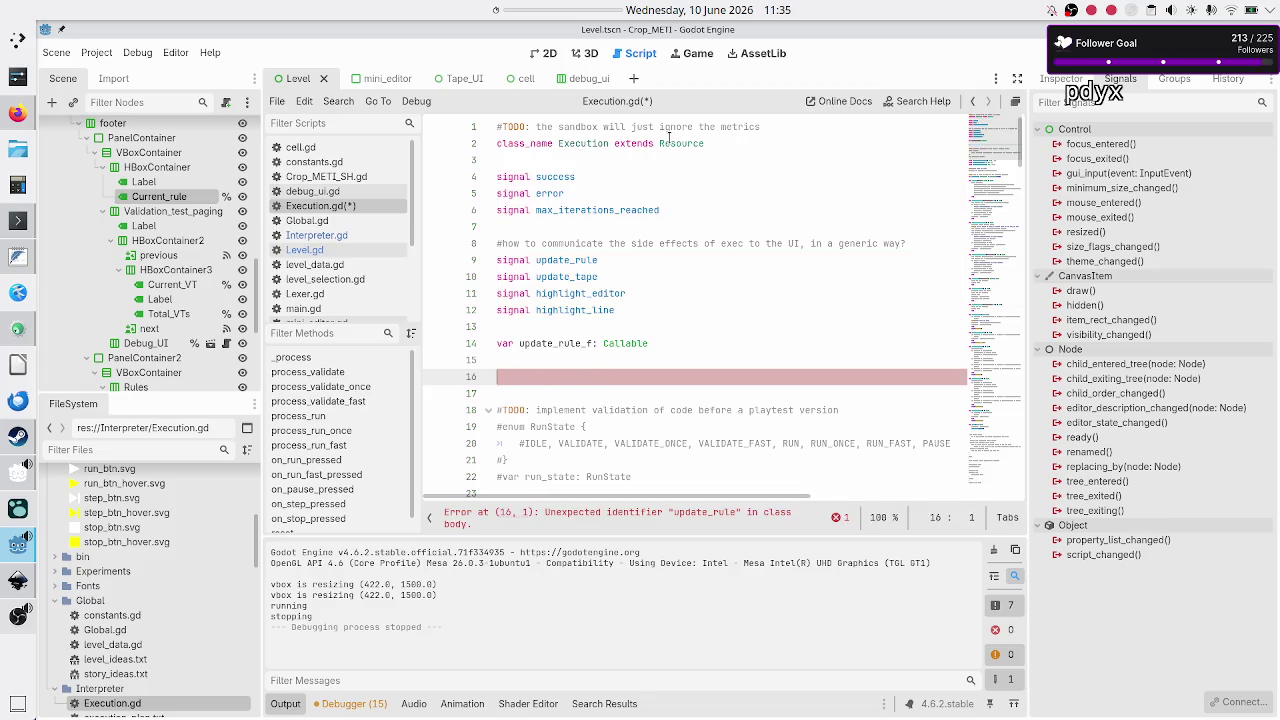
text(upda)
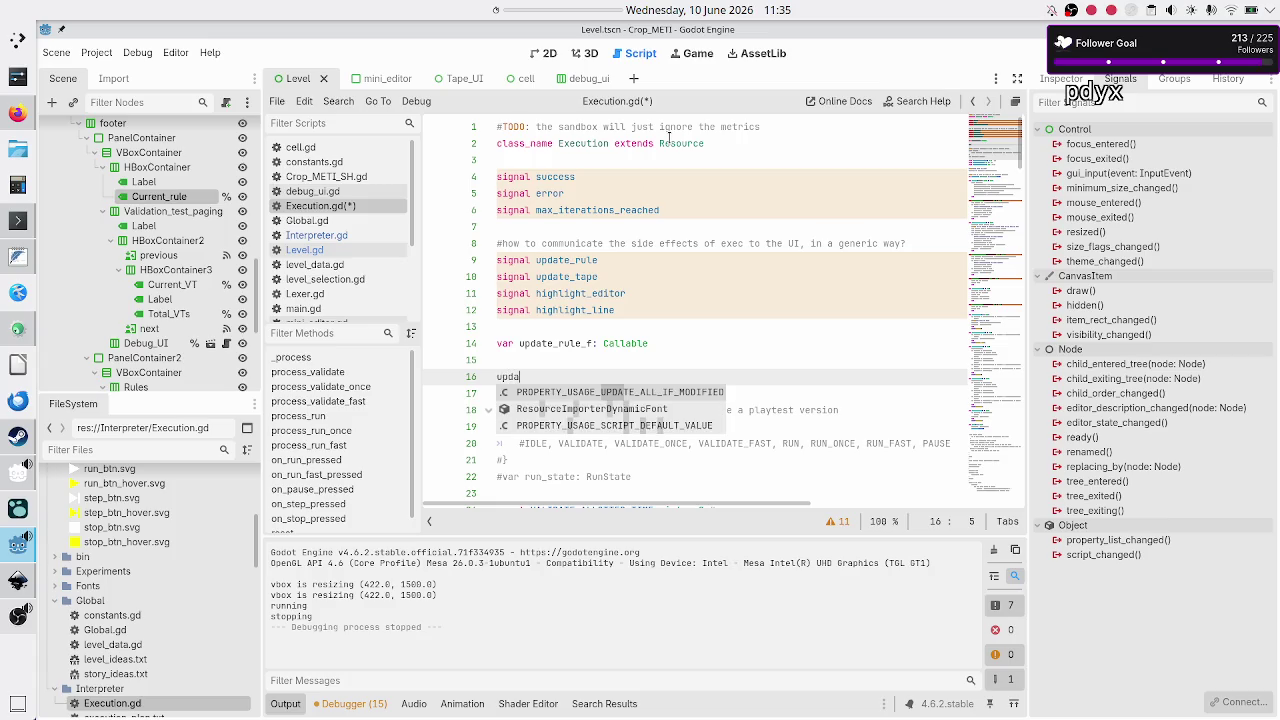
text(te_rule_f.call()
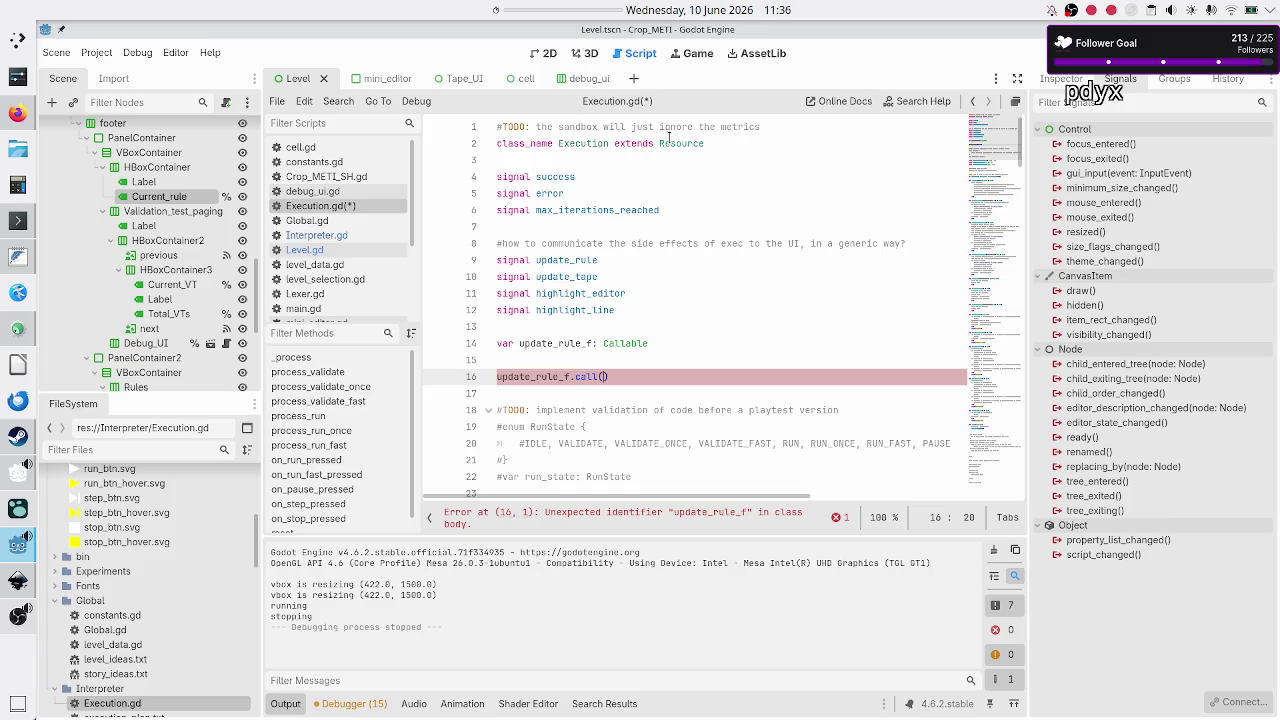
key(Home)
key(Up)
key(Up)
key(Up)
key(Down)
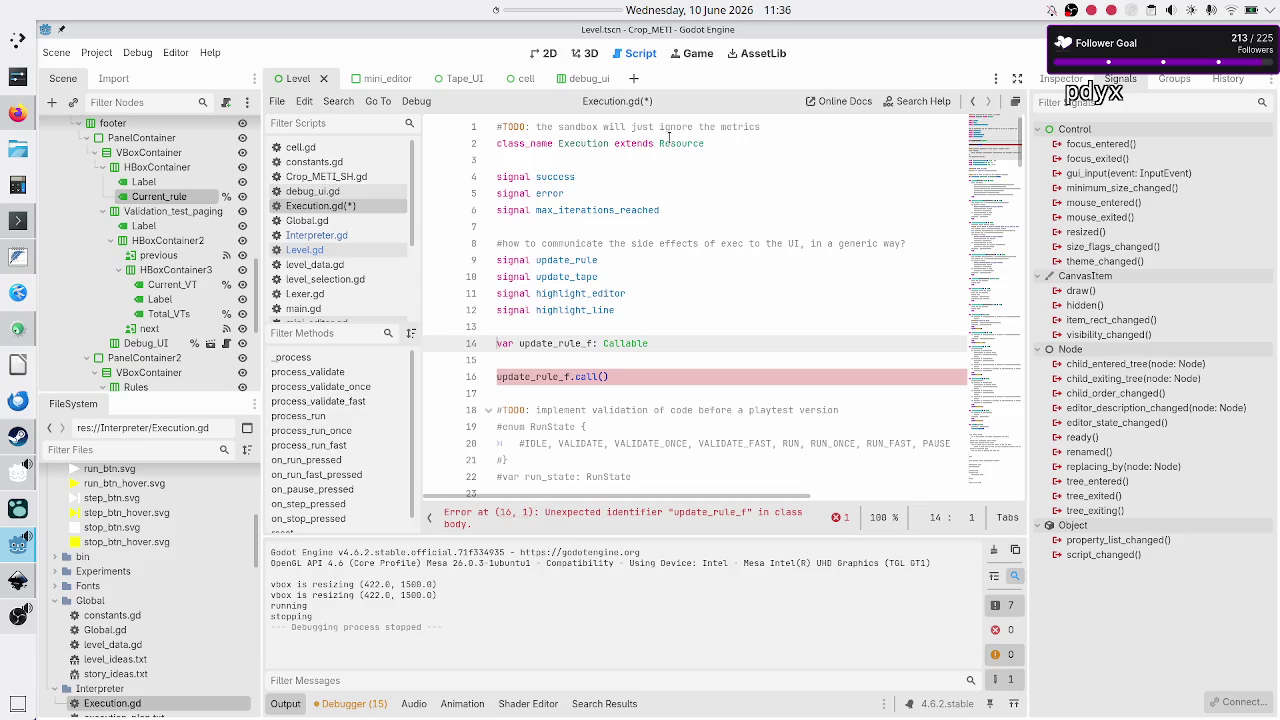
key(End)
Step: Add the comment '#these callbacks have to be init when execution is instantiated' above the declaration
key(ctrl+shift+Return)
text(#)
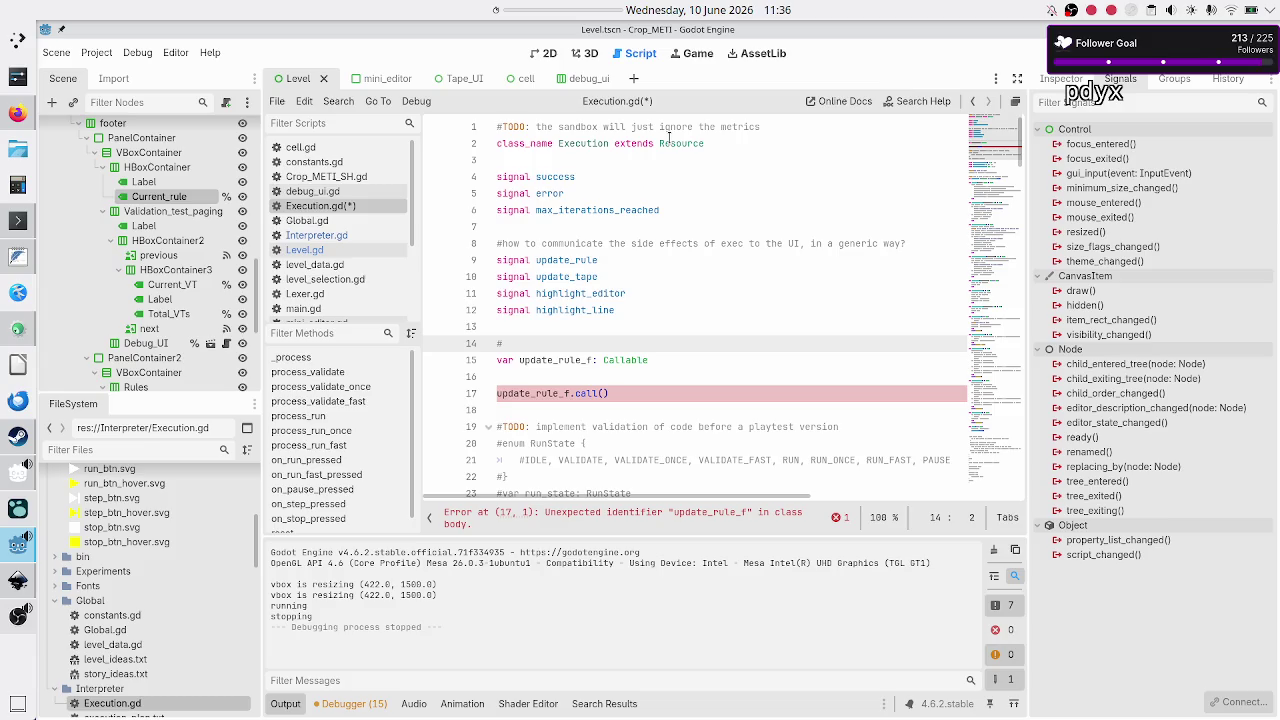
text(this)
key(BackSpace)
key(BackSpace)
key(BackSpace)
text(ese callbacks have to be init )
text(whe)
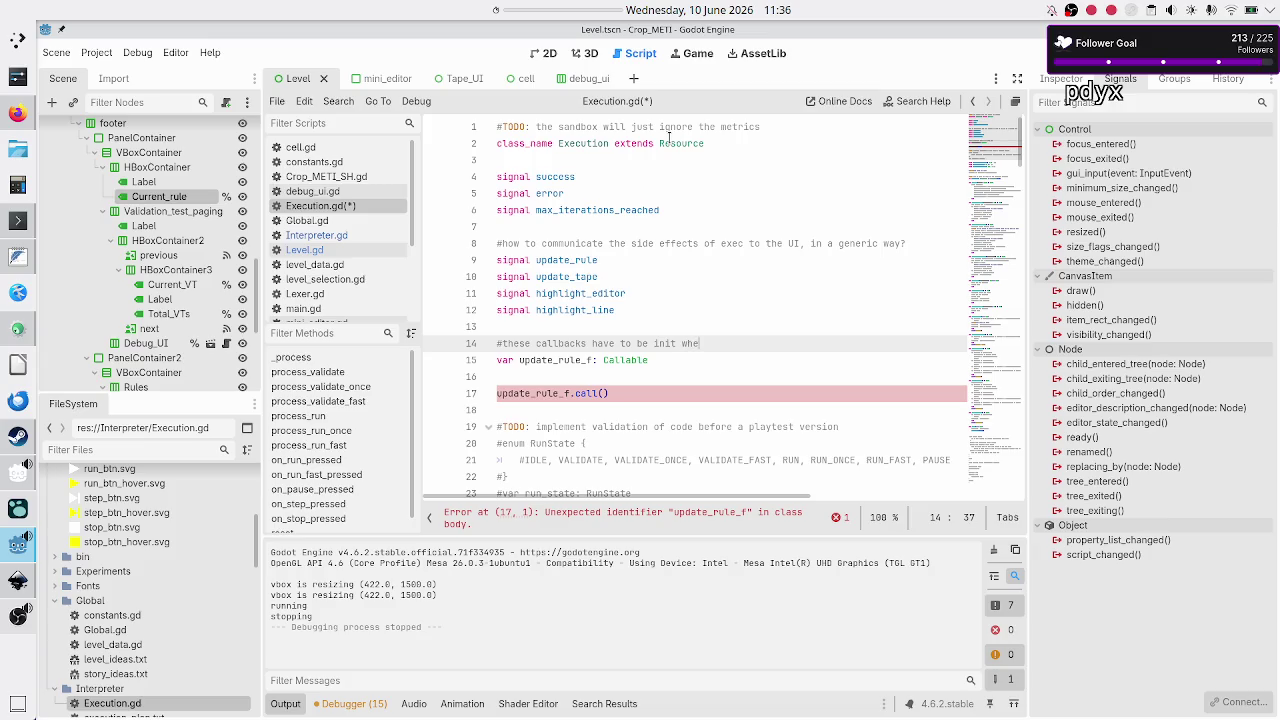
text(n executo)
key(BackSpace)
text(ion is insta)
text(ntiated)
Step: Inspect the update_rule_f, Callable and signal code, then switch to Firefox
key(Right)
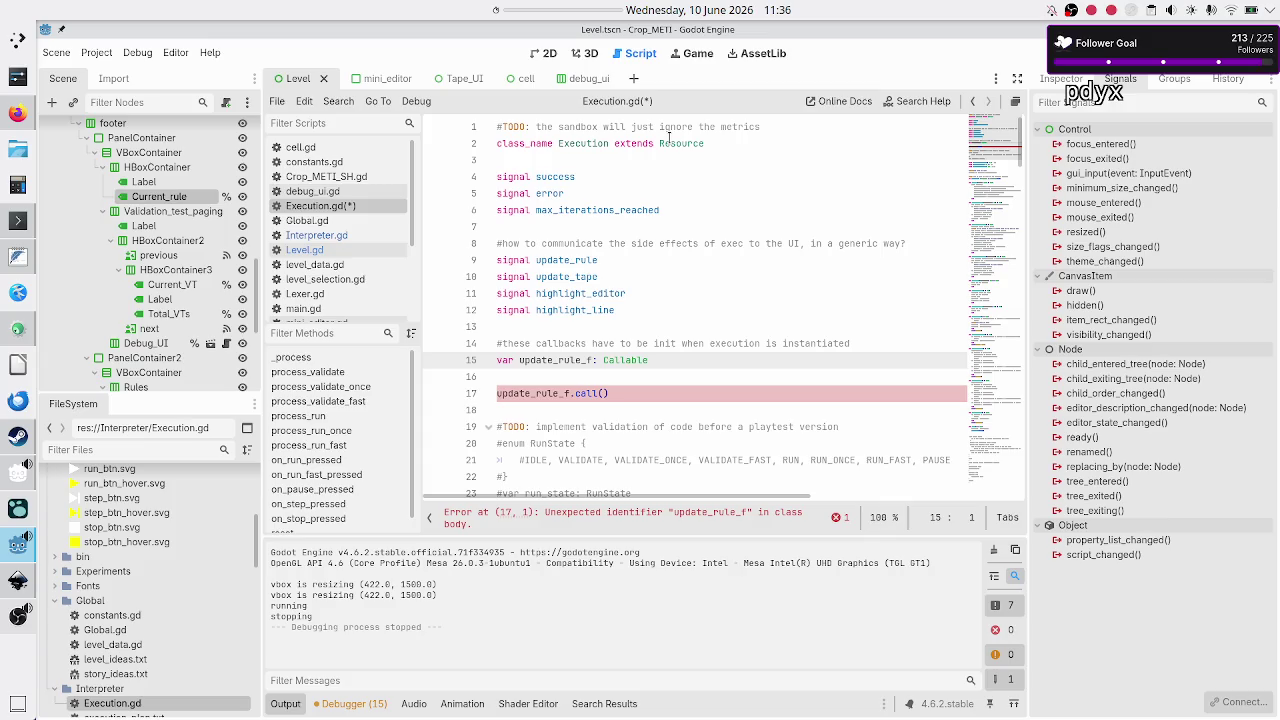
key(Down)
key(Down)
key(Up)
key(Up)
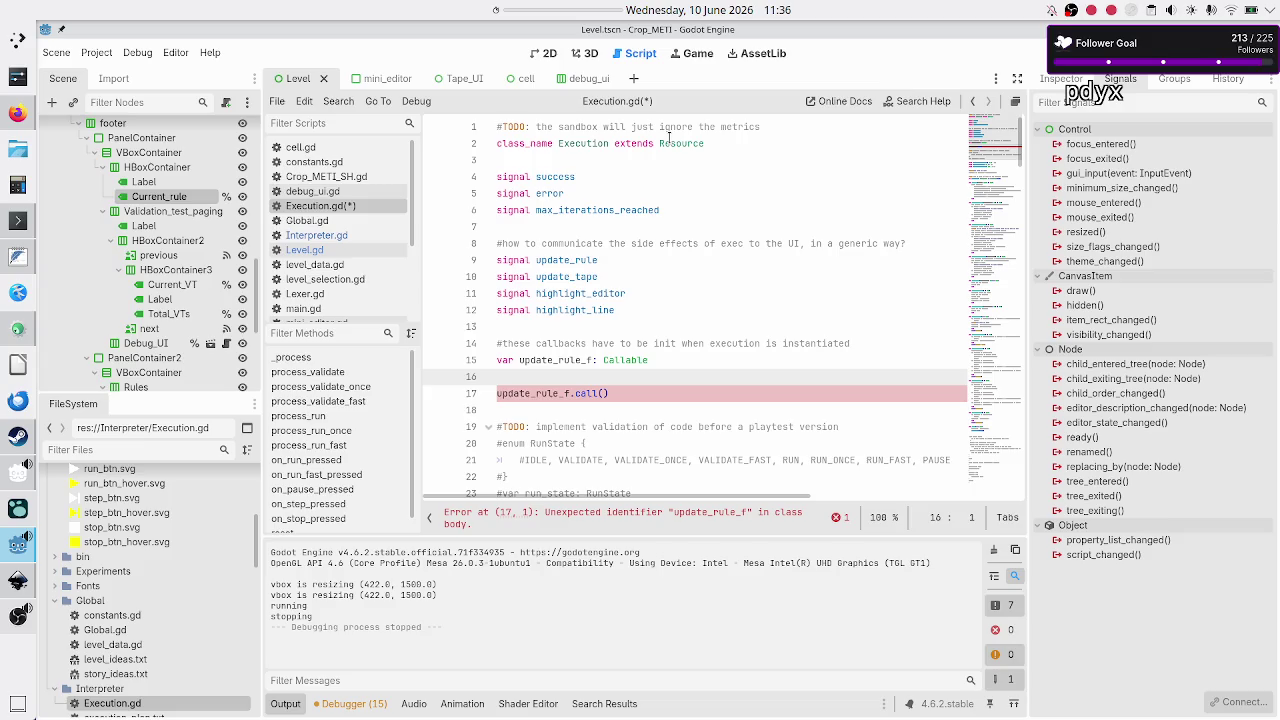
key(Up)
key(shift+Down)
key(shift+Down)
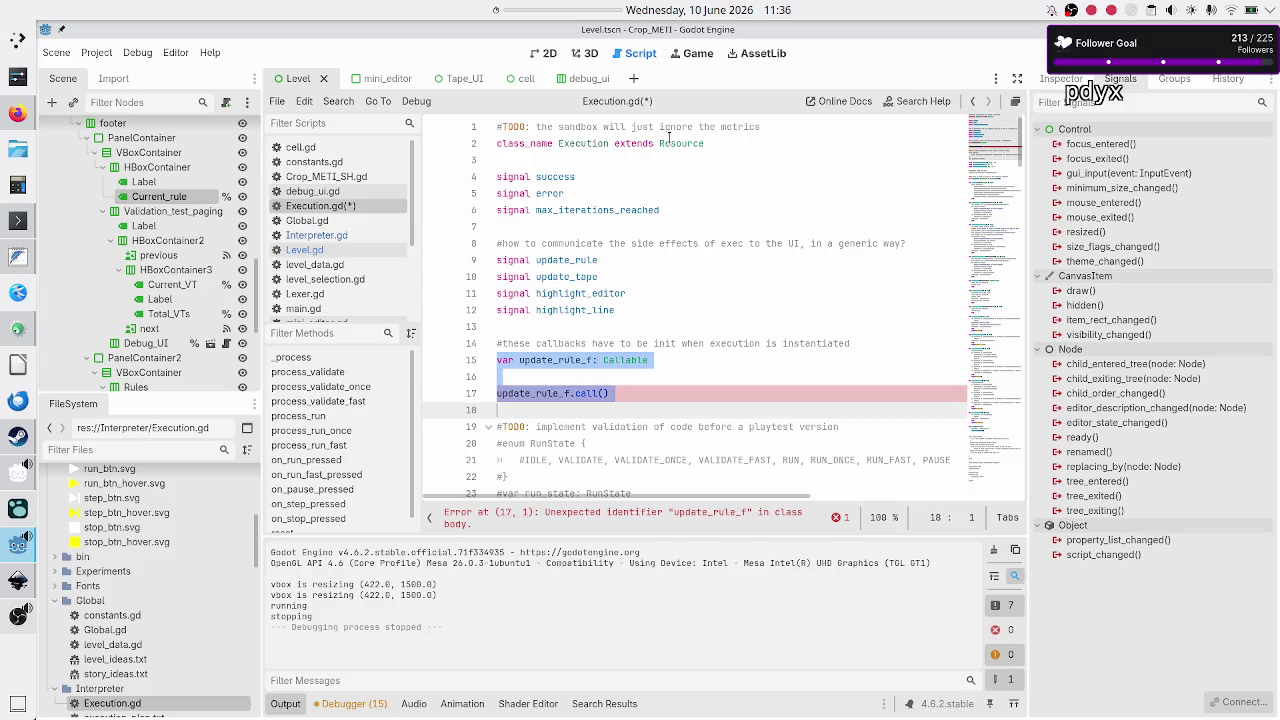
key(shift+End)
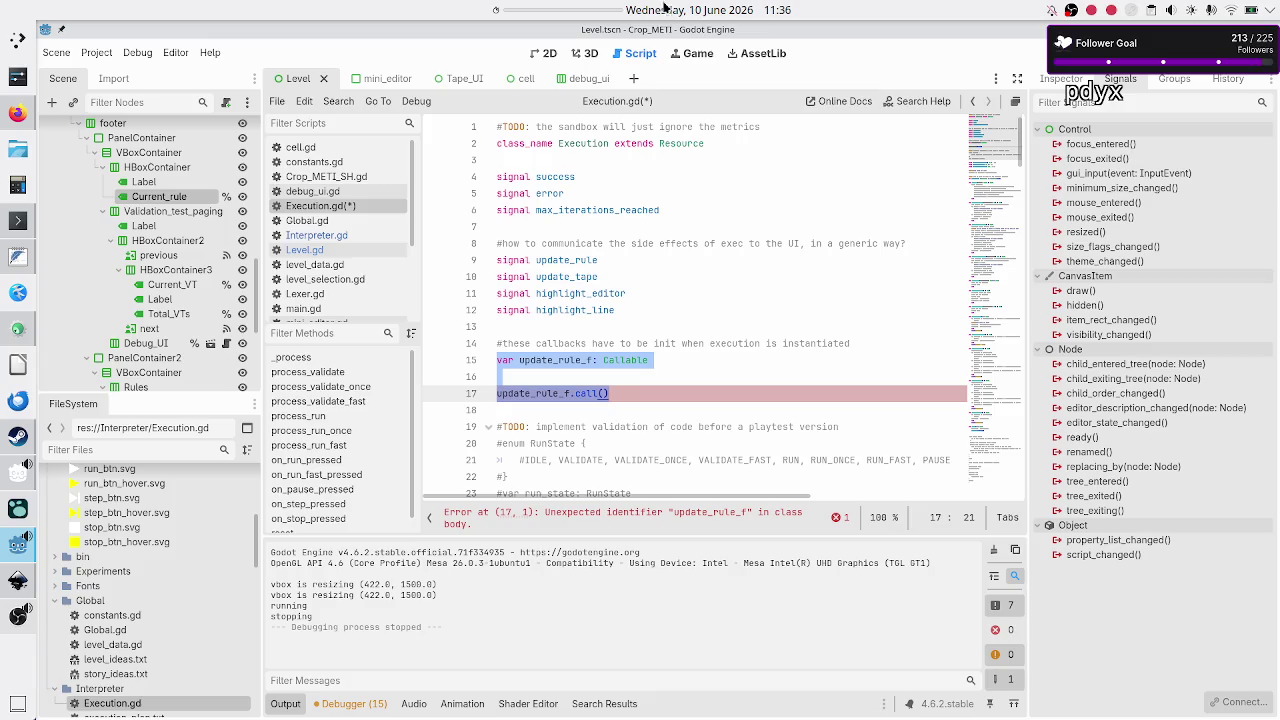
double_click(573, 360)
double_click(622, 360)
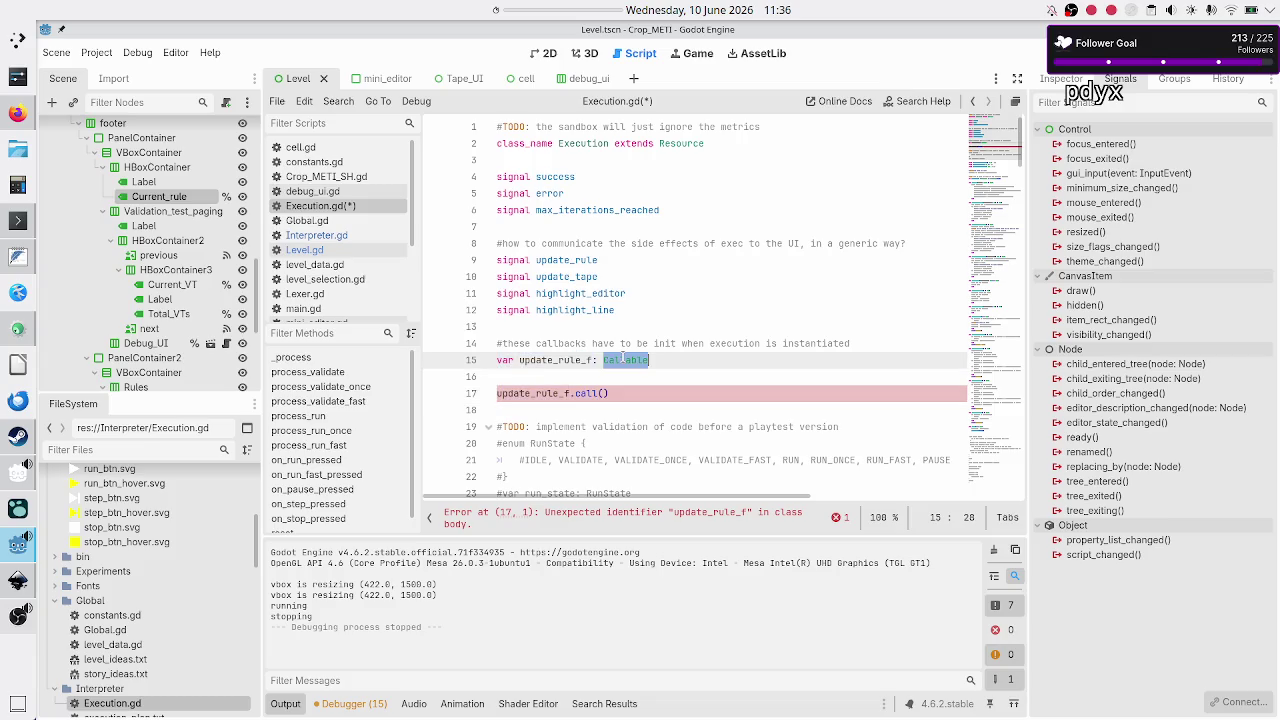
double_click(508, 259)
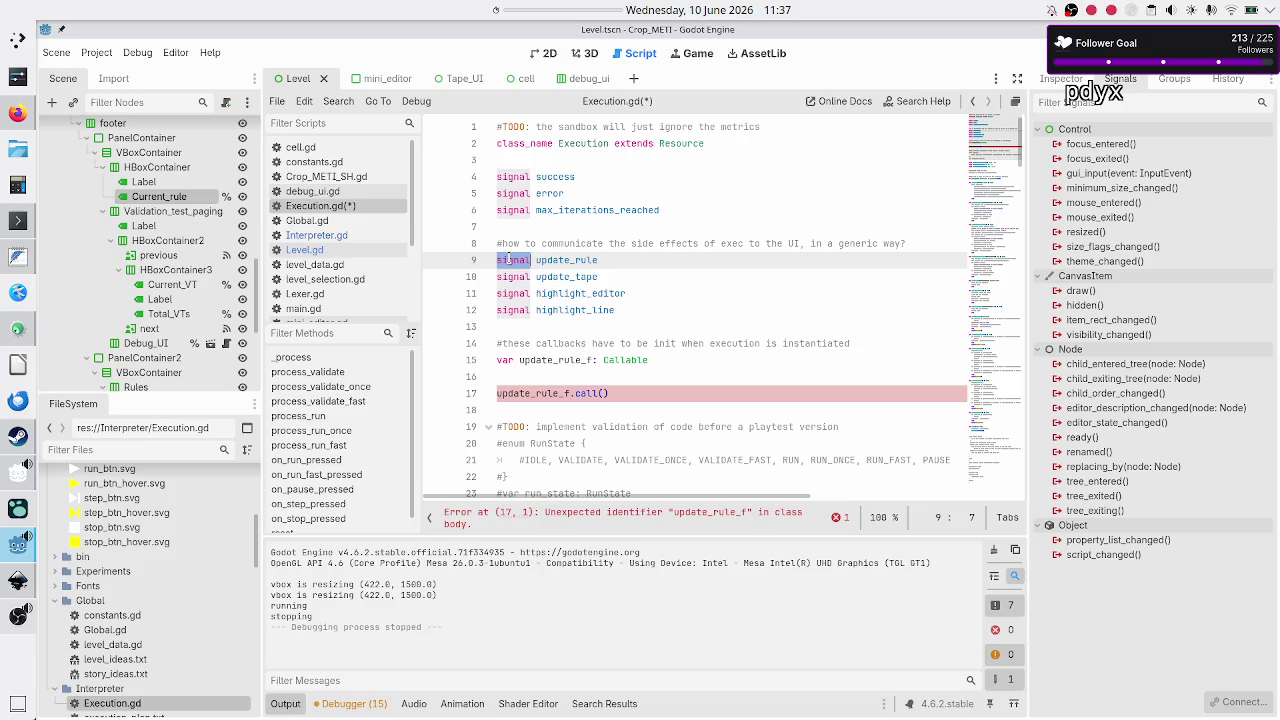
click(14, 114)
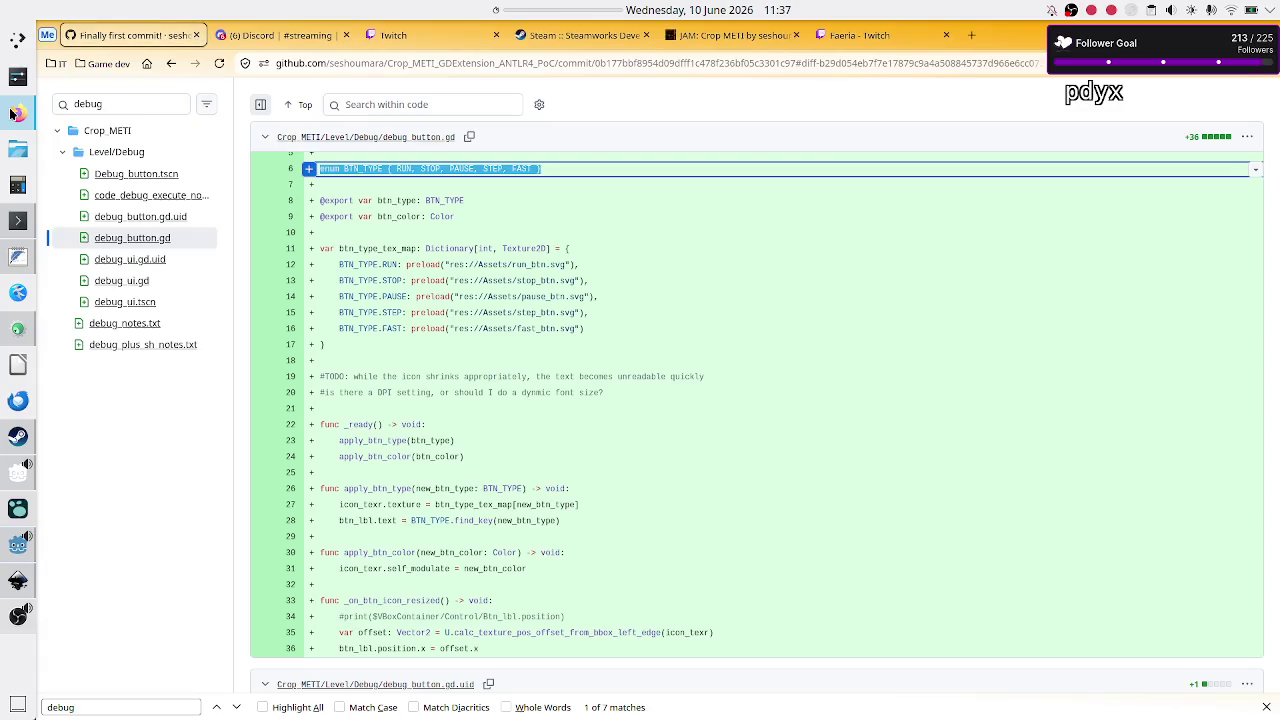
Step: Search 'godot difference between signals and callbacks' in a new Firefox tab
click(968, 35)
text(godot)
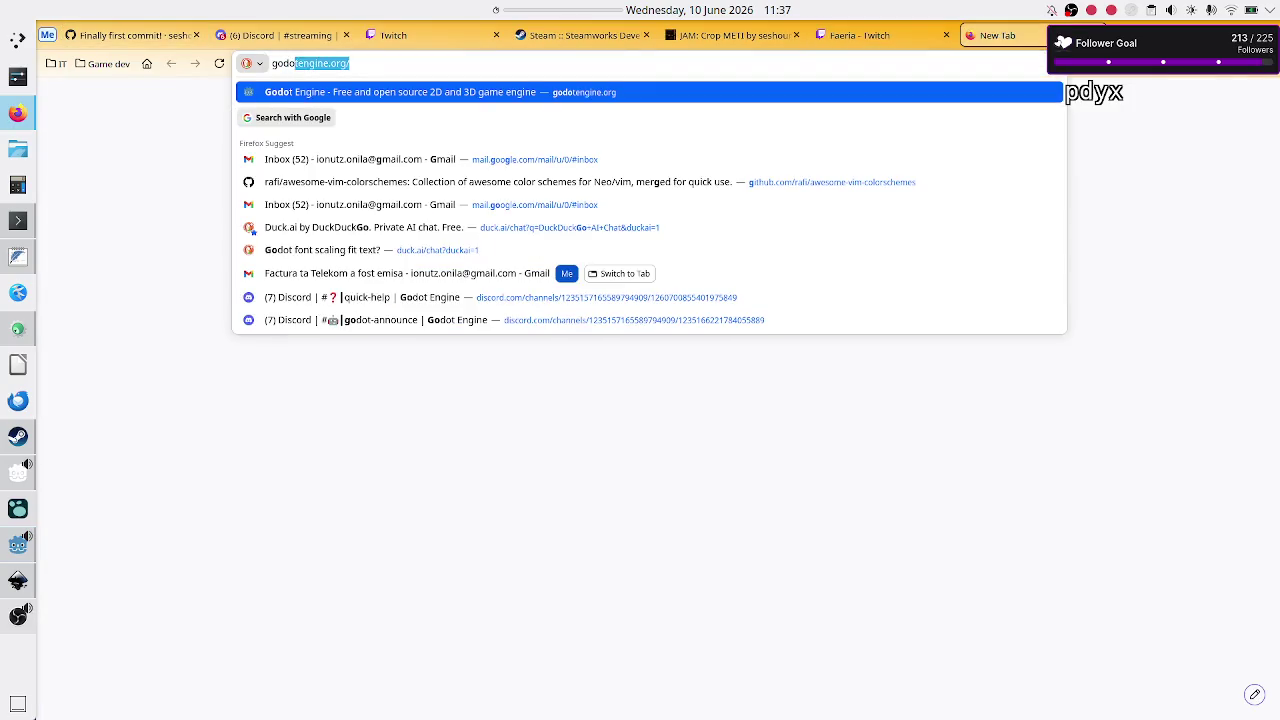
text( dif)
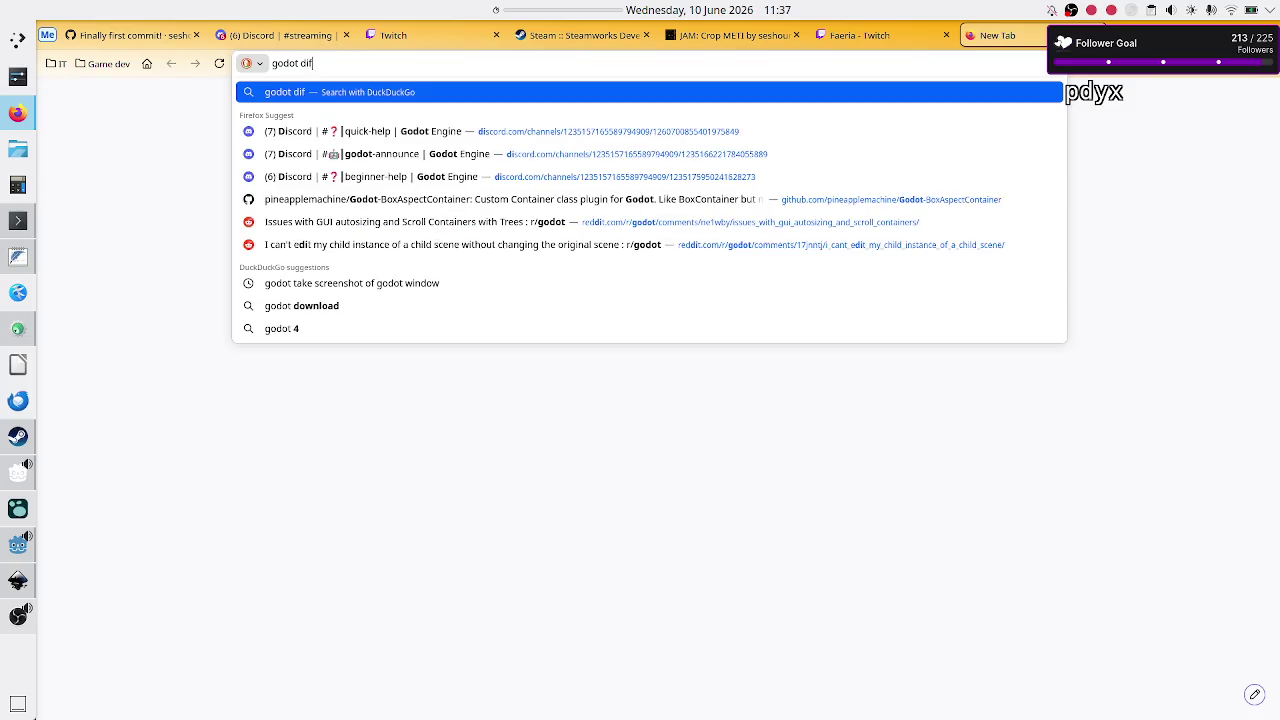
text(ference be)
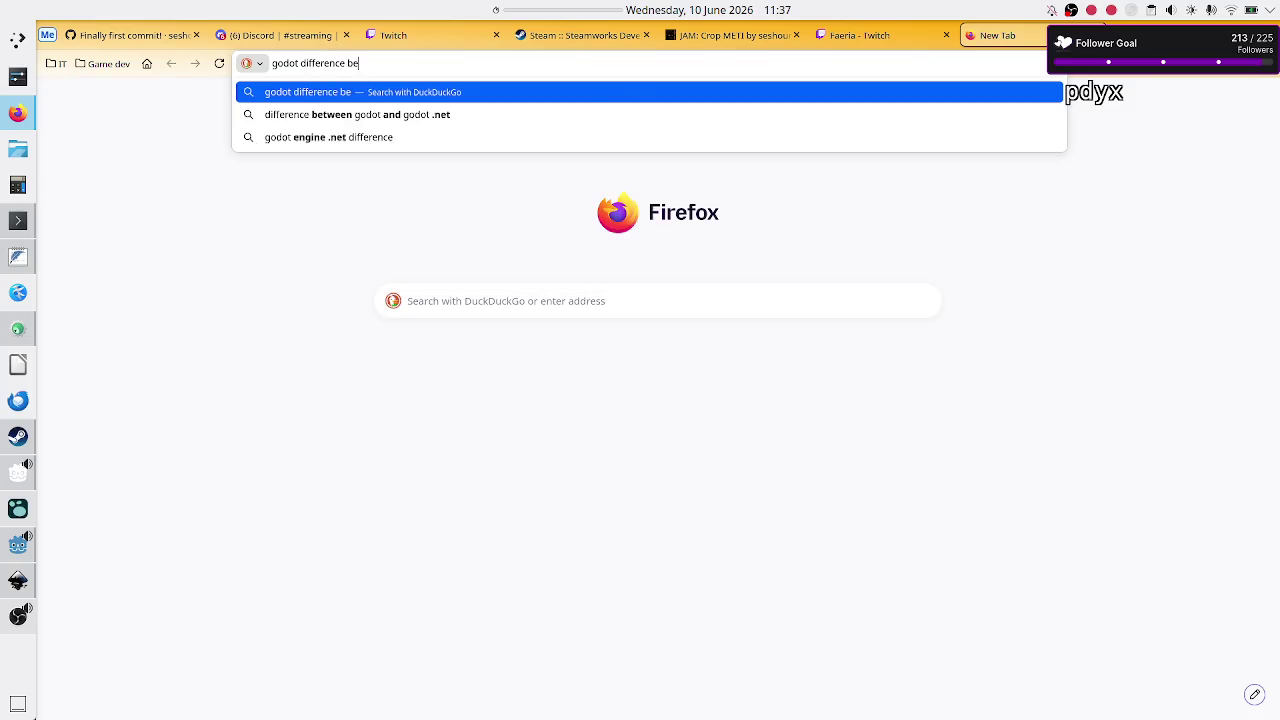
text(tween signals and)
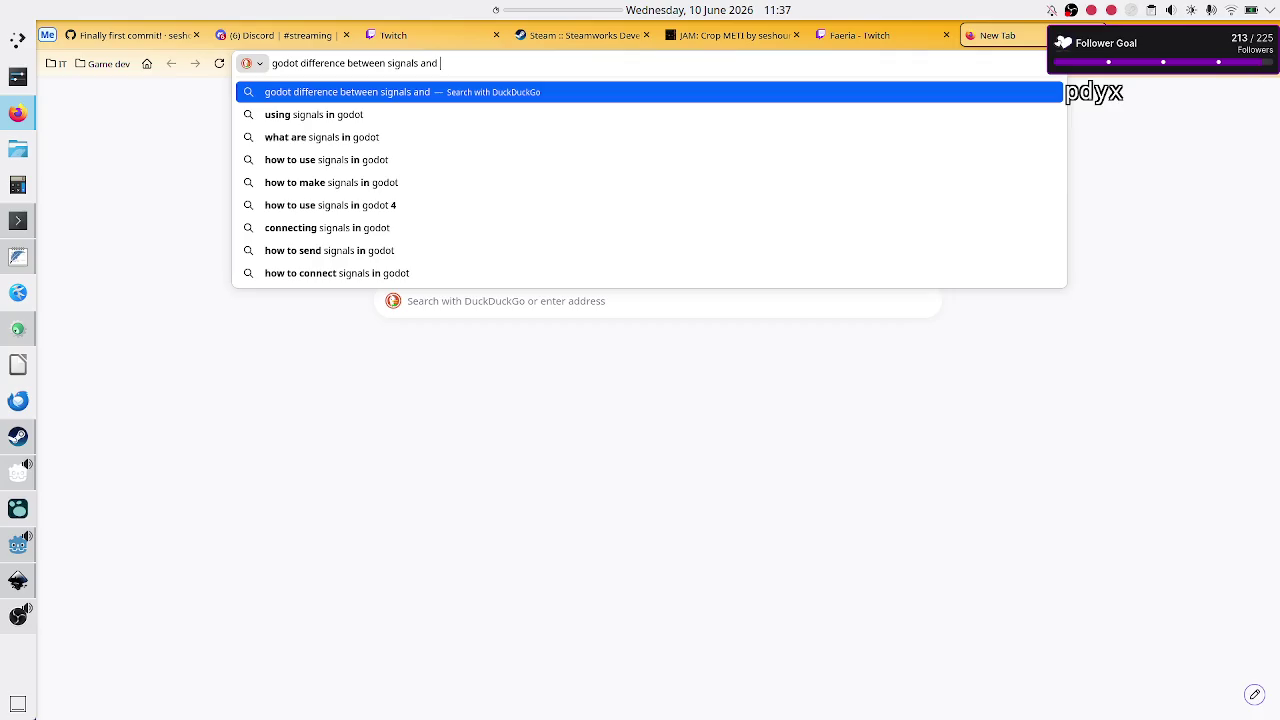
text(calla)
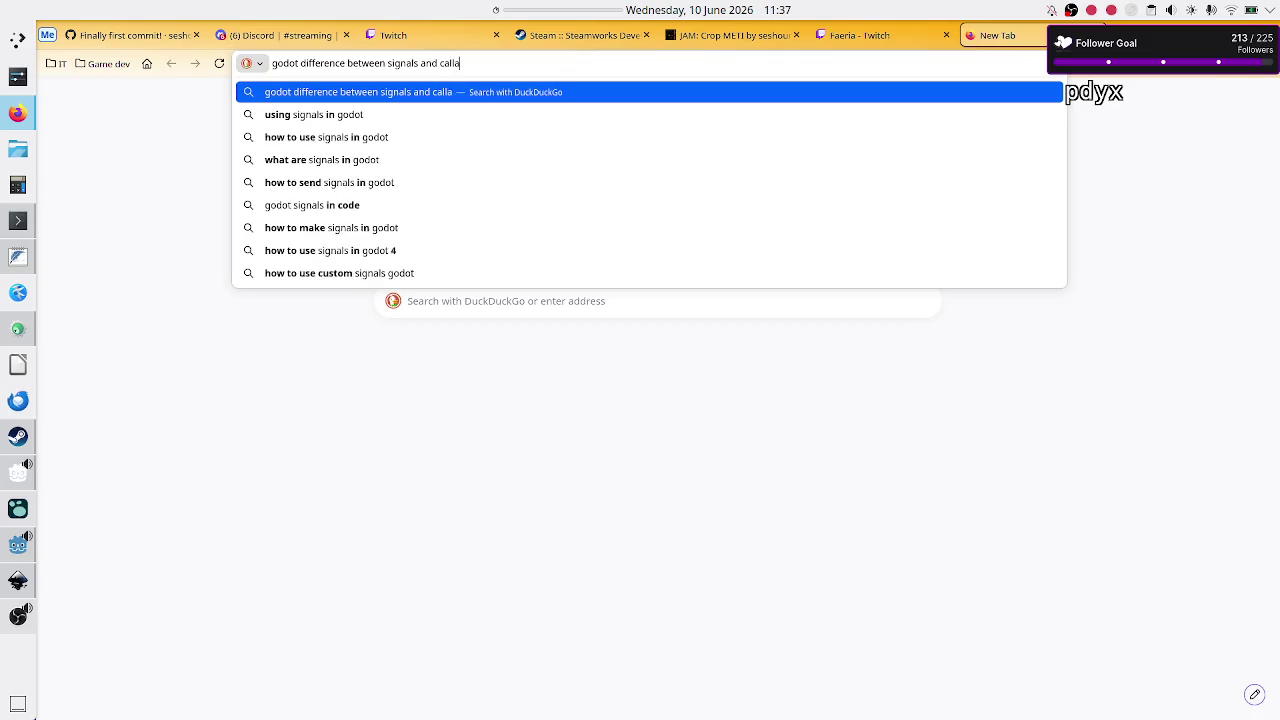
key(BackSpace)
key(BackSpace)
text(backs)
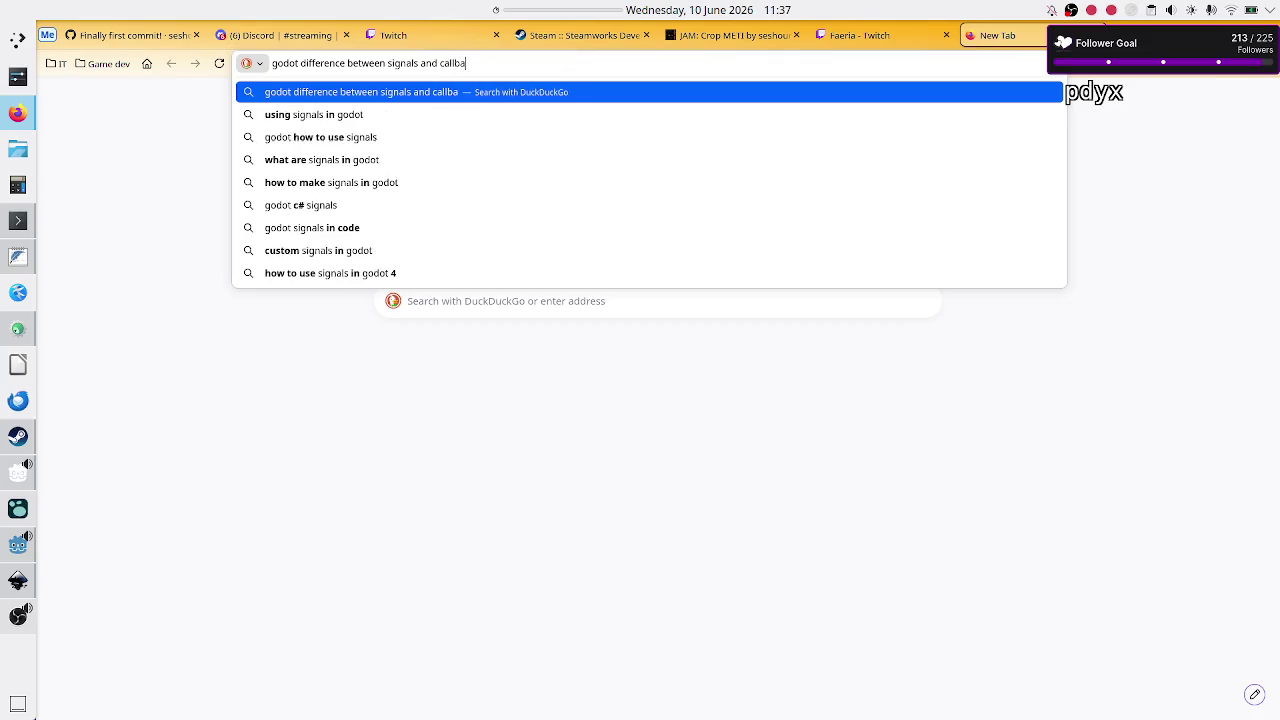
key(Return)
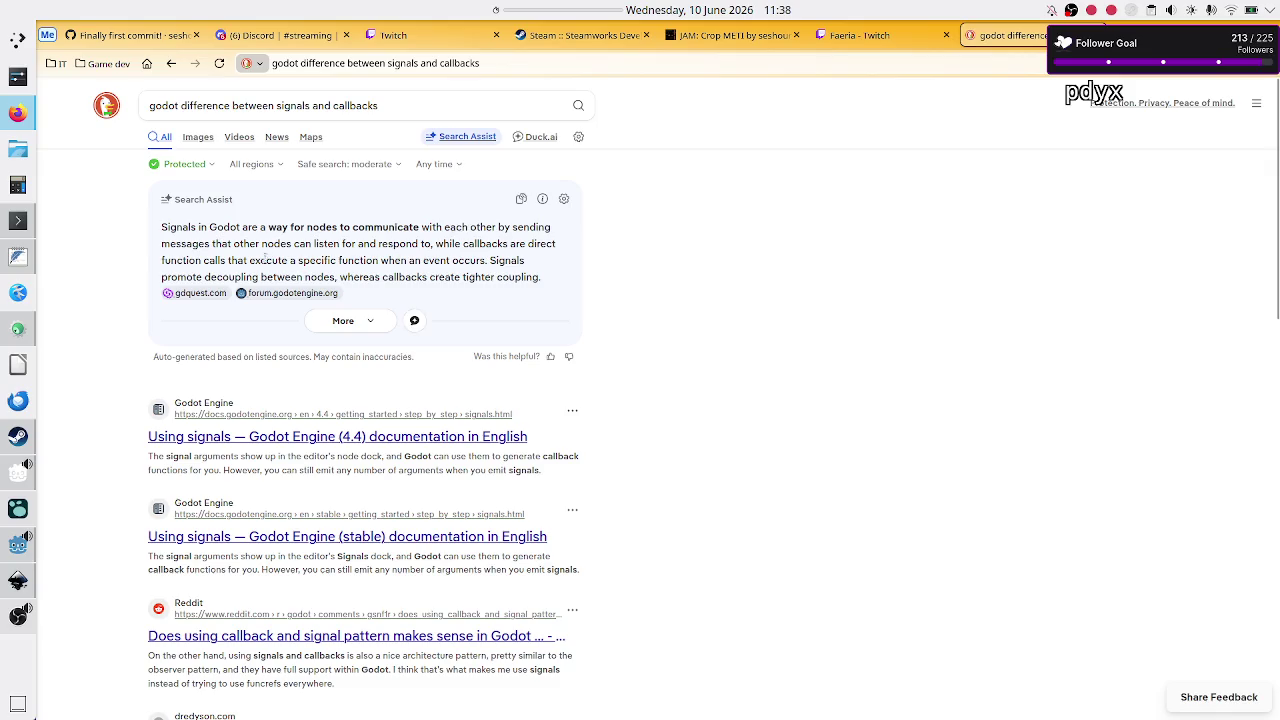
Step: Read the Search Assist sentences on callbacks as function calls and tighter coupling, then return to Execution.gd
mouse_move(199, 229)
mouse_down()
mouse_move(360, 245)
mouse_move(422, 230)
mouse_move(464, 245)
mouse_move(259, 268)
mouse_move(222, 260)
mouse_up()
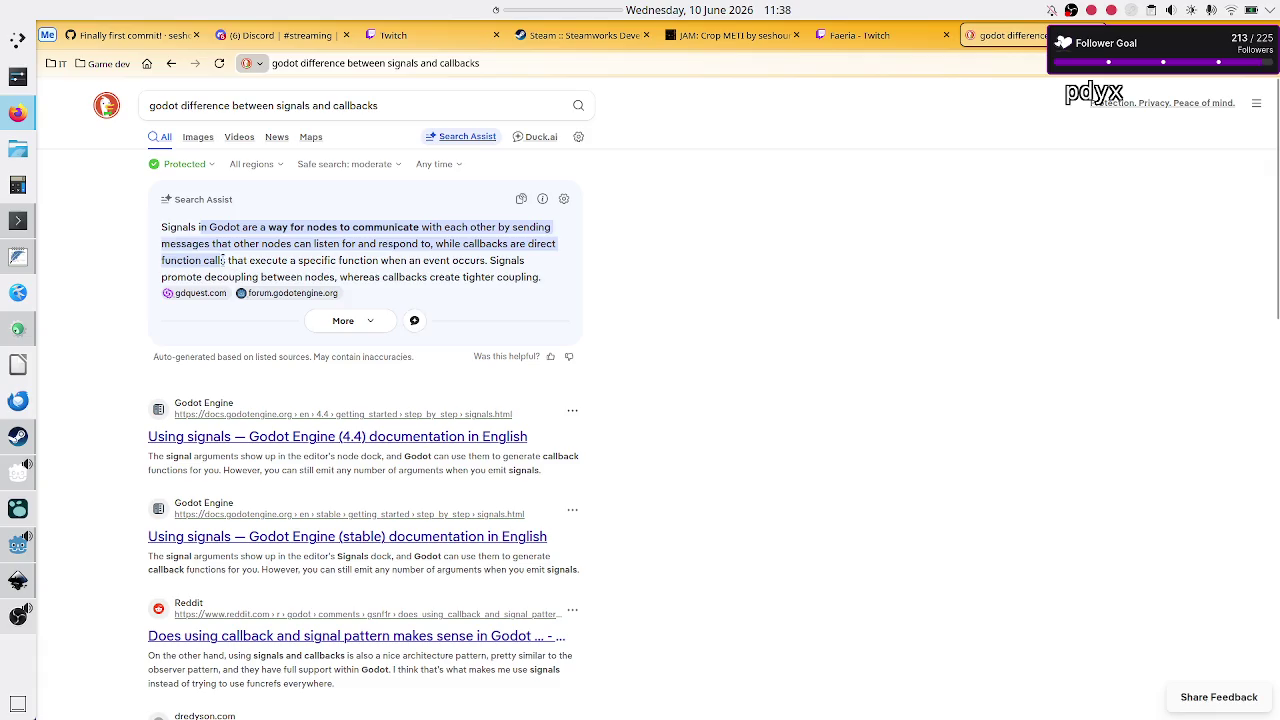
click(222, 260)
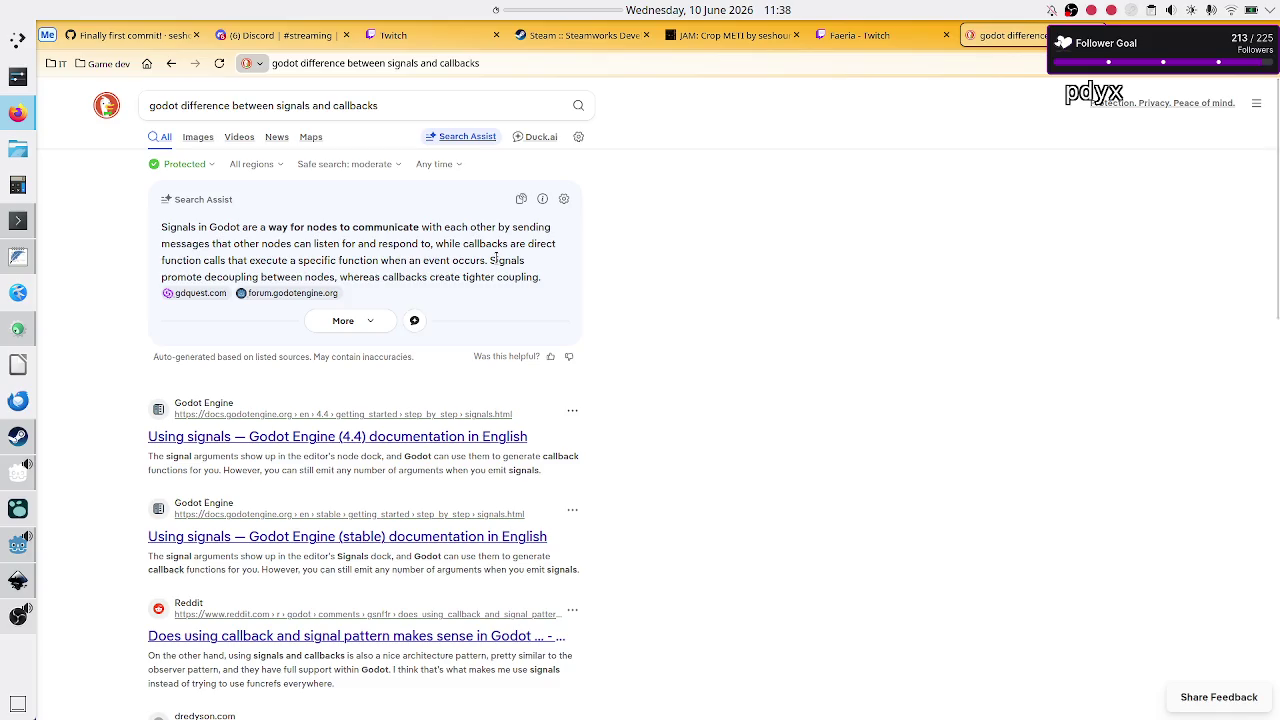
drag(461, 243, 527, 241)
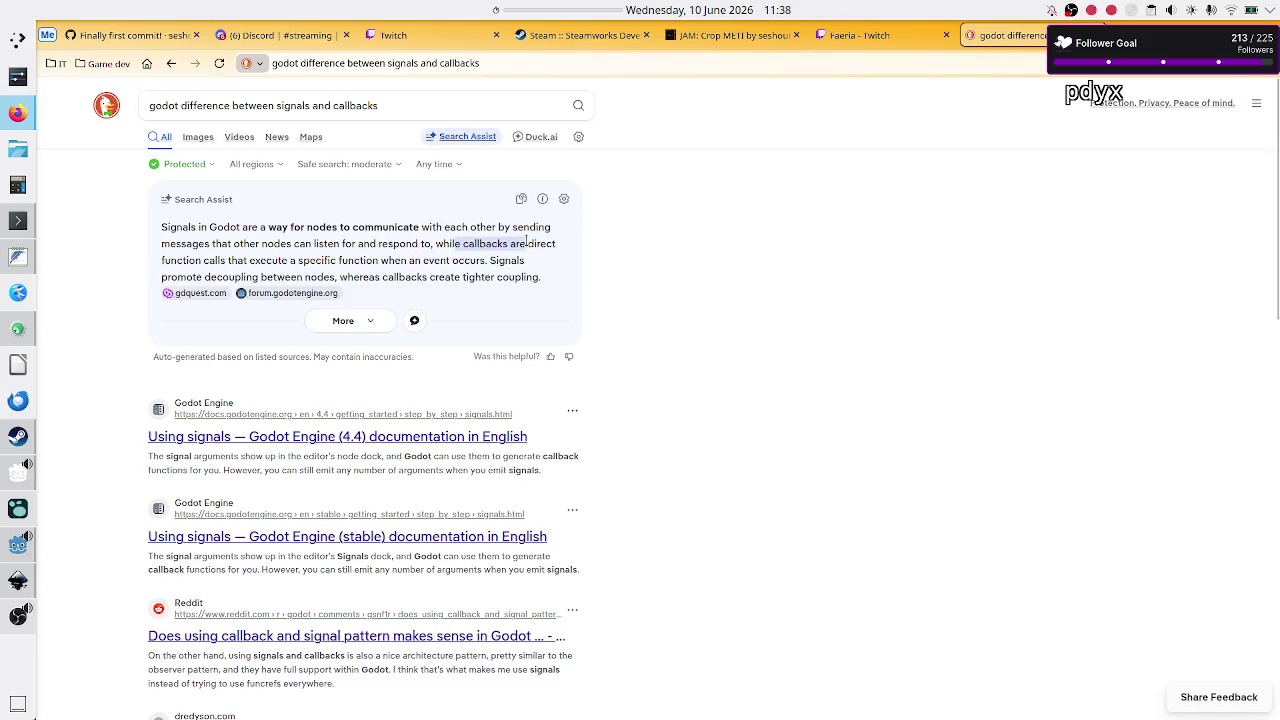
click(203, 266)
drag(203, 264, 443, 258)
click(443, 258)
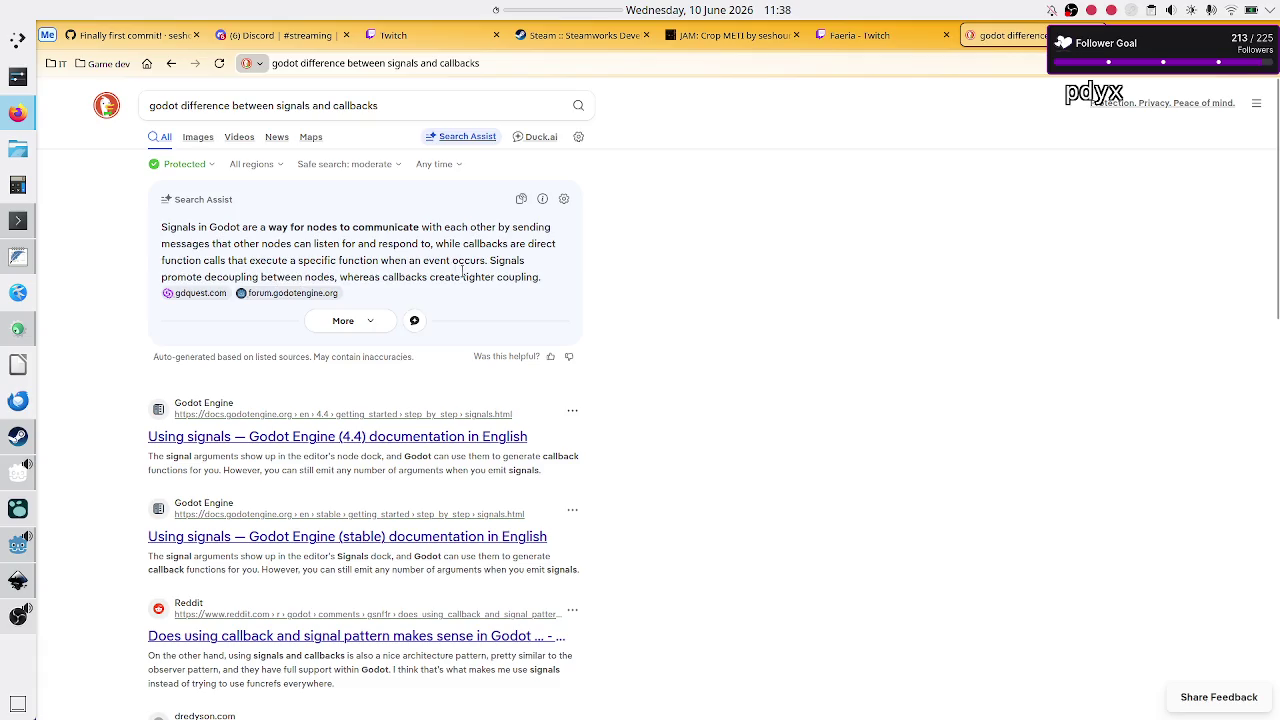
drag(384, 282, 538, 283)
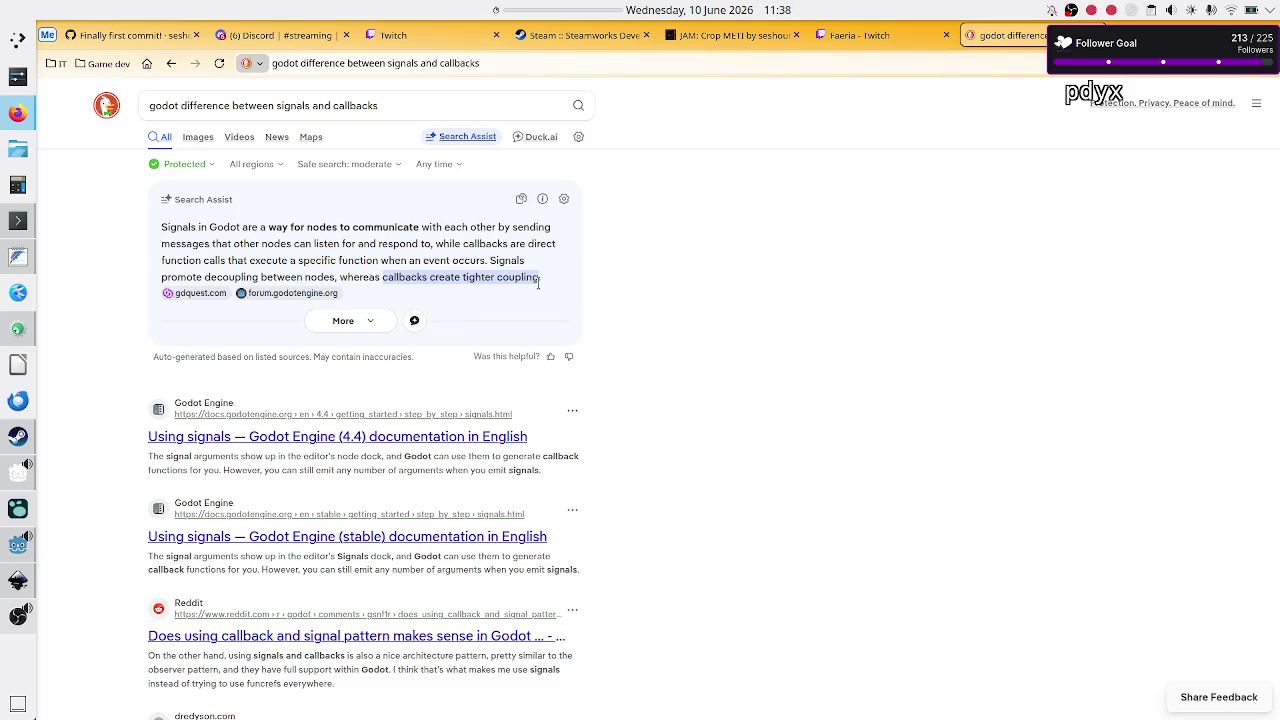
key(alt+Tab)
click(677, 264)
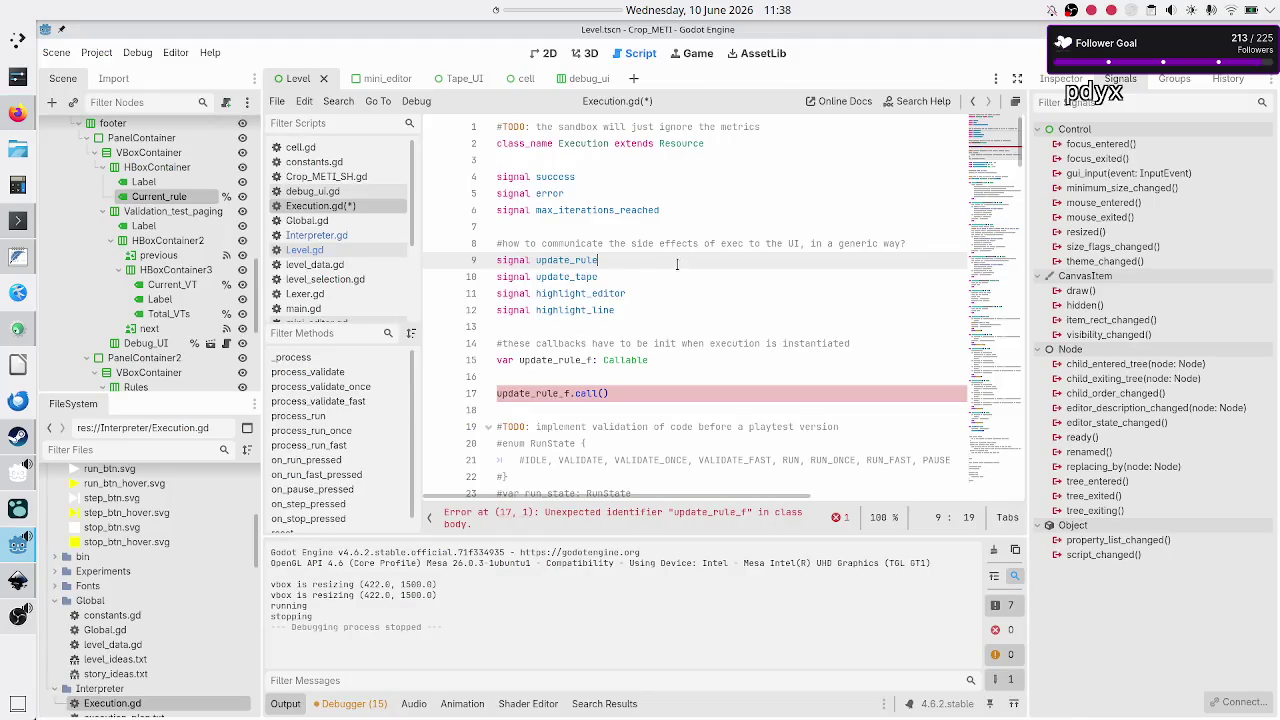
key(Down)
key(Down)
key(Down)
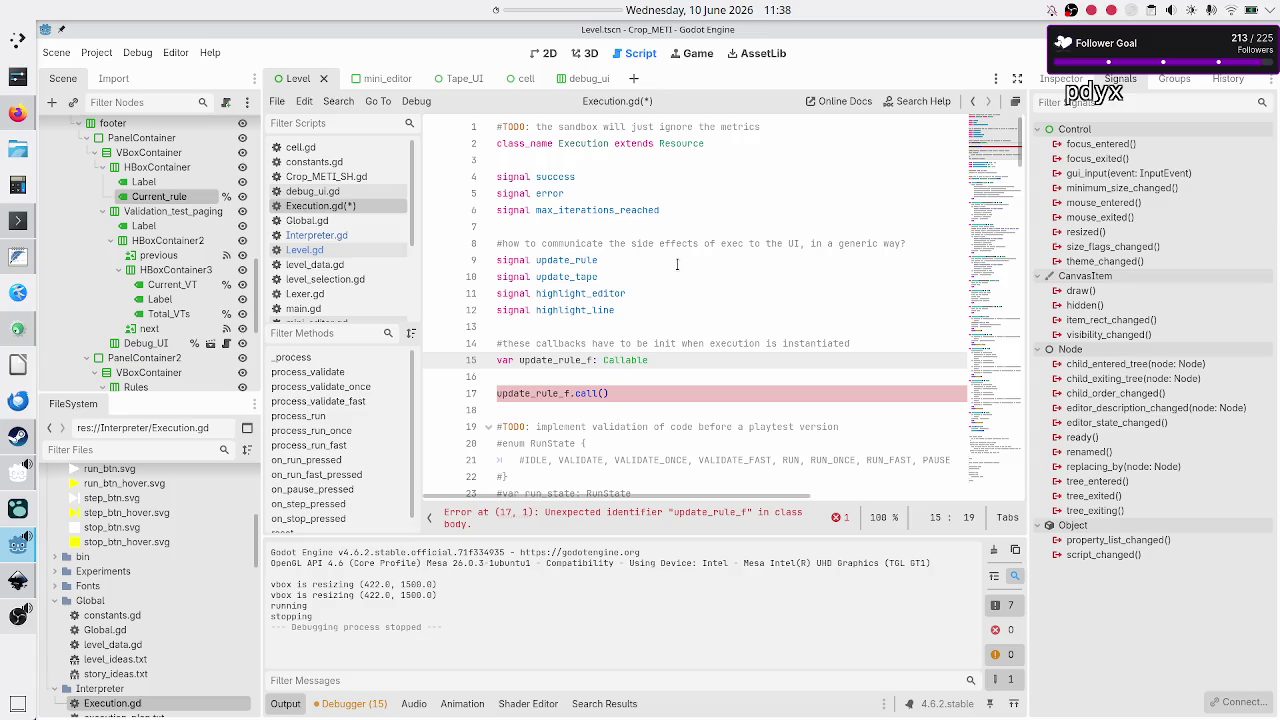
key(Down)
key(Down)
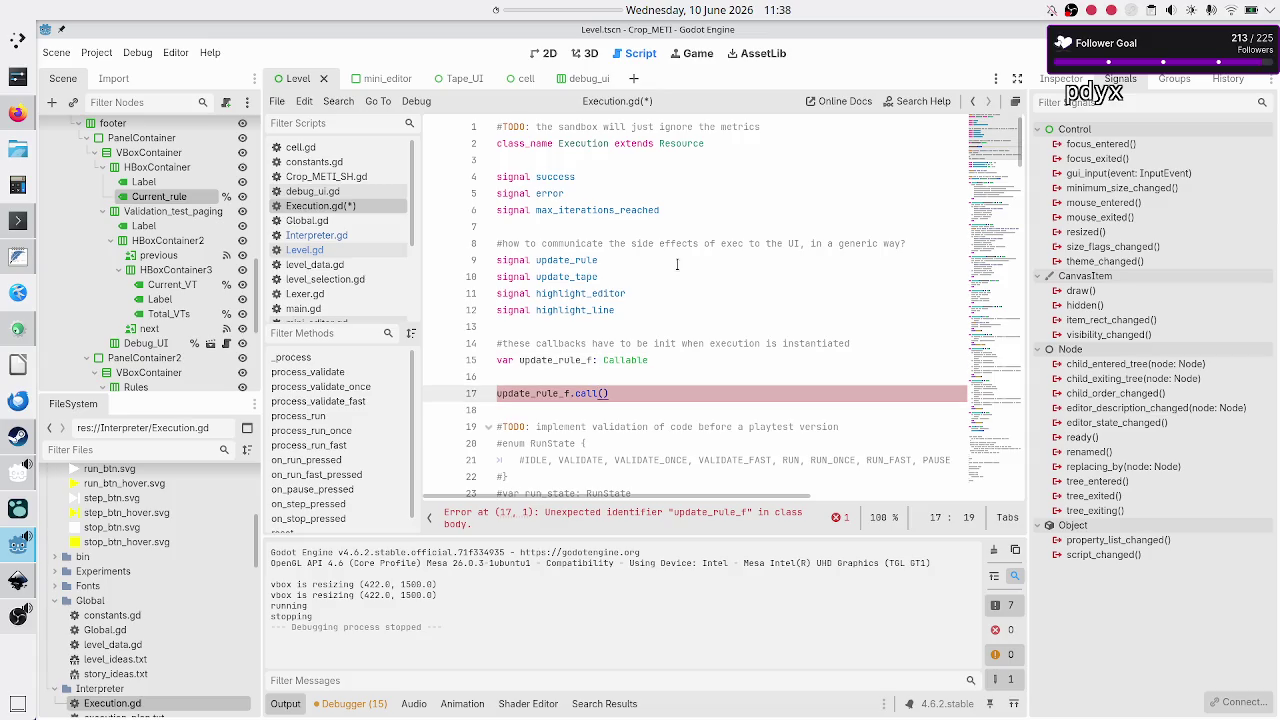
key(Up)
key(Up)
key(Up)
key(Down)
key(Down)
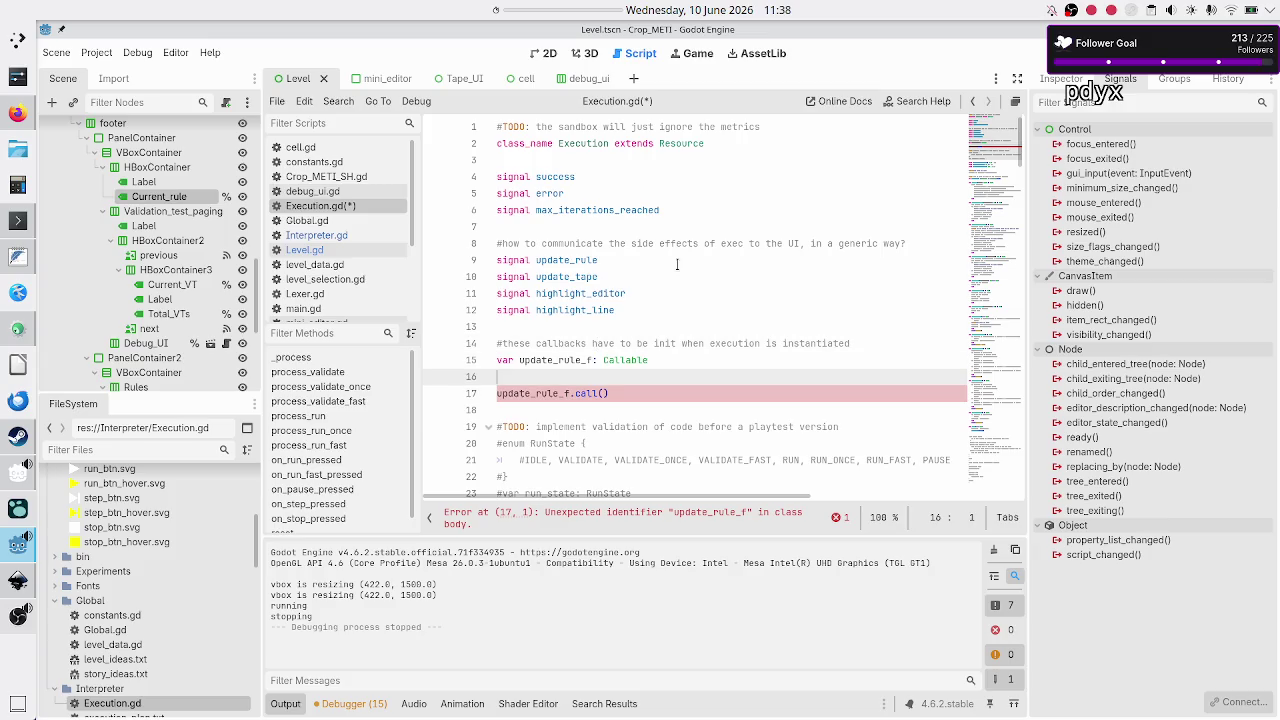
key(Up)
key(Up)
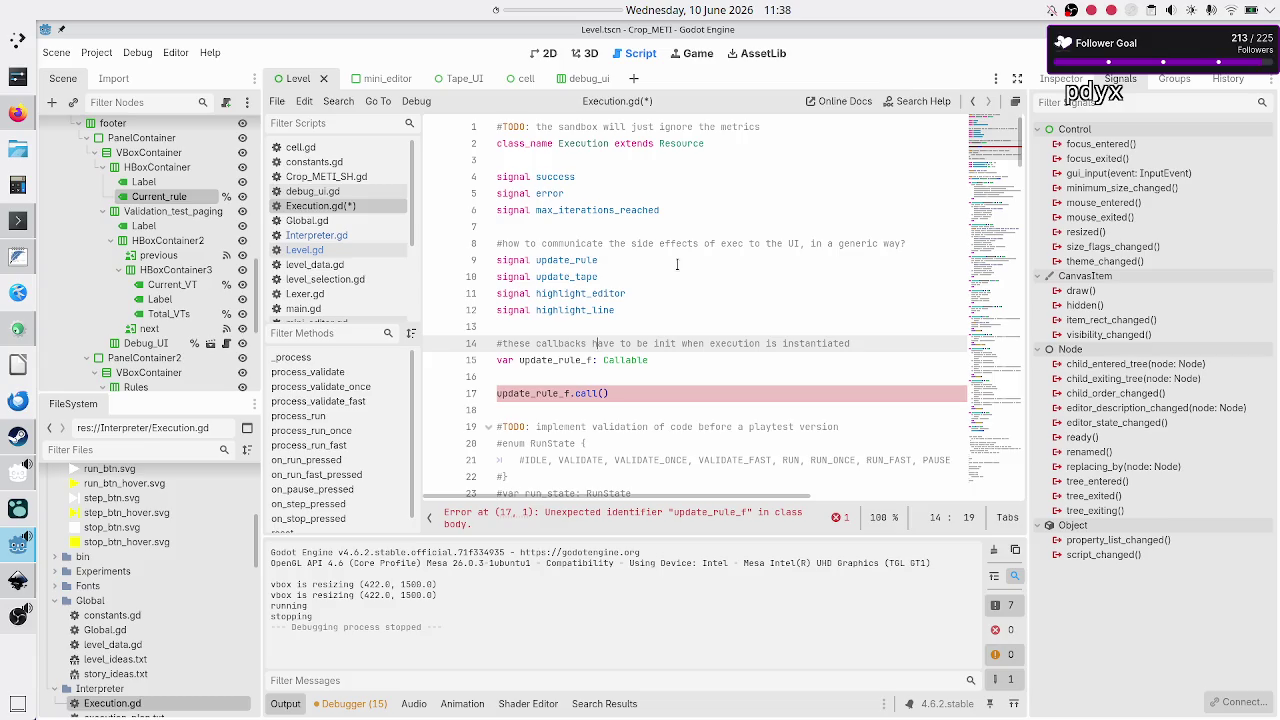
key(Down)
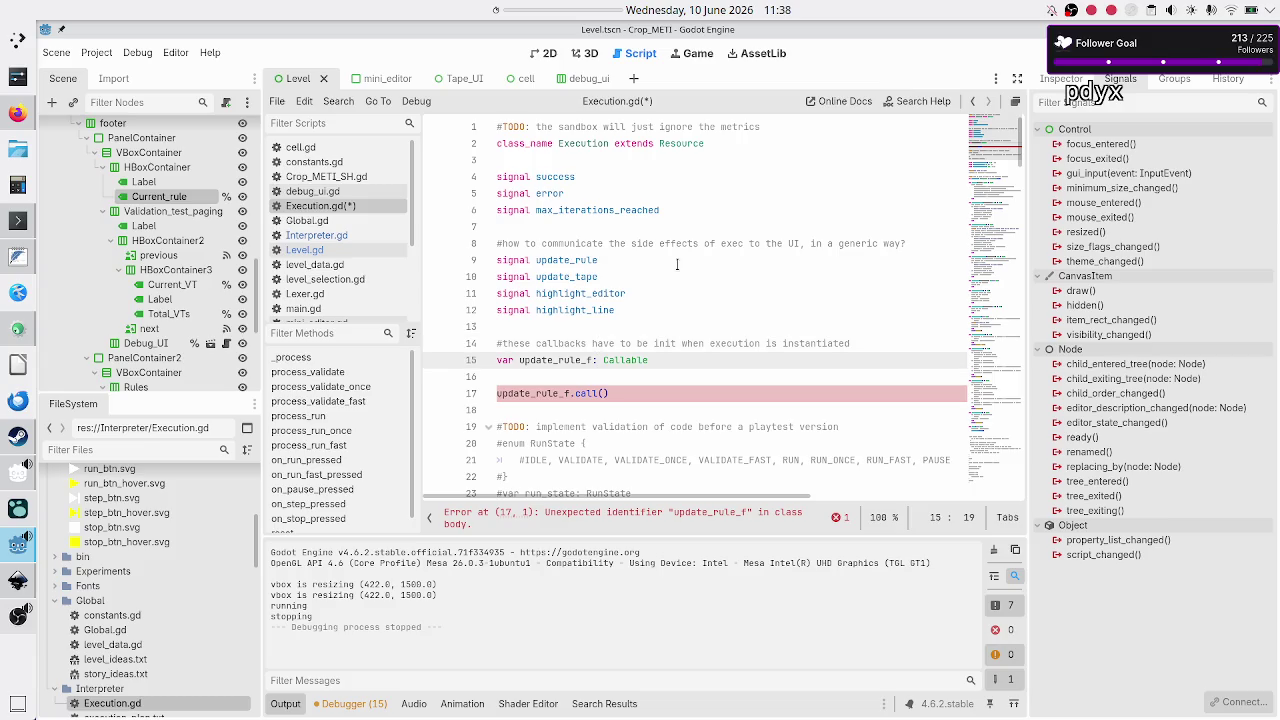
key(Down)
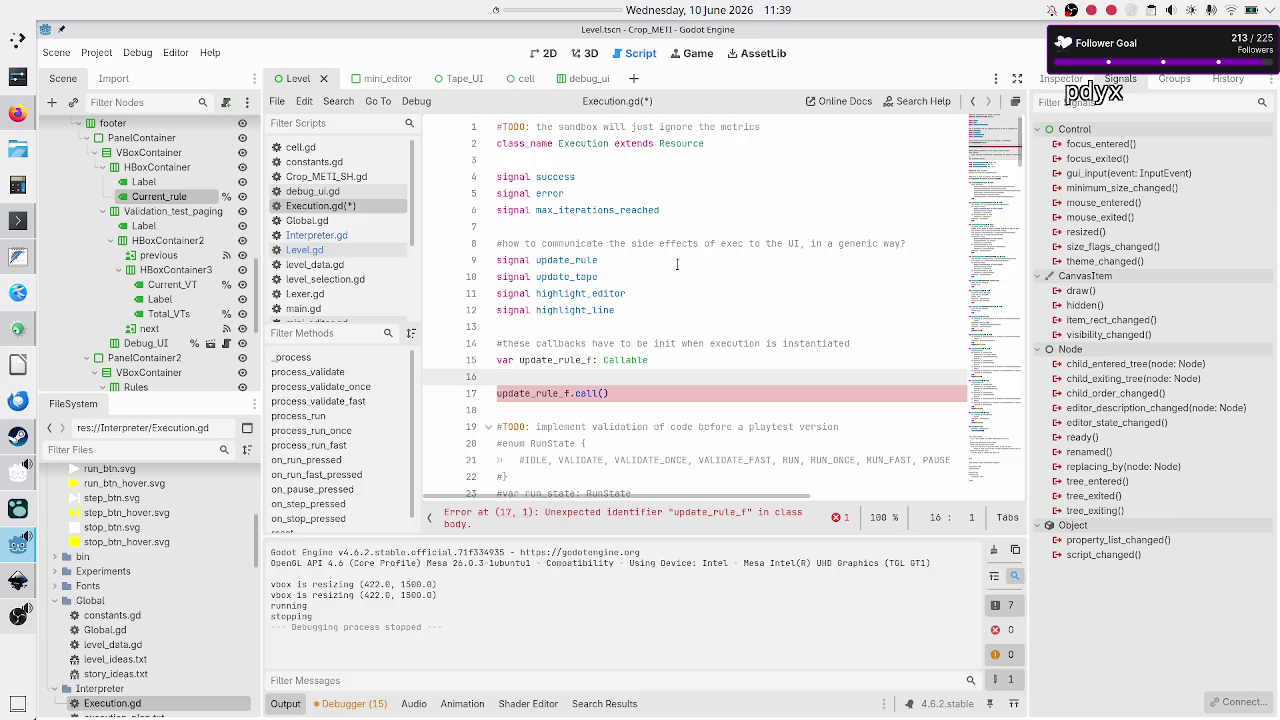
key(Up)
key(Up)
key(Up)
key(Up)
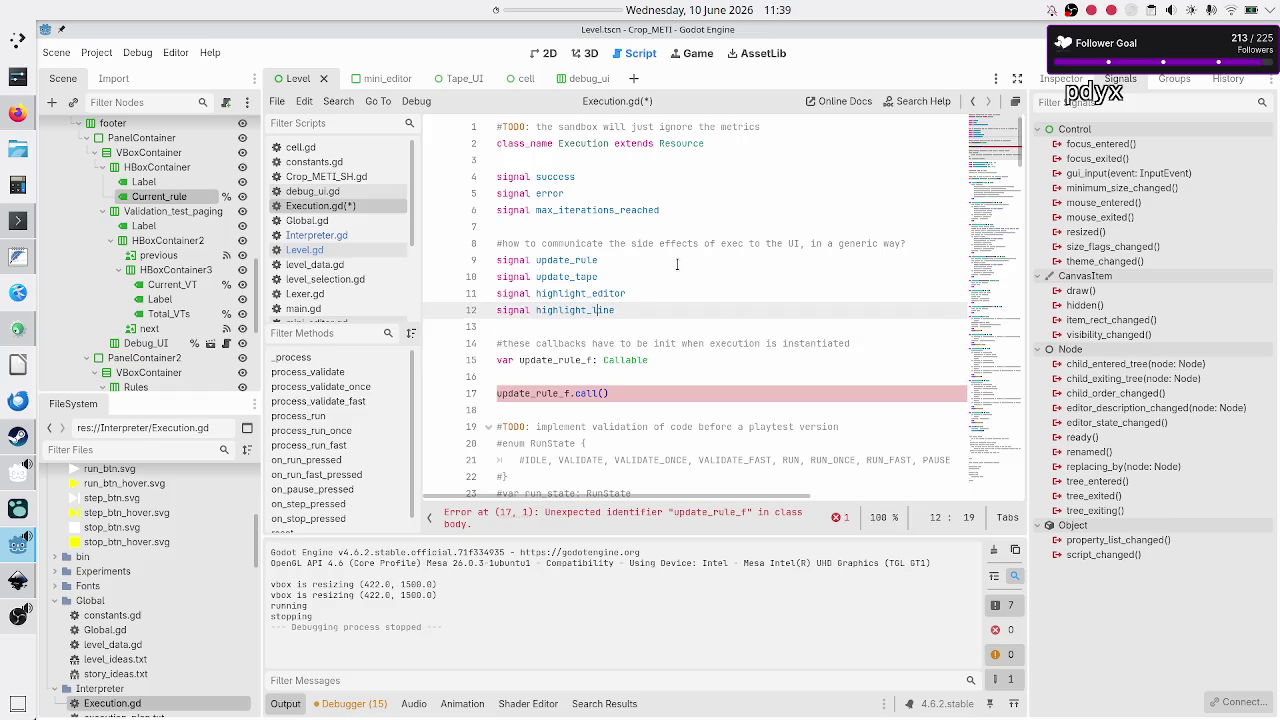
key(Home)
key(Down)
key(Up)
key(shift+Down)
key(shift+Down)
key(shift+Down)
key(shift+Left)
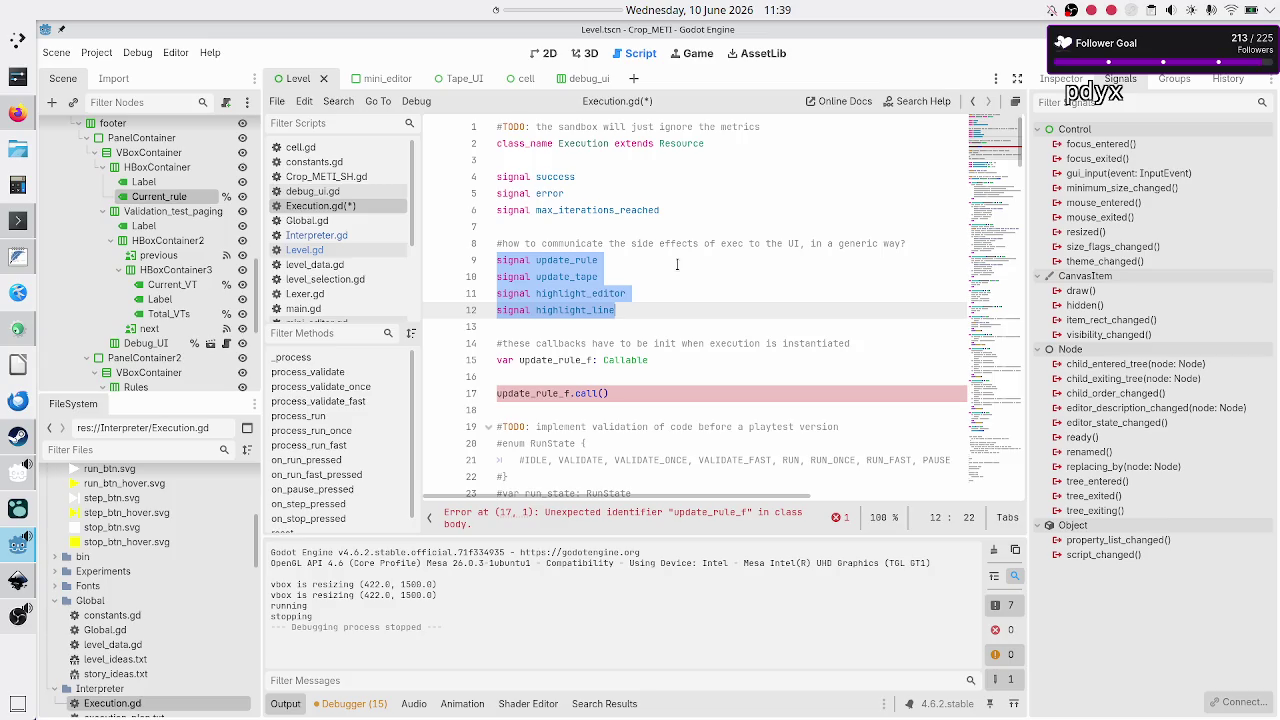
key(Down)
key(Down)
key(Up)
key(Home)
key(Down)
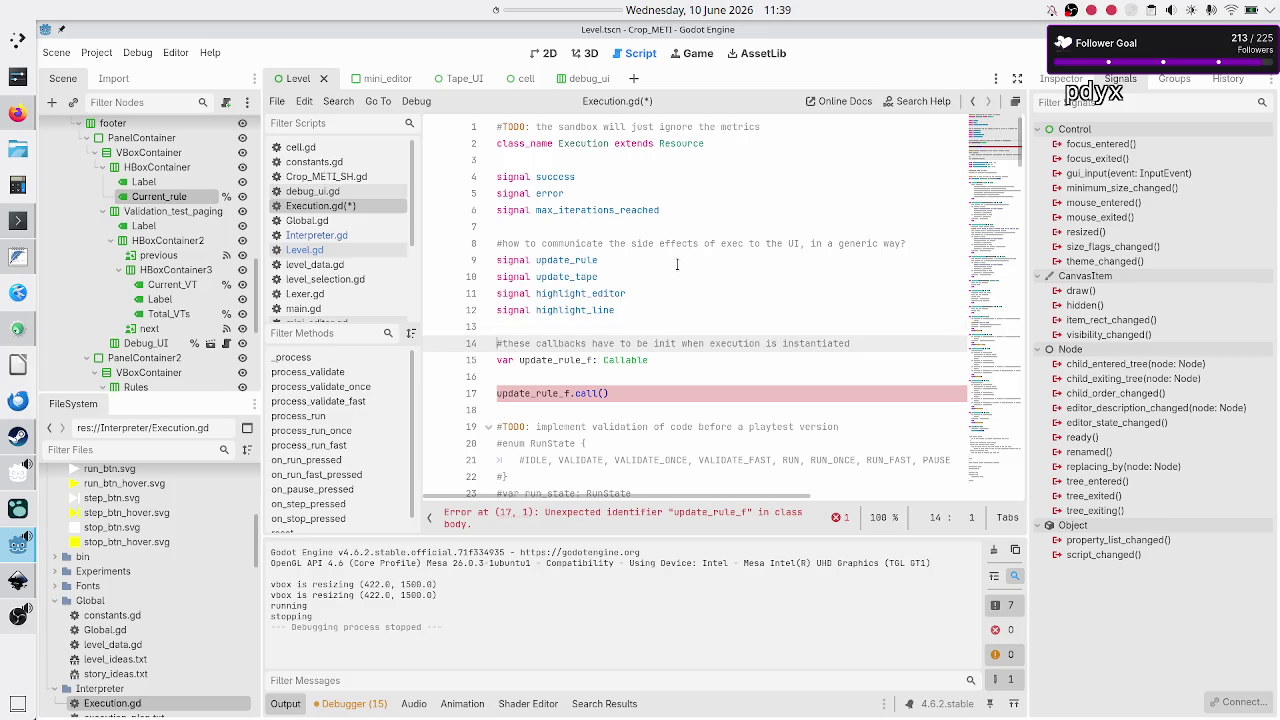
Step: Delete the update_rule_f callback comment, variable and call lines, then save and run with F5
key(shift+Down)
key(shift+Down)
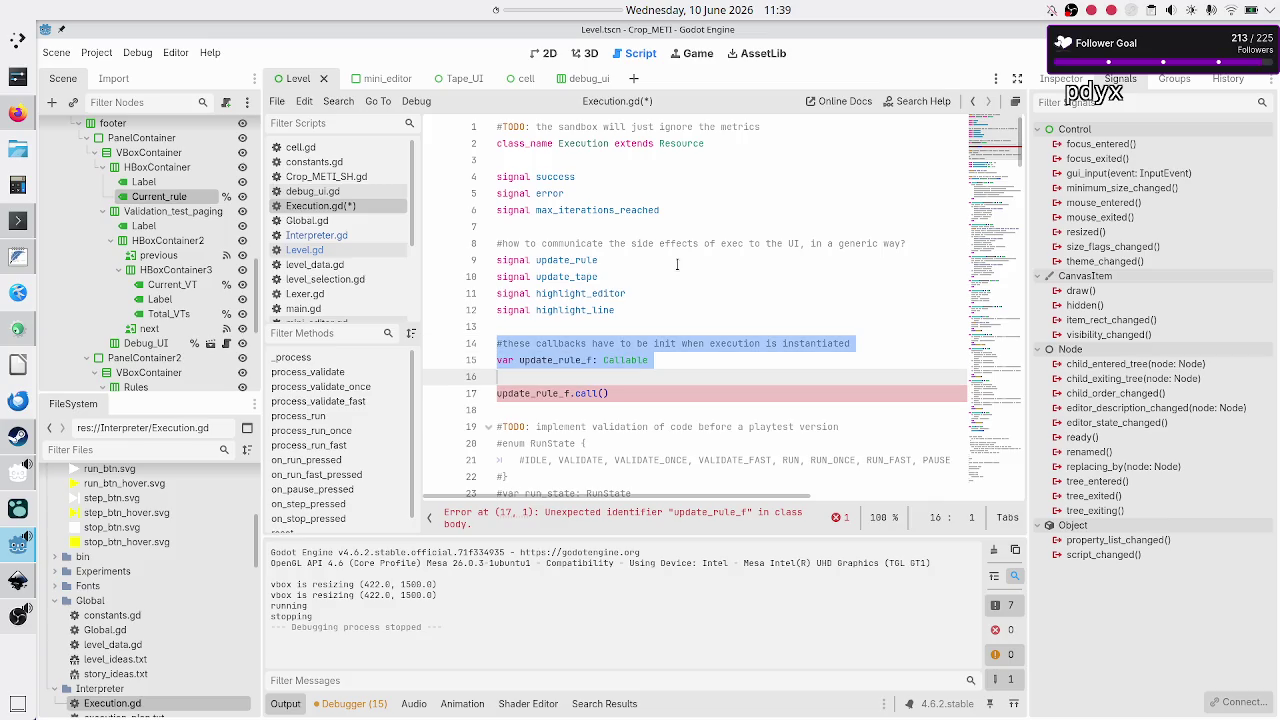
key(shift+Down)
key(shift+Down)
key(Delete)
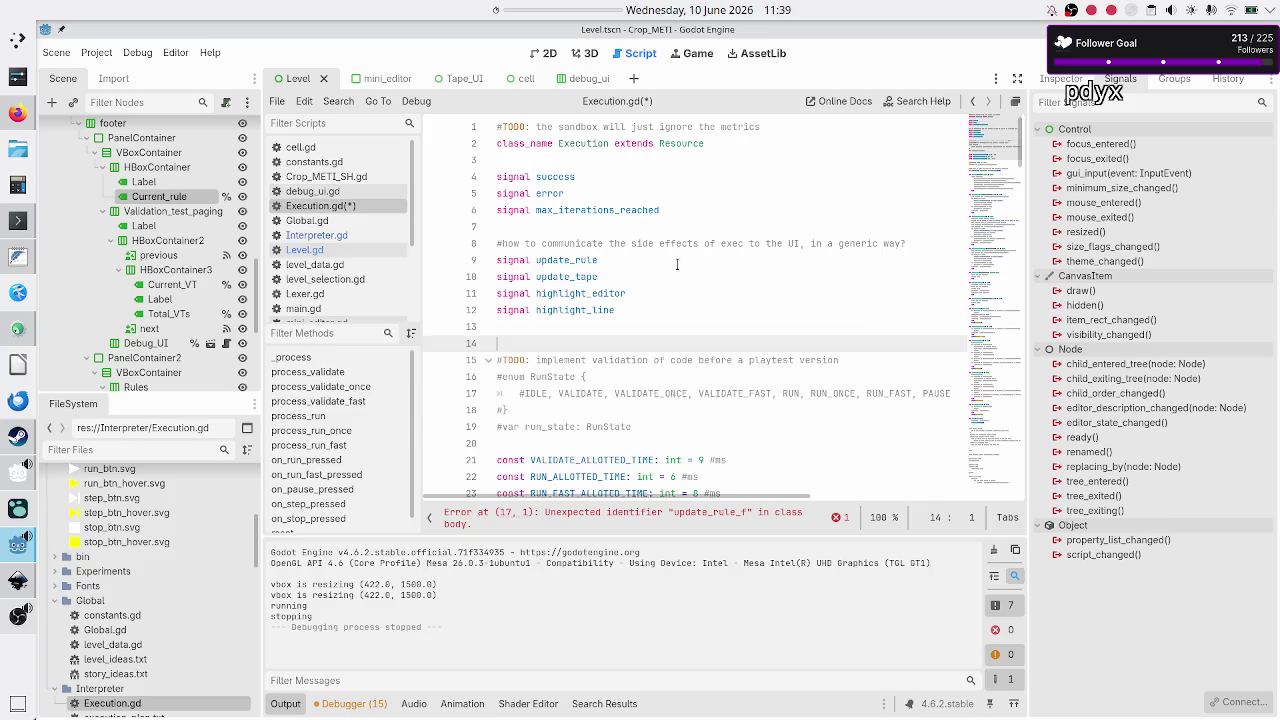
key(BackSpace)
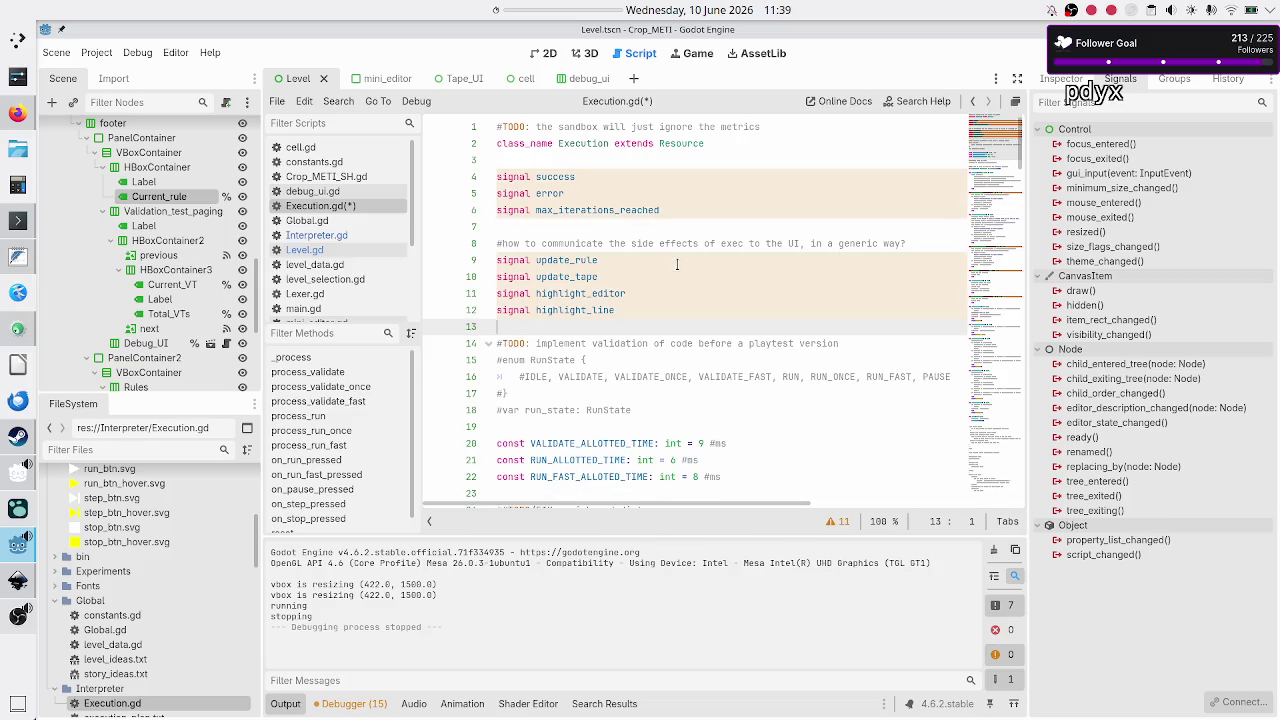
key(Up)
key(Up)
key(Up)
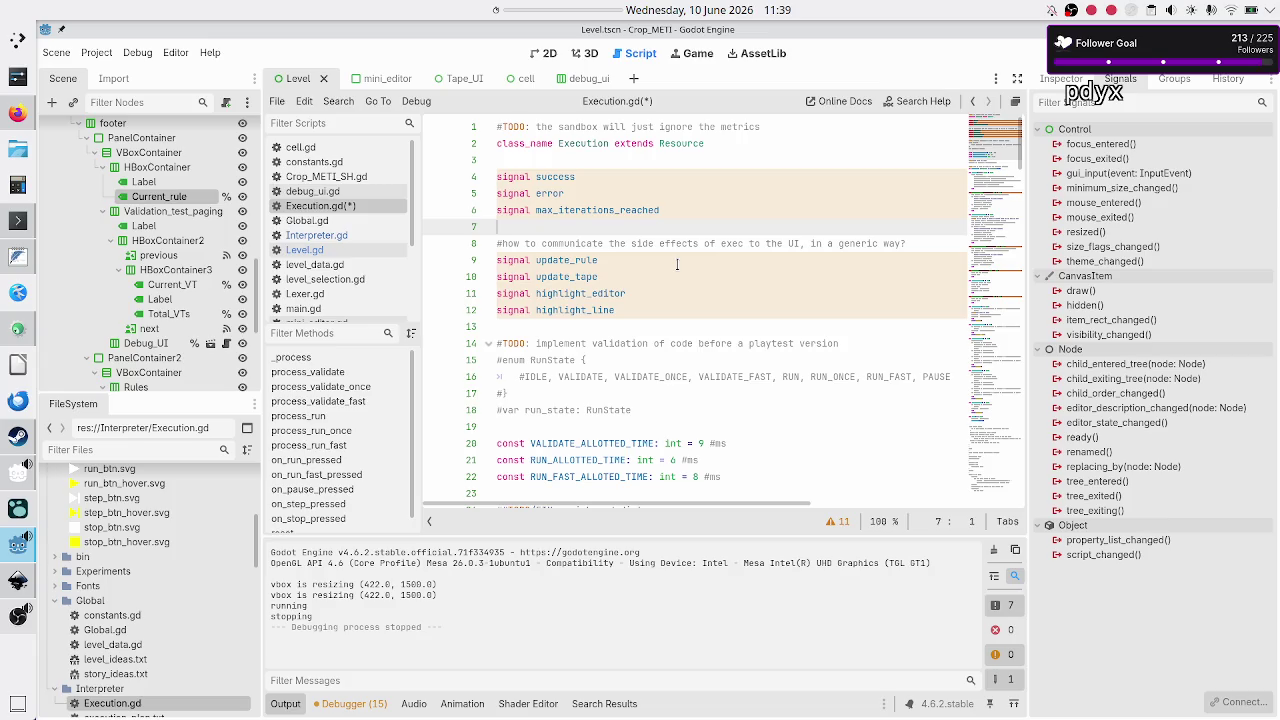
key(Down)
key(Down)
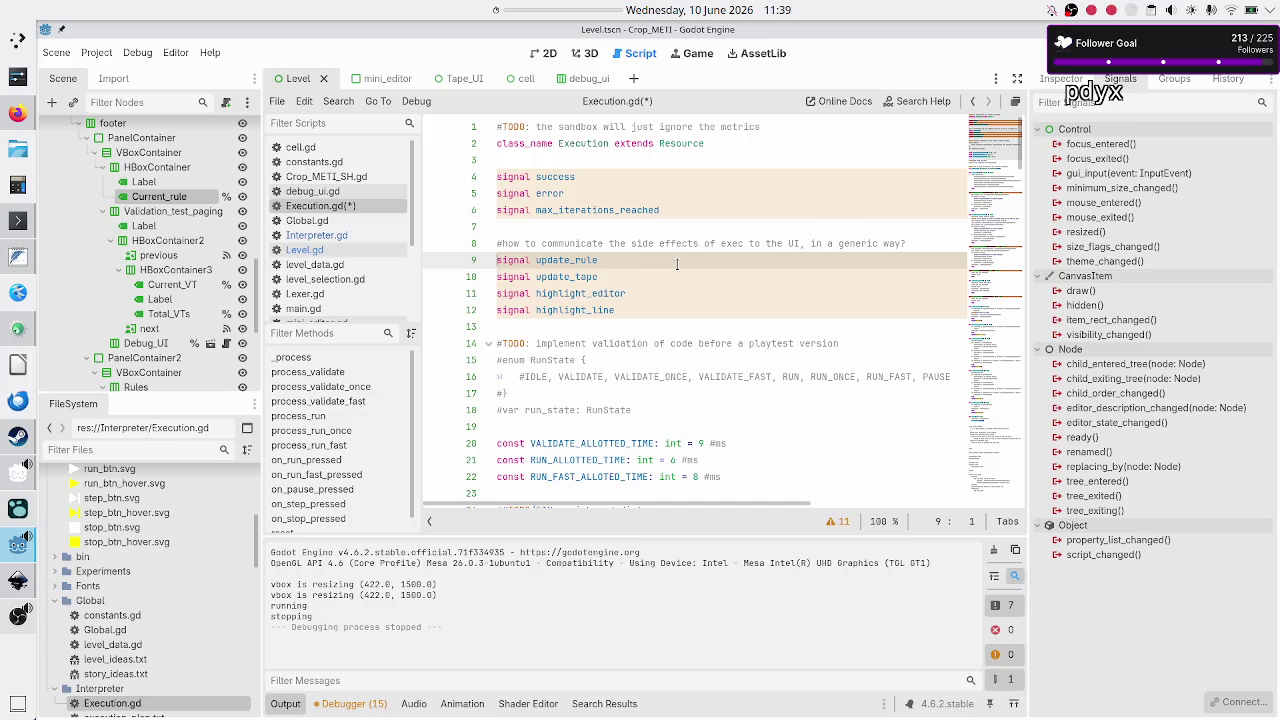
key(F5)
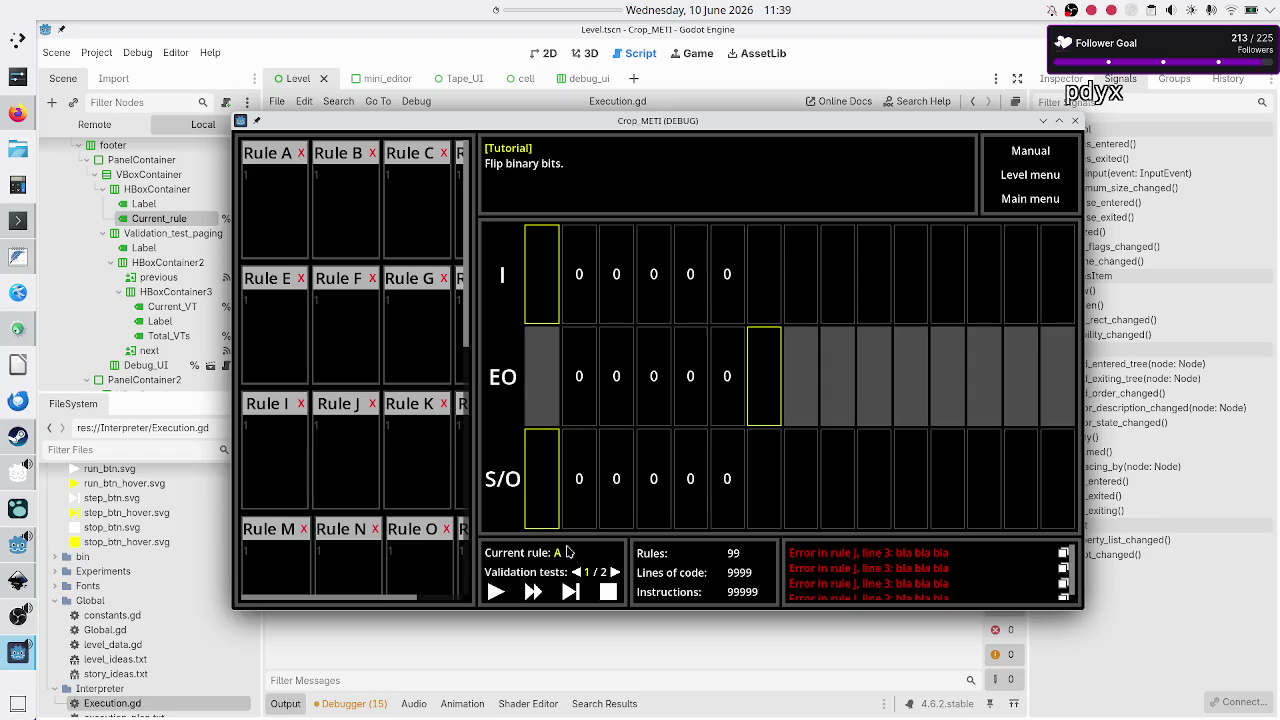
Step: Move the running Crop_METI game window aside, close it, and return to the update_rule line
mouse_move(760, 125)
mouse_down()
mouse_move(750, 472)
mouse_move(730, 426)
mouse_move(740, 355)
mouse_up()
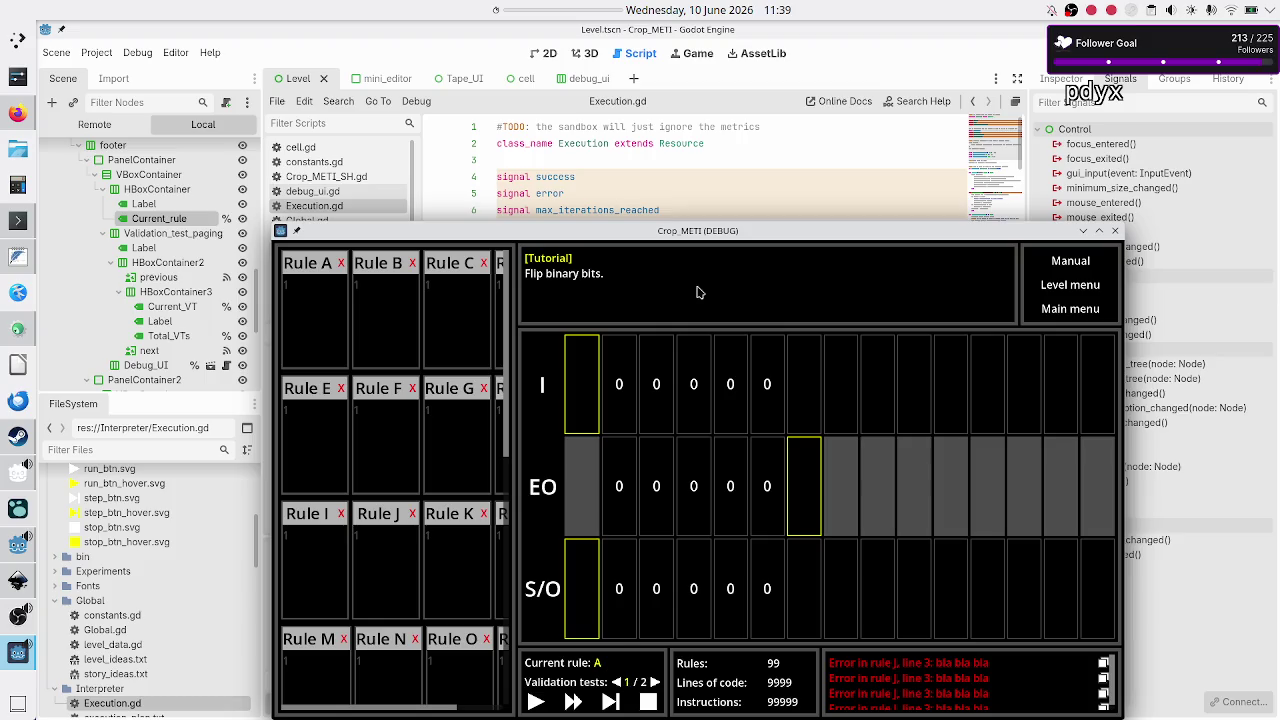
mouse_move(718, 230)
mouse_down()
mouse_move(713, 221)
mouse_move(656, 339)
mouse_move(661, 375)
mouse_move(671, 223)
mouse_move(674, 274)
mouse_move(666, 337)
mouse_move(661, 213)
mouse_up()
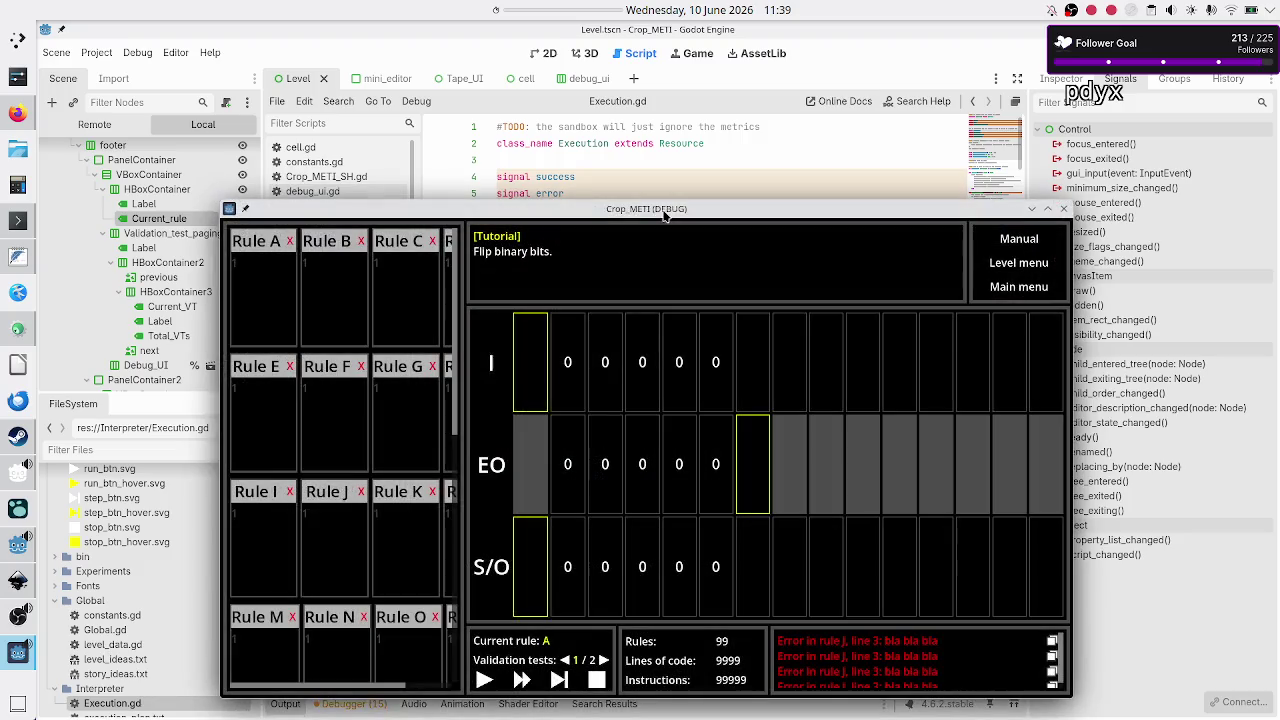
click(1064, 210)
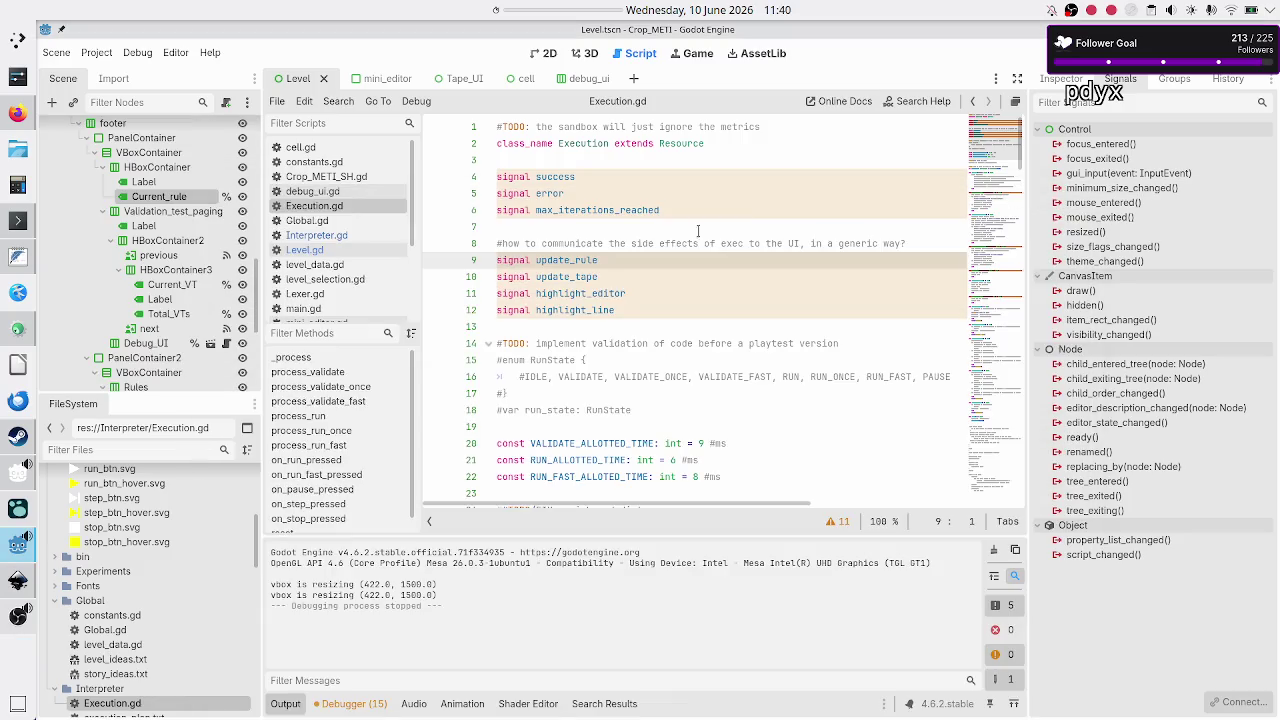
click(648, 259)
Step: Add signals update_validation_test, update_tape_cell_value and update_tape_head on new lines below update_rule
key(Return)
text(signalupdate_v)
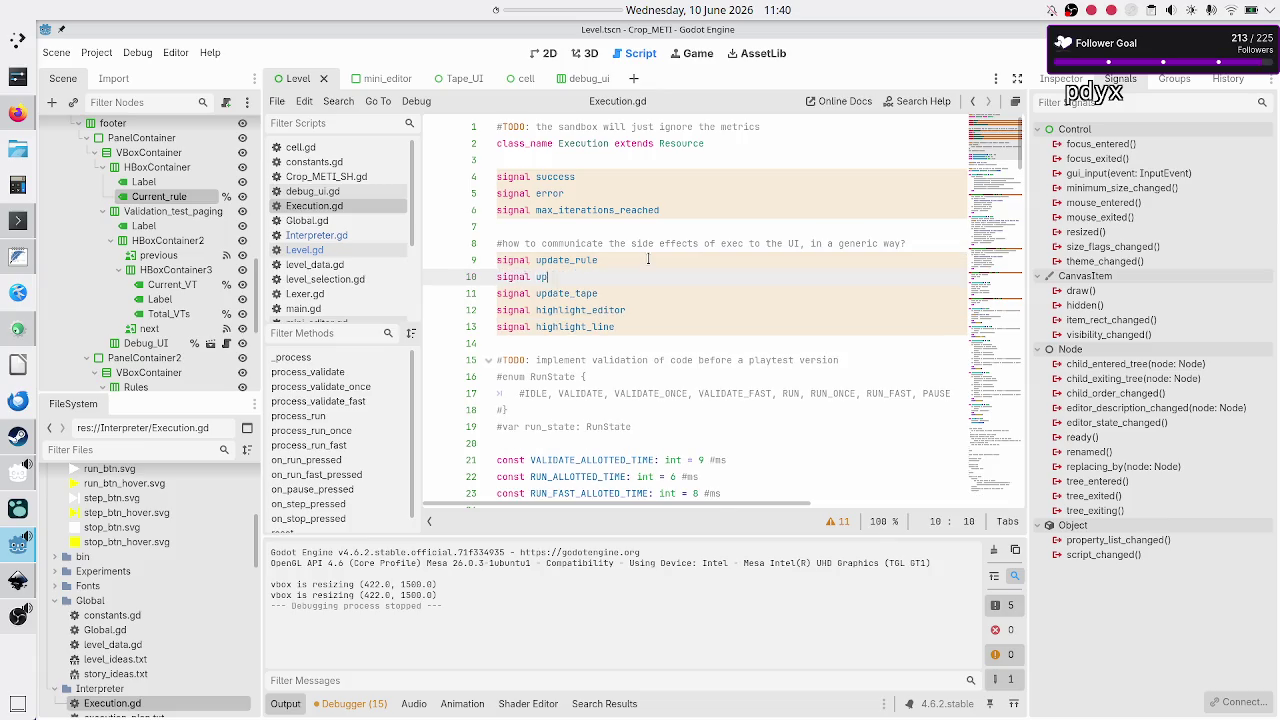
text(alidation_to)
text(est)
key(Down)
text(_cell_)
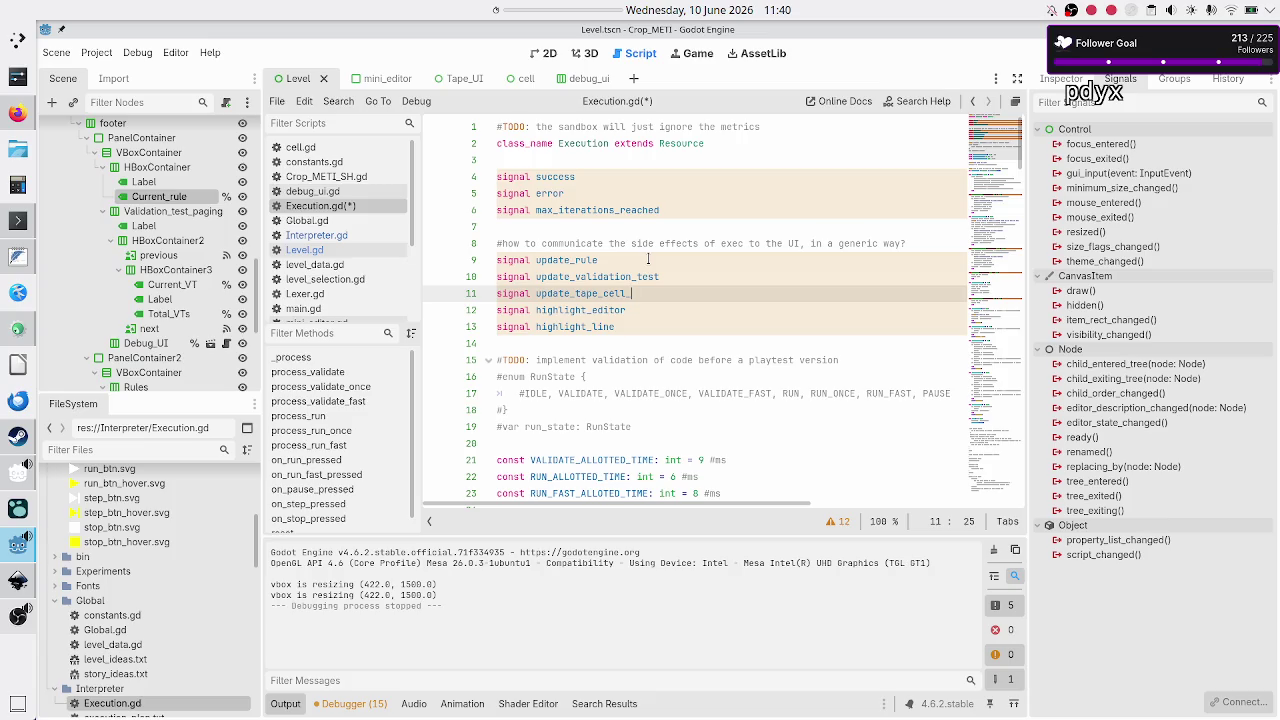
text(v)
text(e)
key(Return)
text(signal update_tape_he)
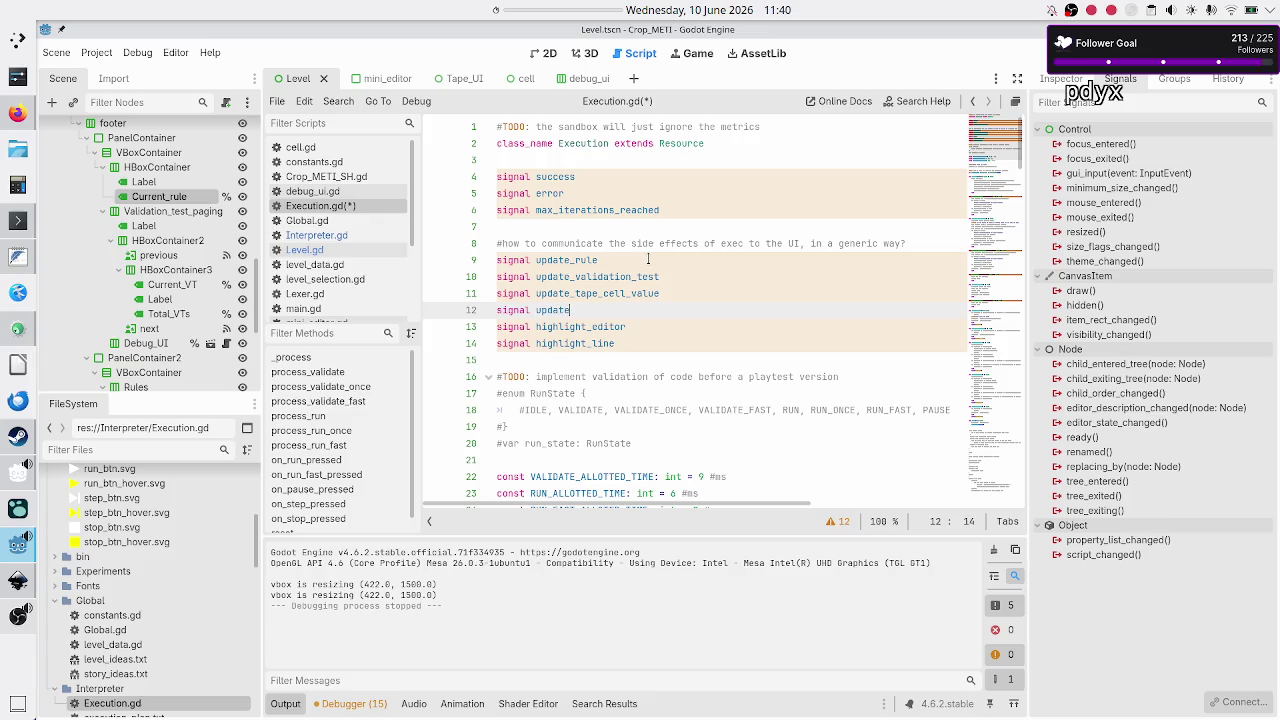
text(ad)
key(alt+Tab)
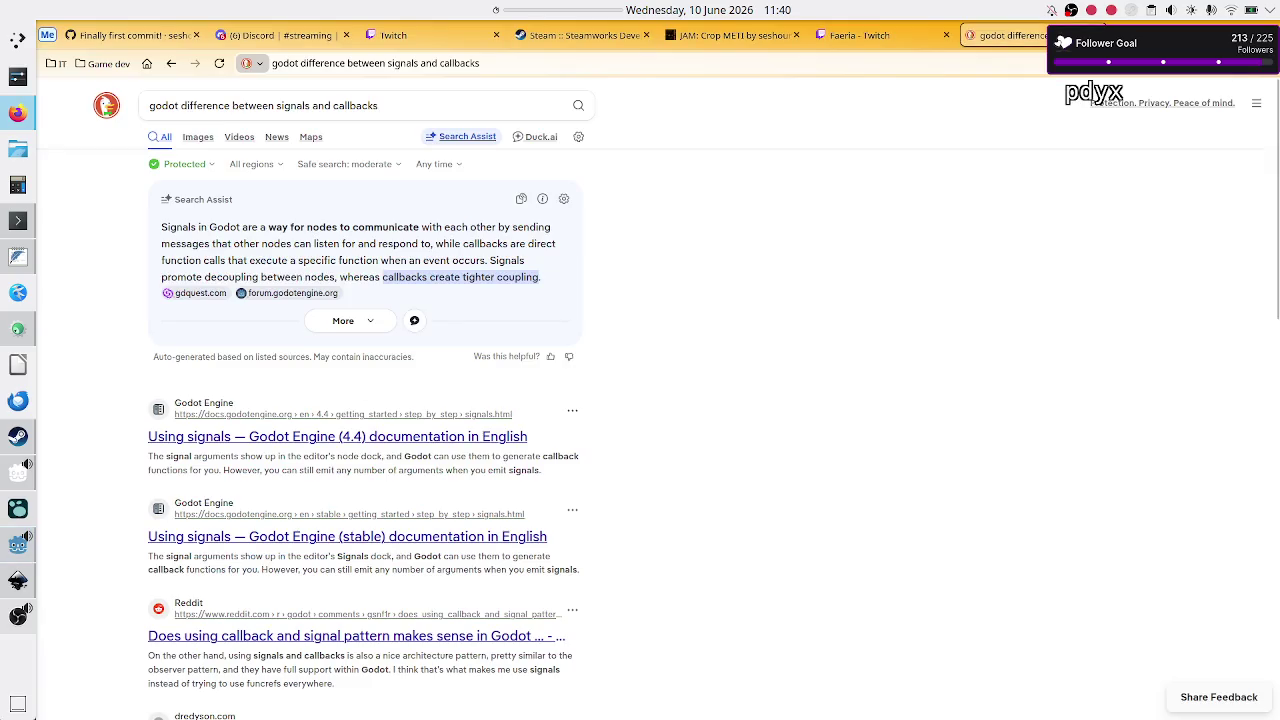
mouse_move(18, 613)
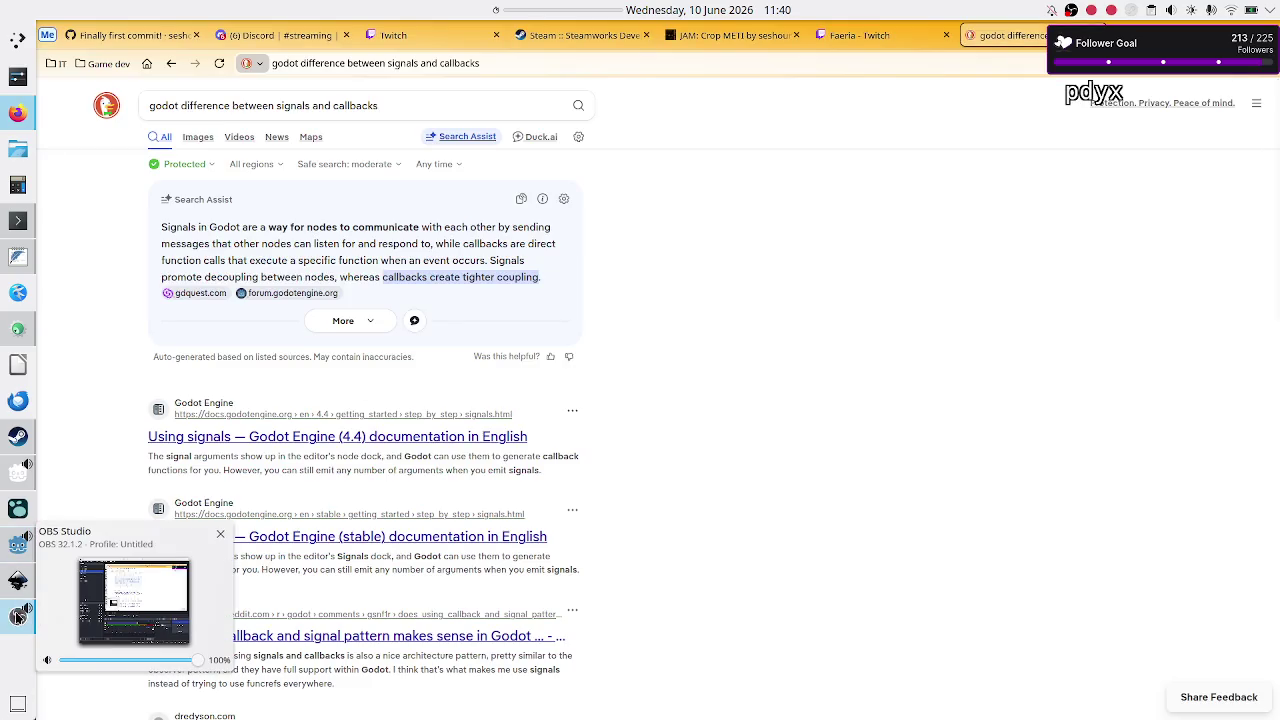
click(18, 580)
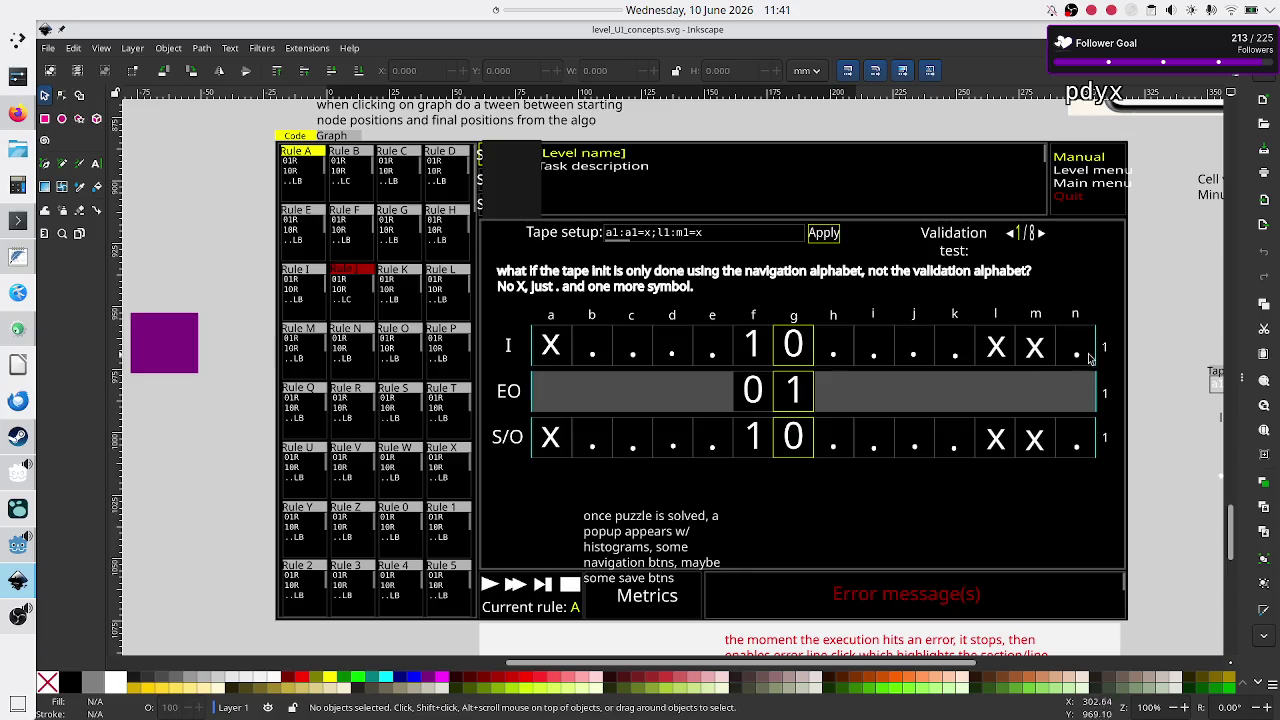
key(alt)
key(alt+Tab)
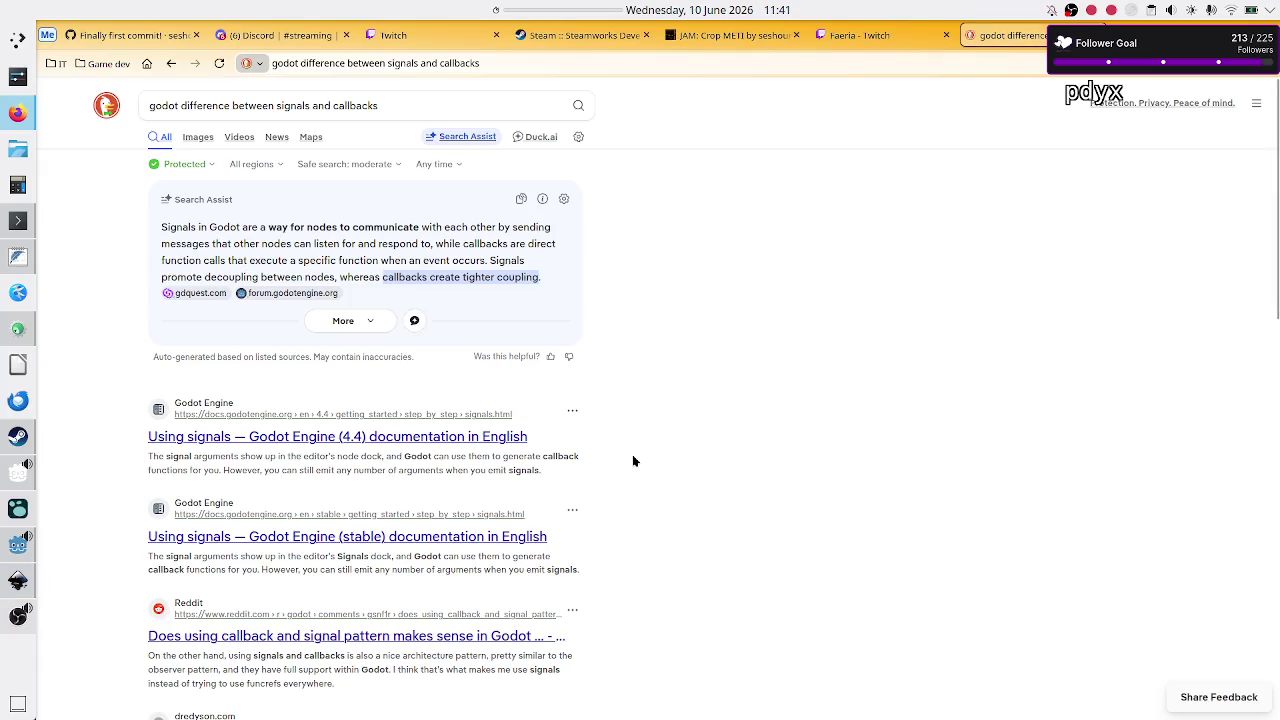
click(17, 545)
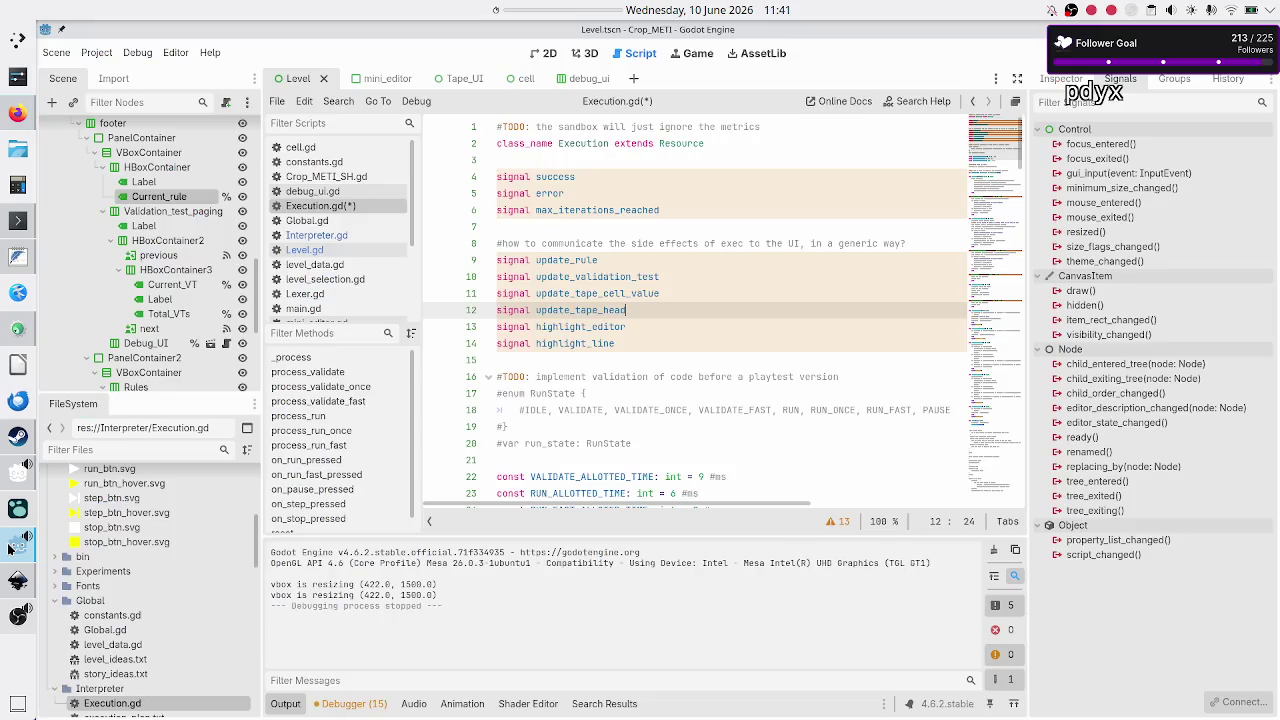
Step: Select the update_validation_test and update_tape_cell_value declarations, then save and run the game with F5
click(675, 261)
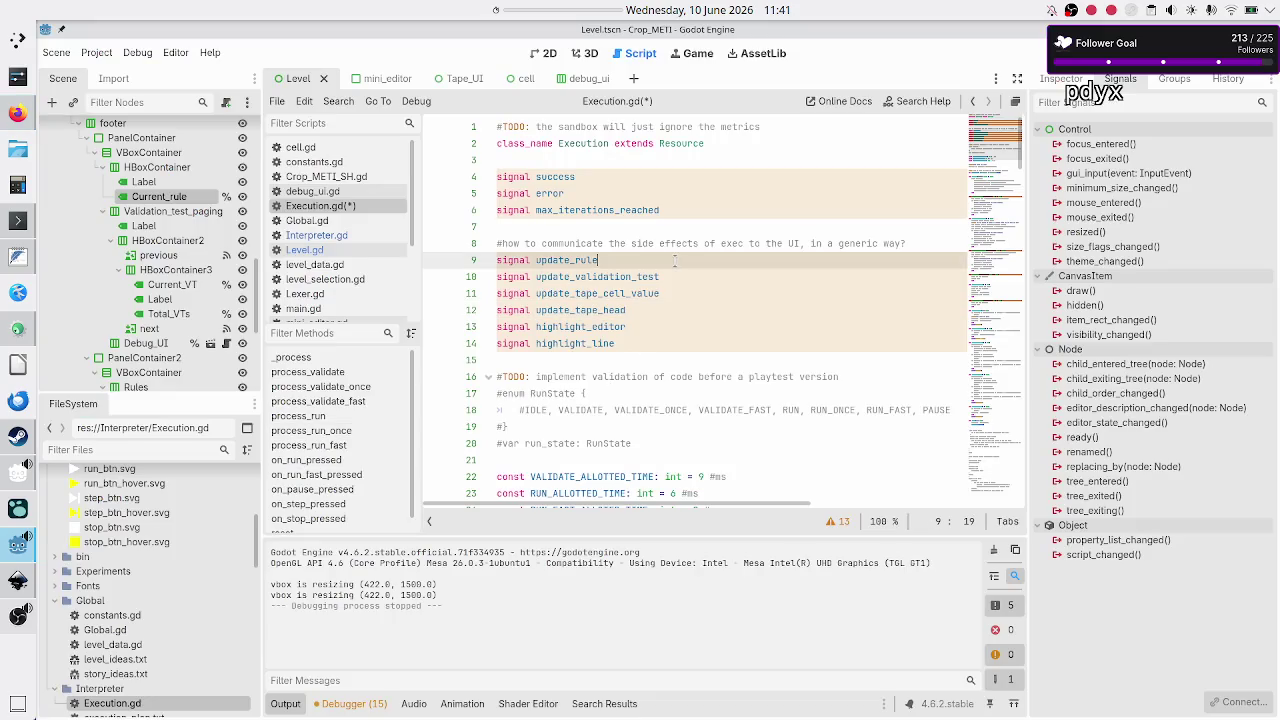
key(Down)
key(Home)
key(shift+End)
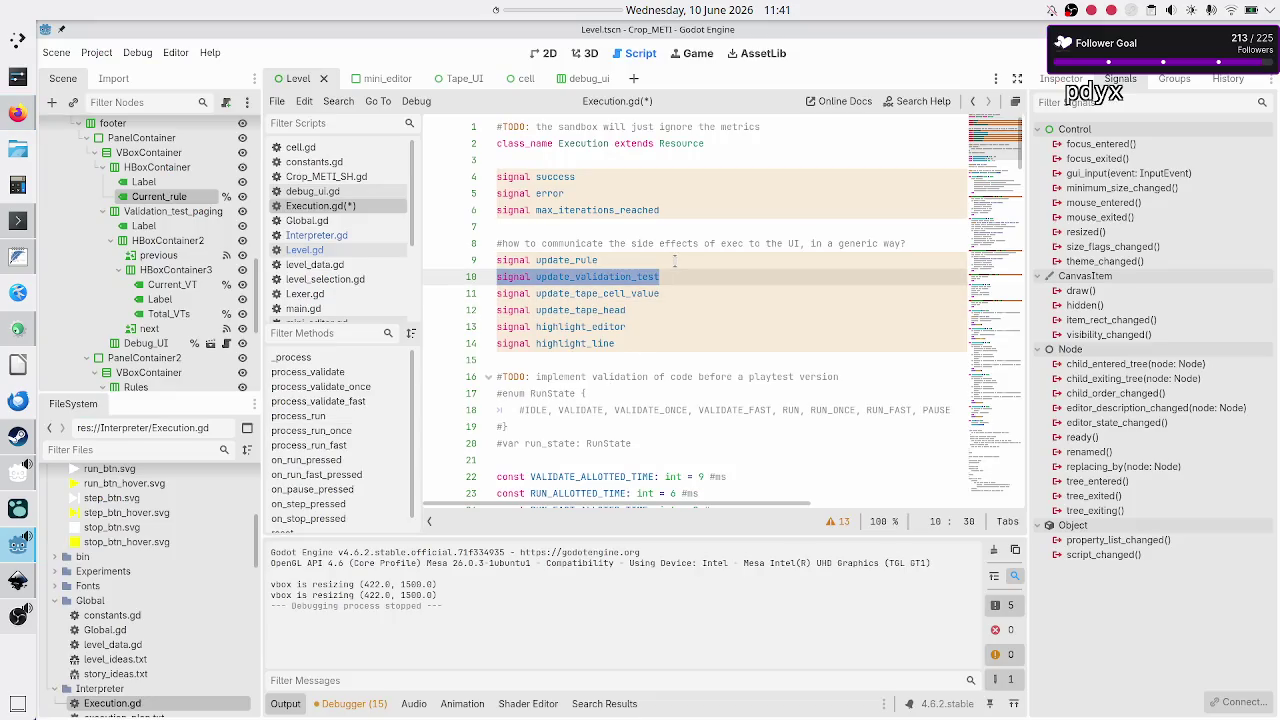
key(End)
key(Down)
key(Home)
key(shift+End)
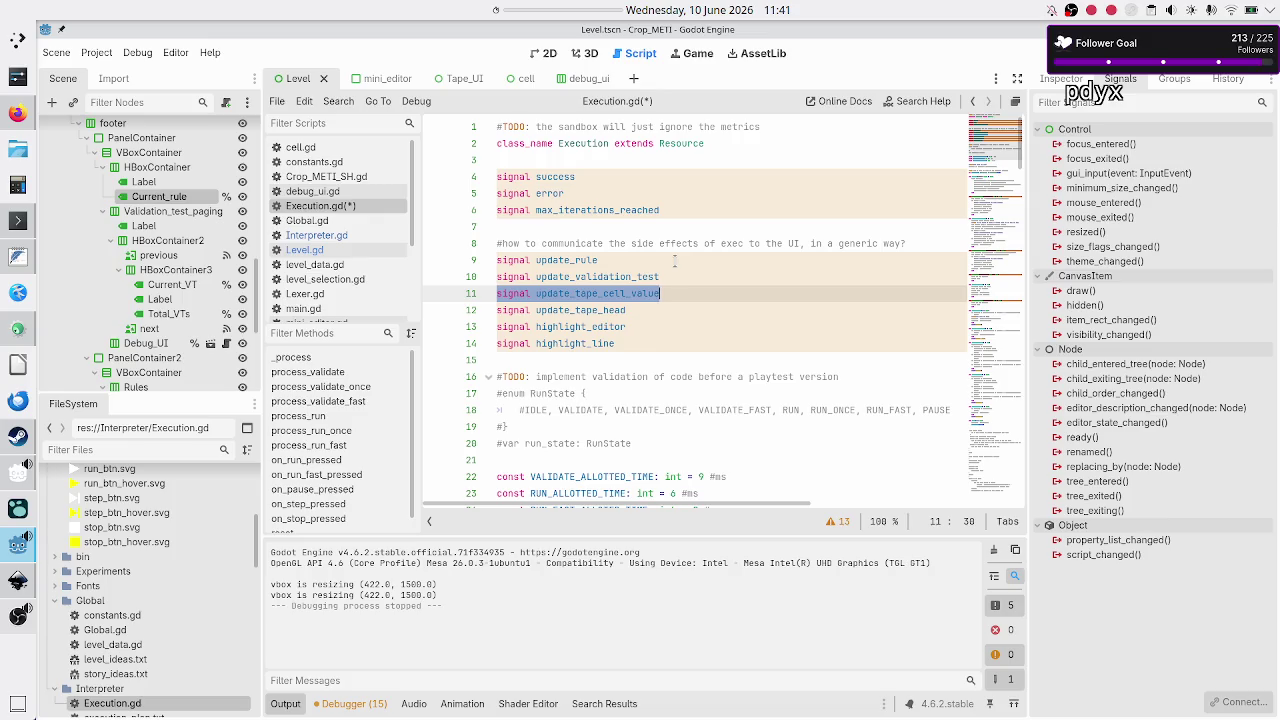
key(F5)
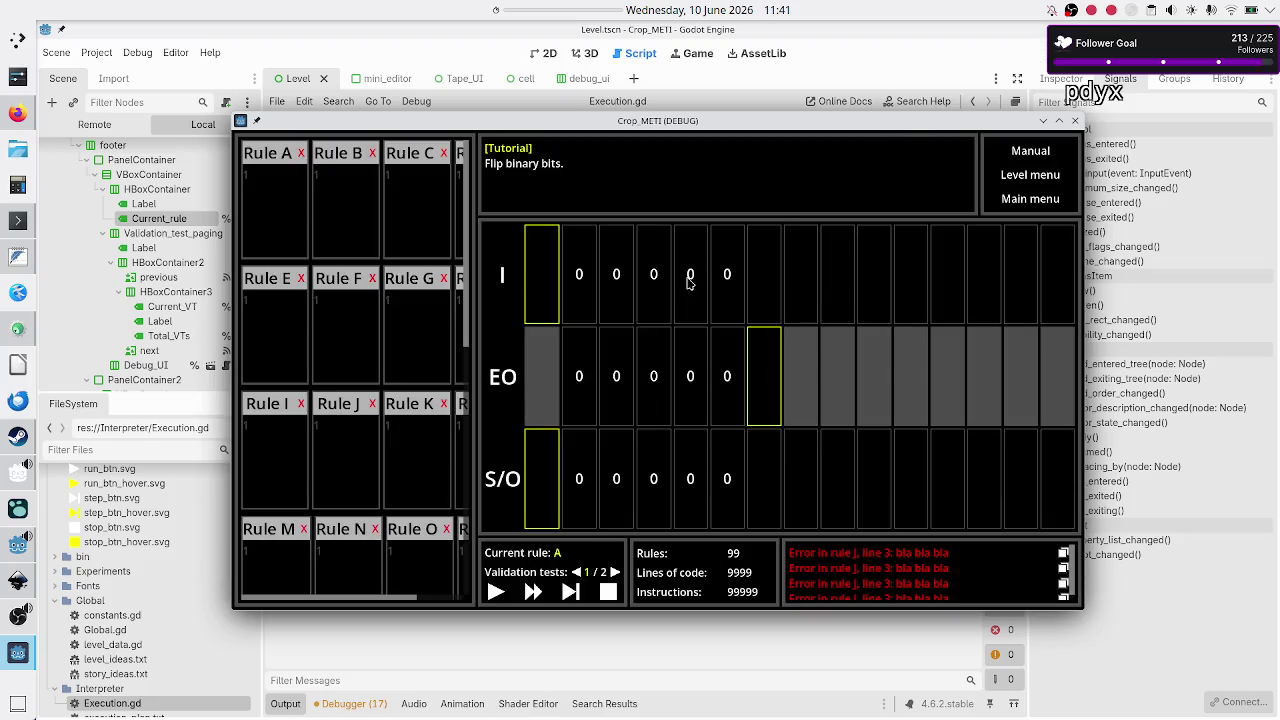
click(615, 572)
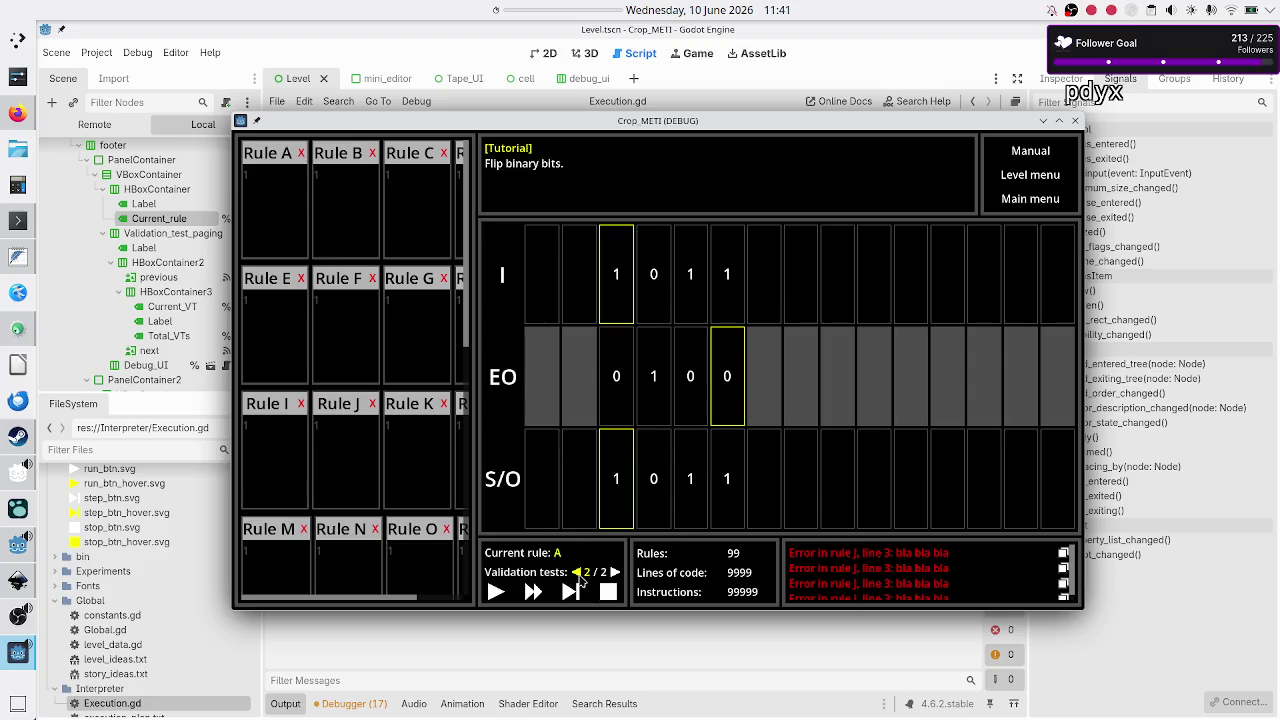
click(577, 572)
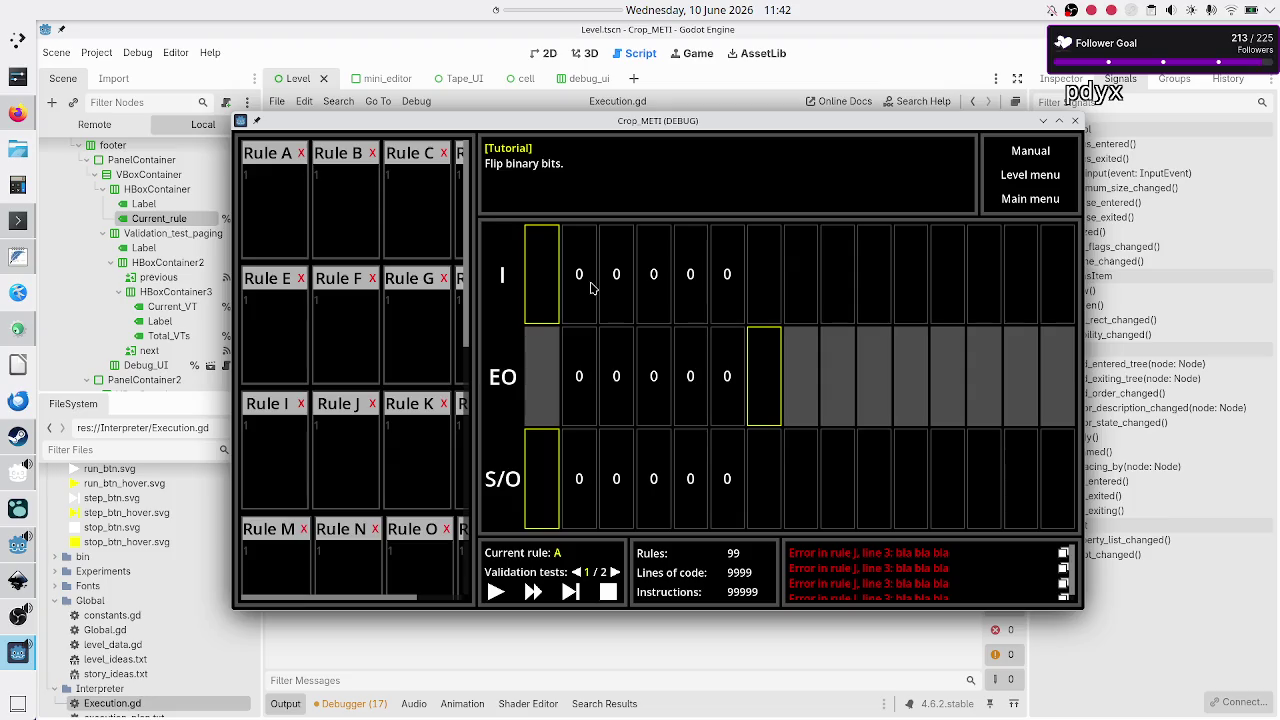
key(F8)
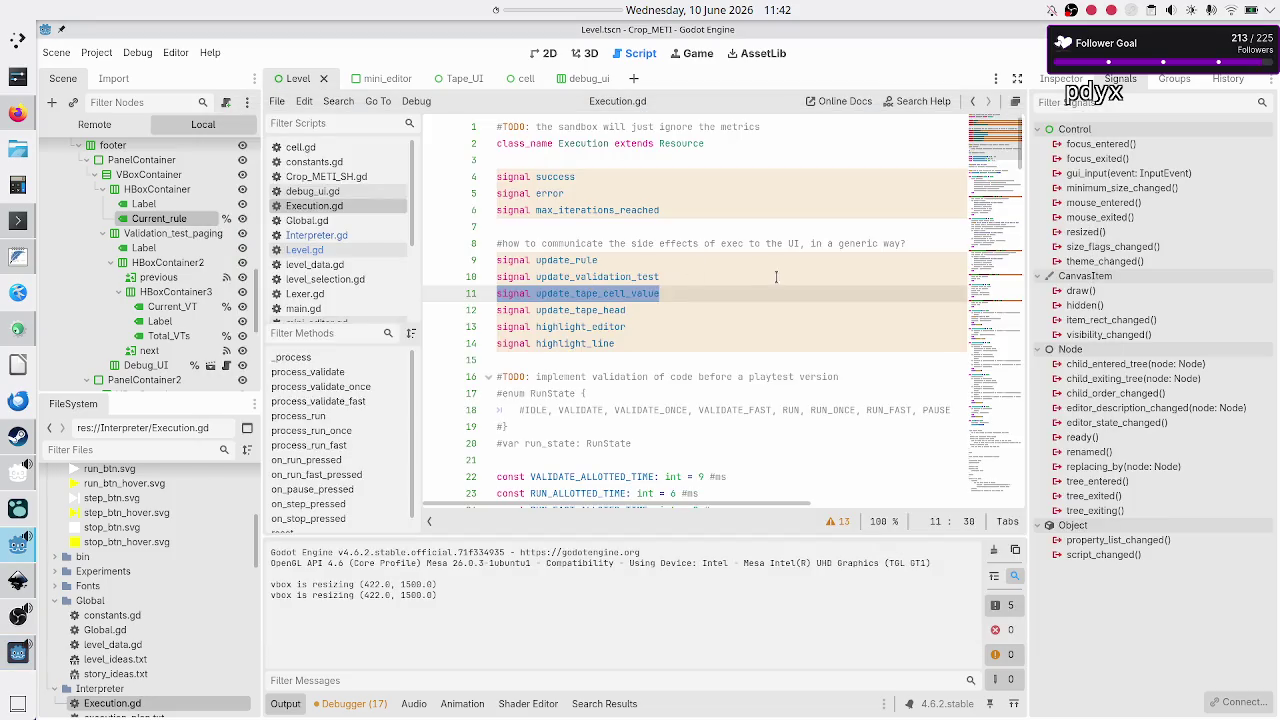
Step: Add the note '#getting the value I need some access to the tape!!!' below update_validation_test
click(779, 278)
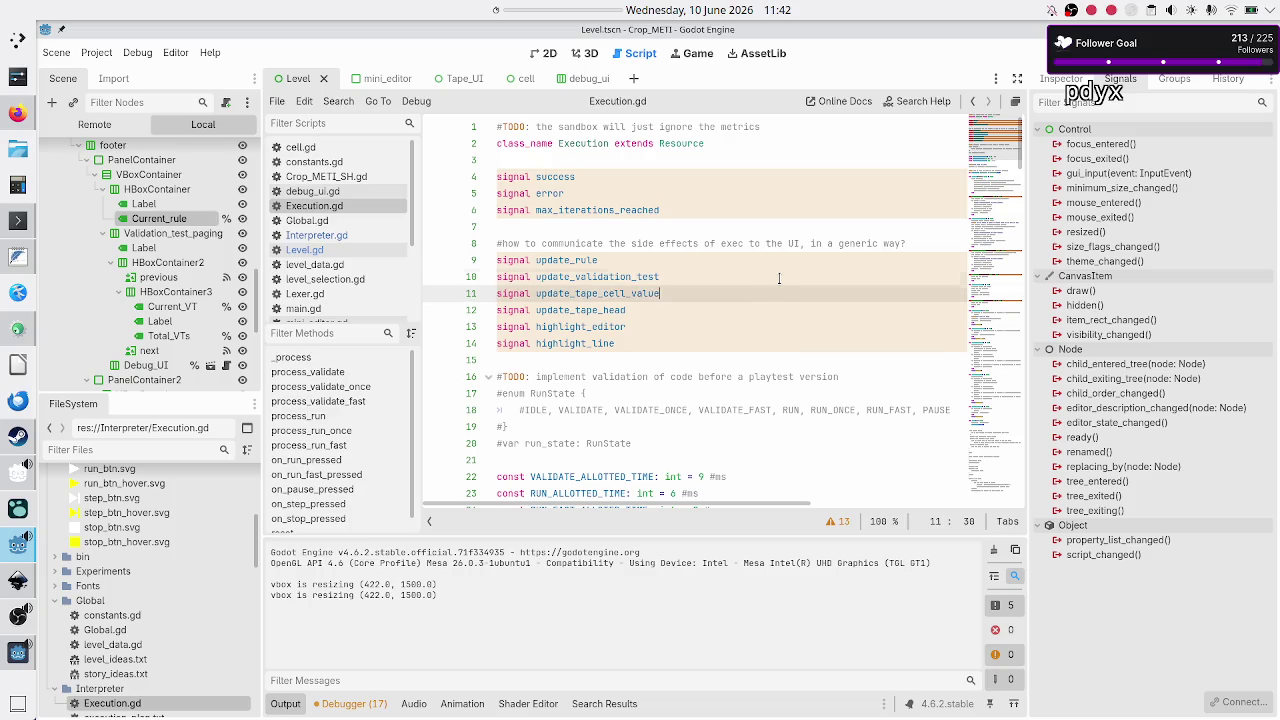
key(Return)
text(#g)
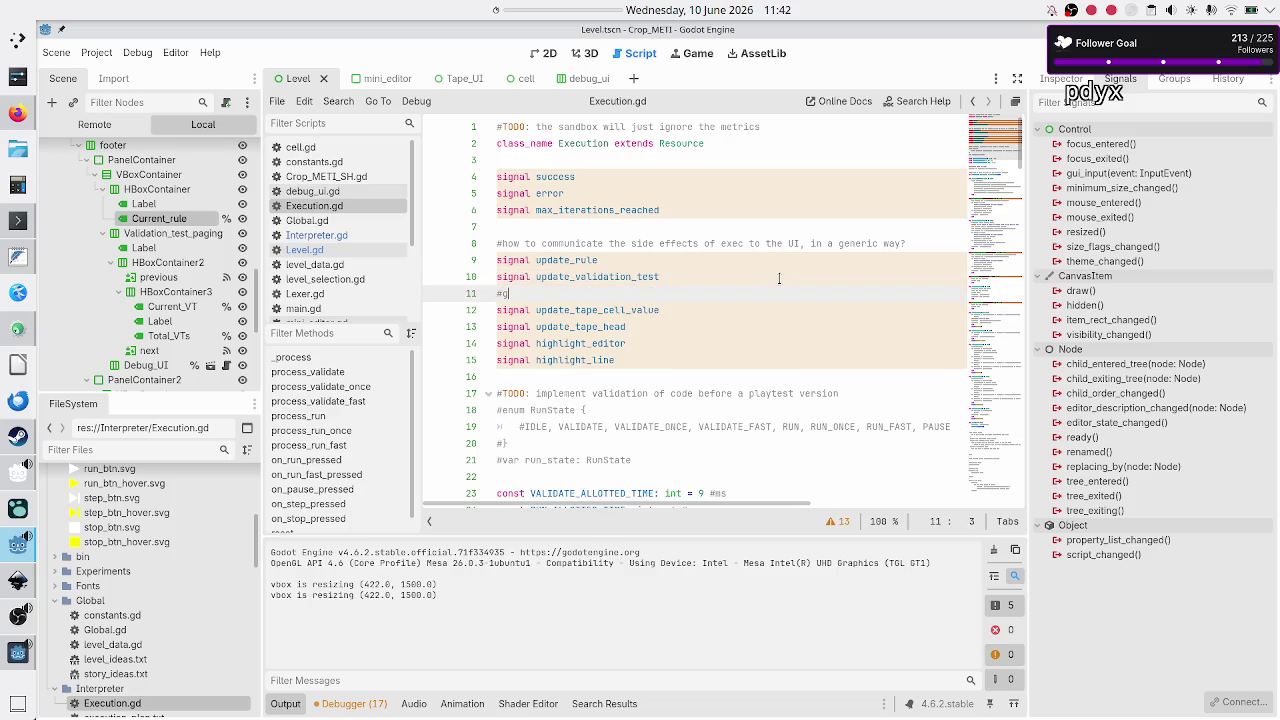
text(etting the value I n)
text(eed some acce)
text(ss)
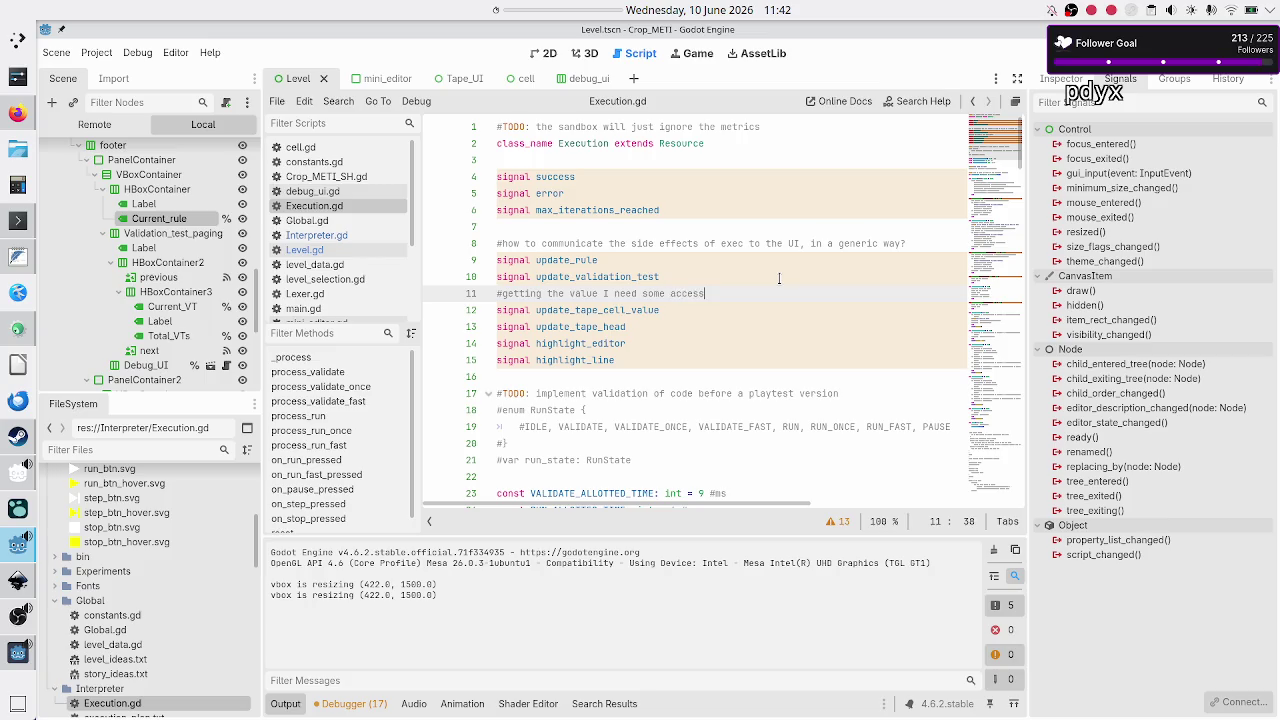
text( to the tape???)
key(BackSpace)
key(BackSpace)
key(BackSpace)
text(!!!)
key(Return)
Step: Type the stub comment '#tape.upd' on the line beneath the tape-access note
key(Up)
key(Up)
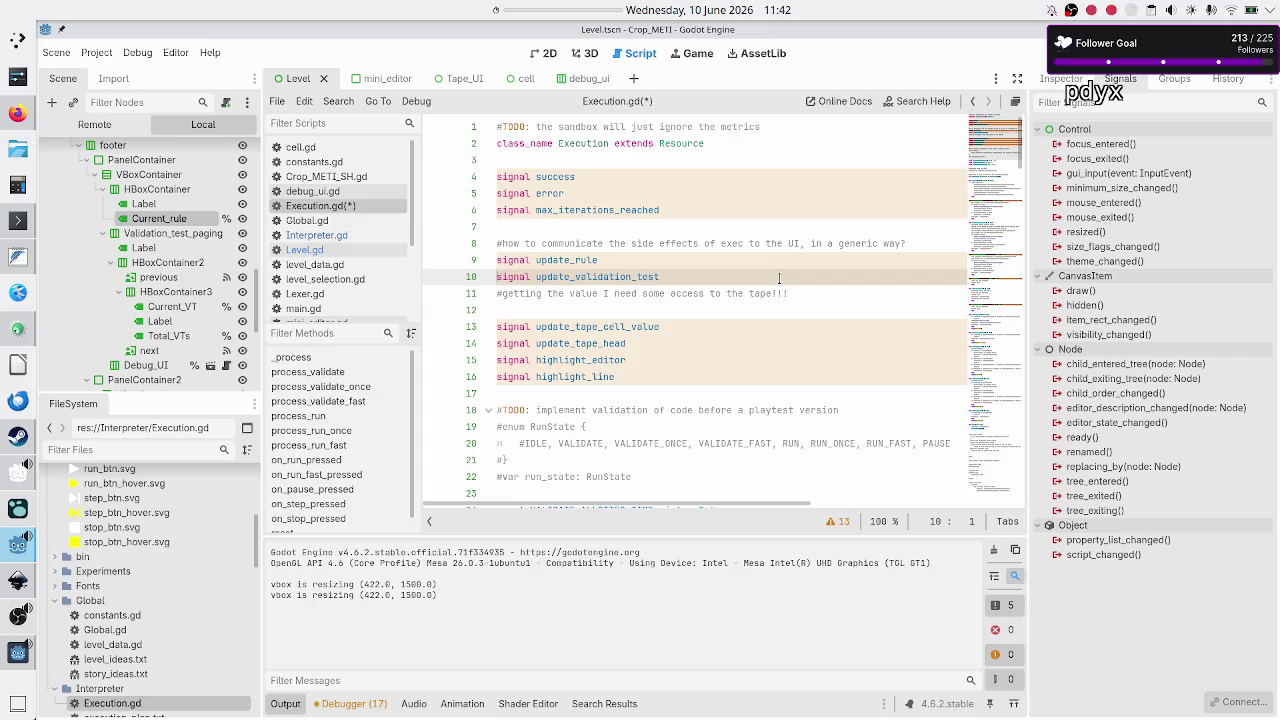
key(shift+End)
key(Down)
key(Down)
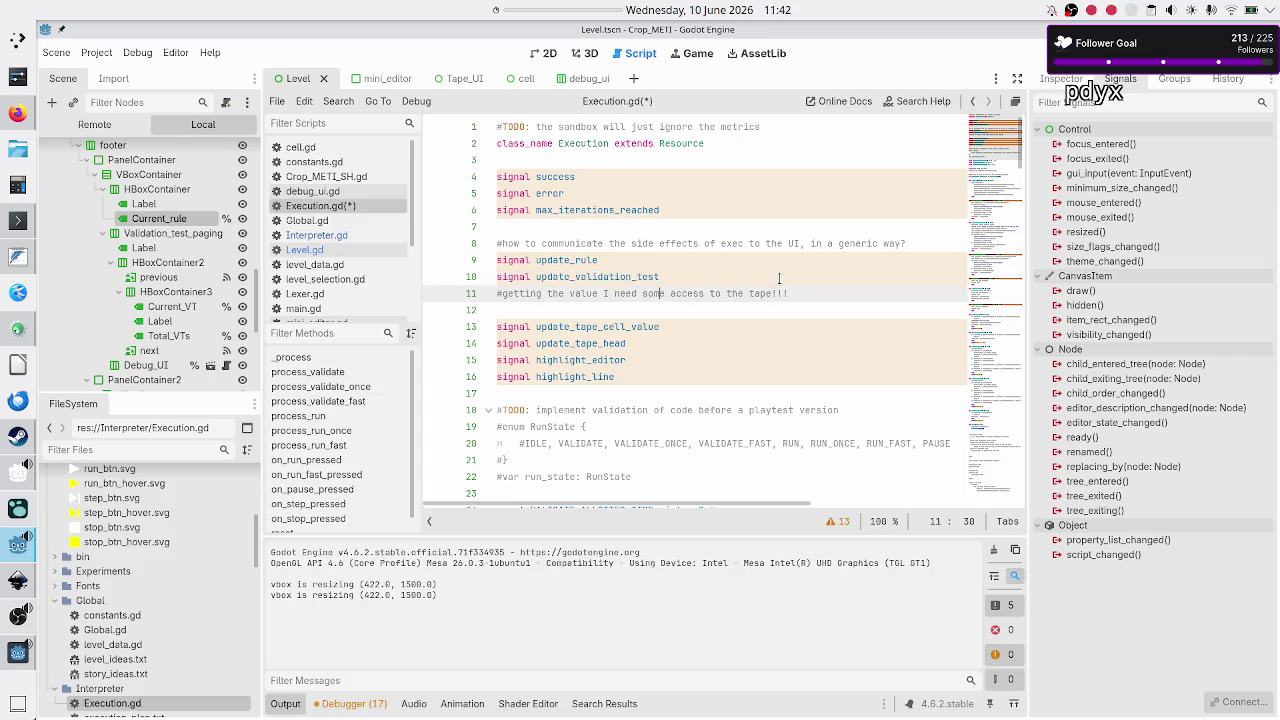
text(#tape.update)
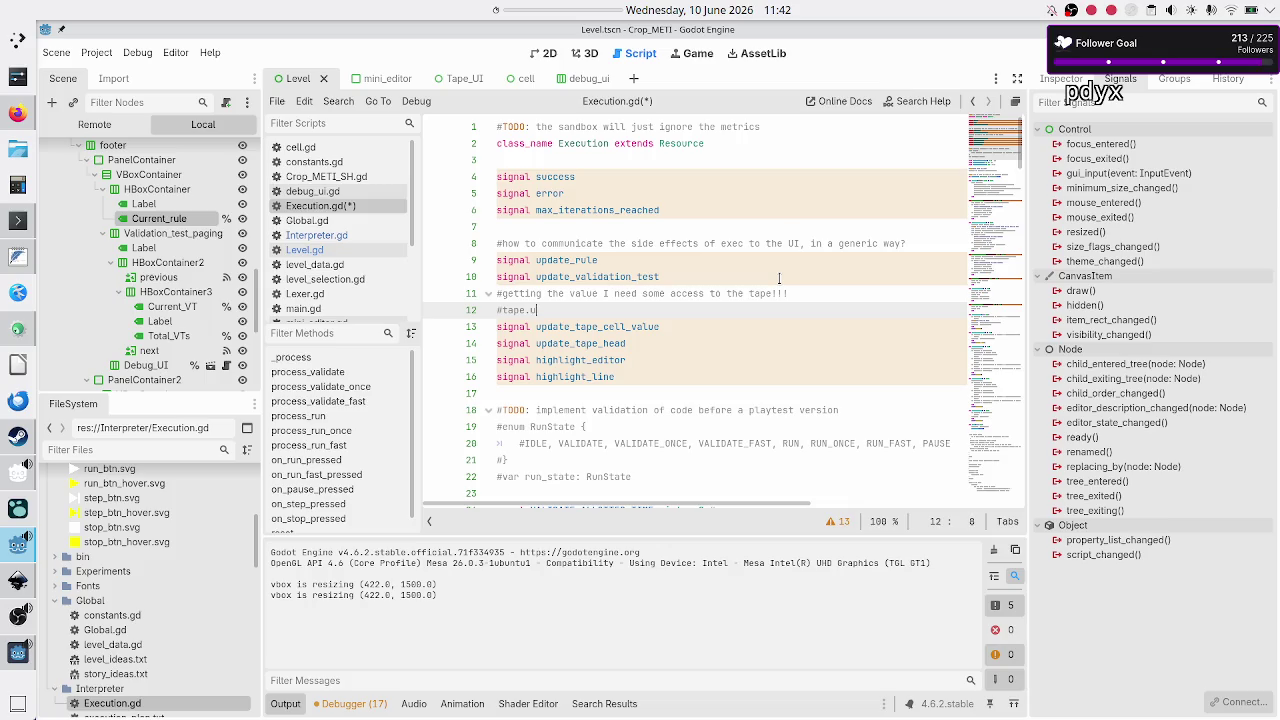
key(BackSpace)
key(BackSpace)
key(BackSpace)
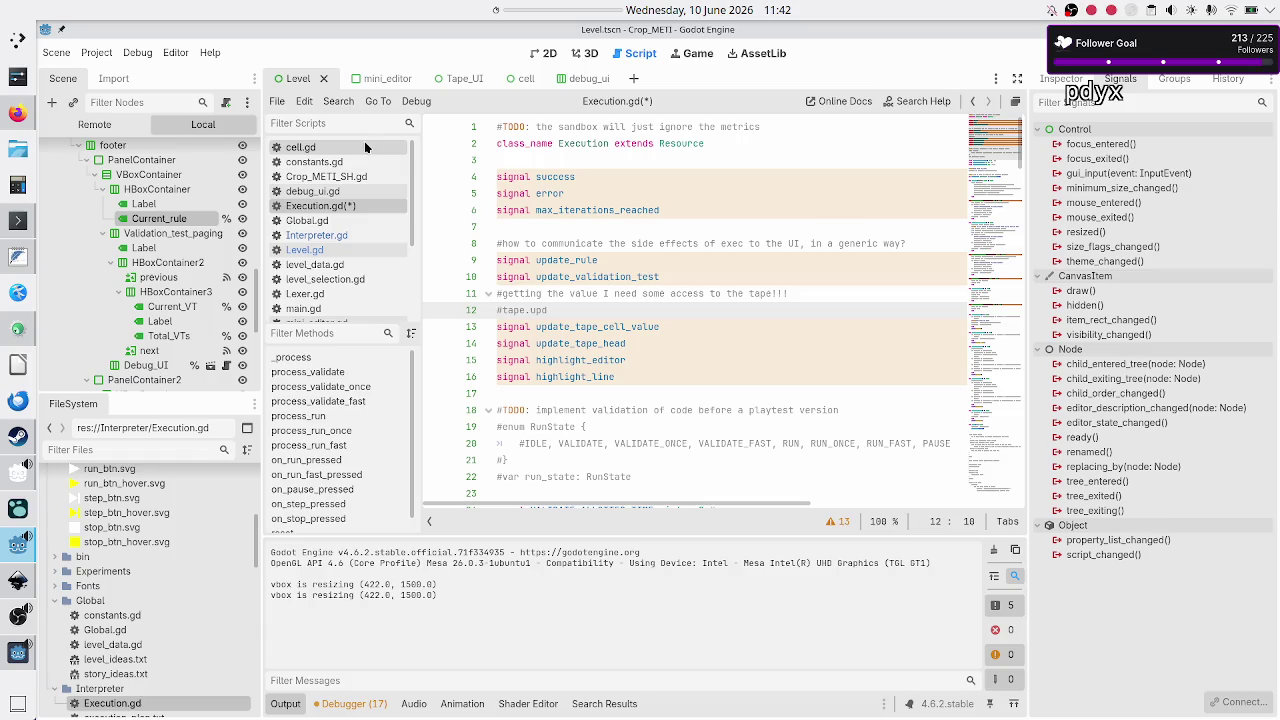
click(77, 449)
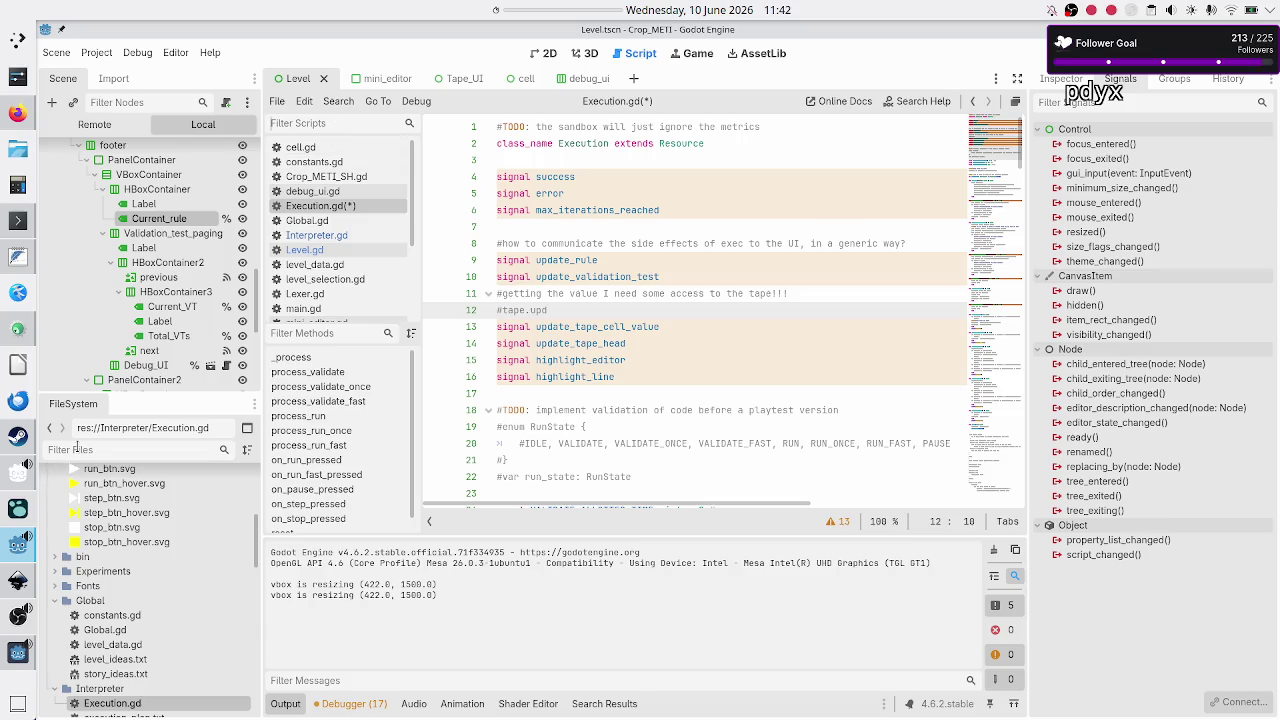
Step: Filter the FileSystem dock by 'tape' and open Tape.gd
text(tace)
key(BackSpace)
key(BackSpace)
text(pe)
double_click(101, 520)
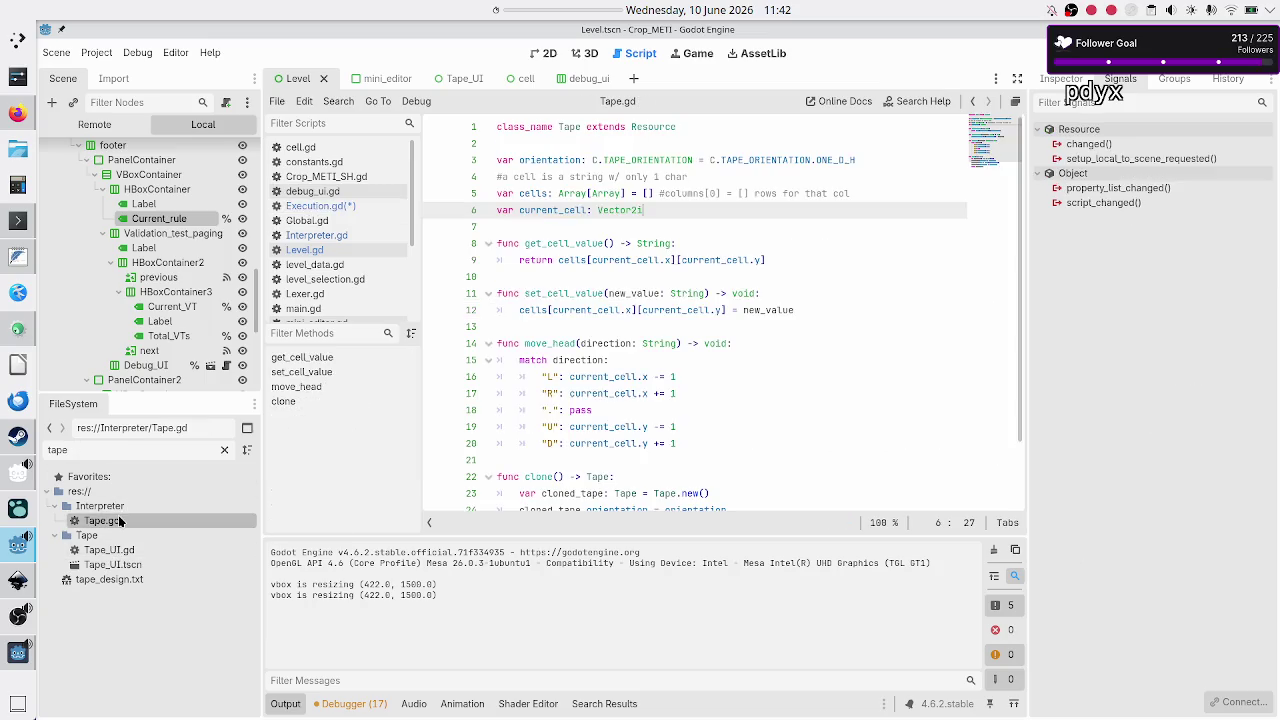
Step: Inspect Tape.gd's get_cell_value, set_cell_value and move_head functions, then go back to Execution.gd
double_click(561, 243)
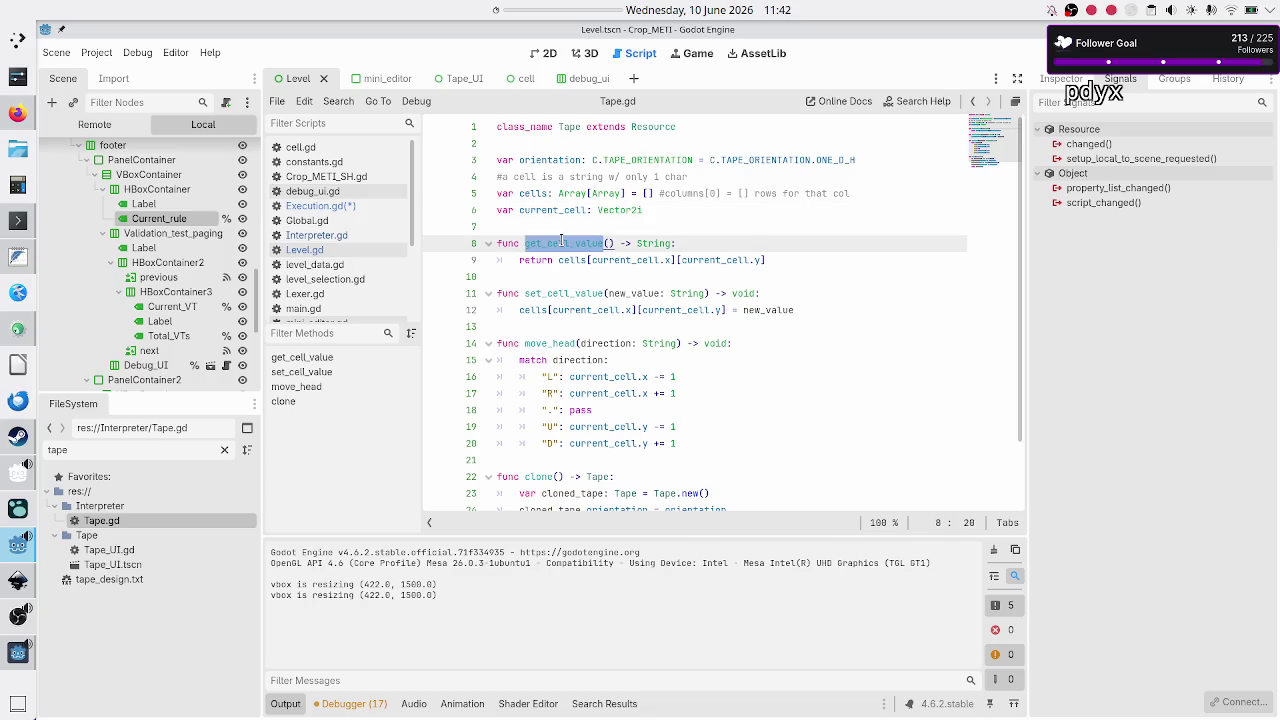
double_click(552, 294)
click(554, 343)
double_click(554, 343)
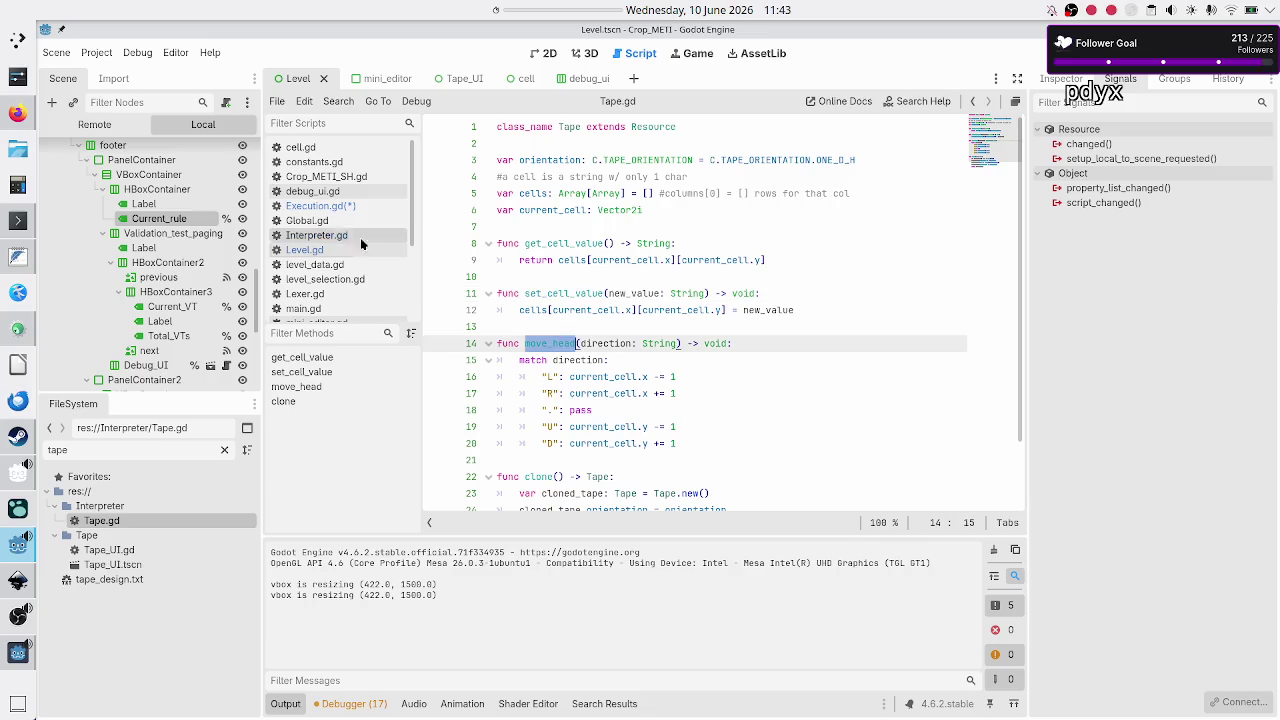
click(344, 208)
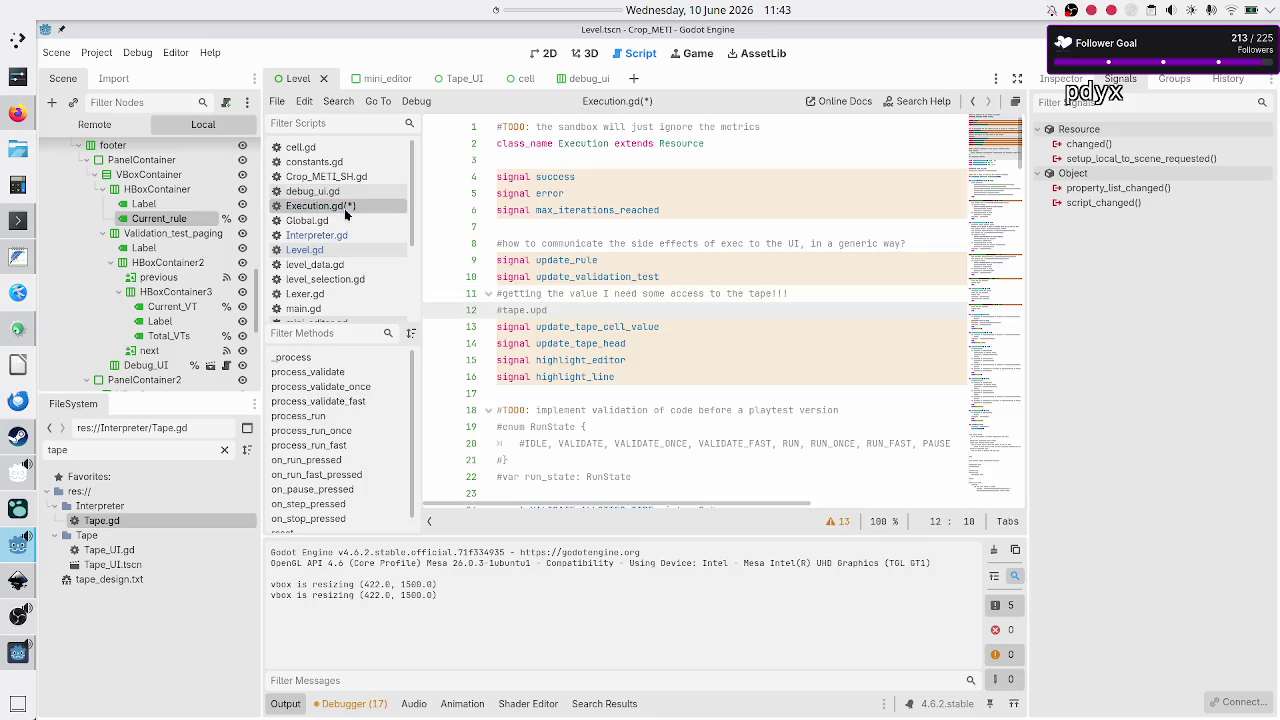
Step: Delete the side-effects comment and UI signal block from Execution.gd
click(595, 300)
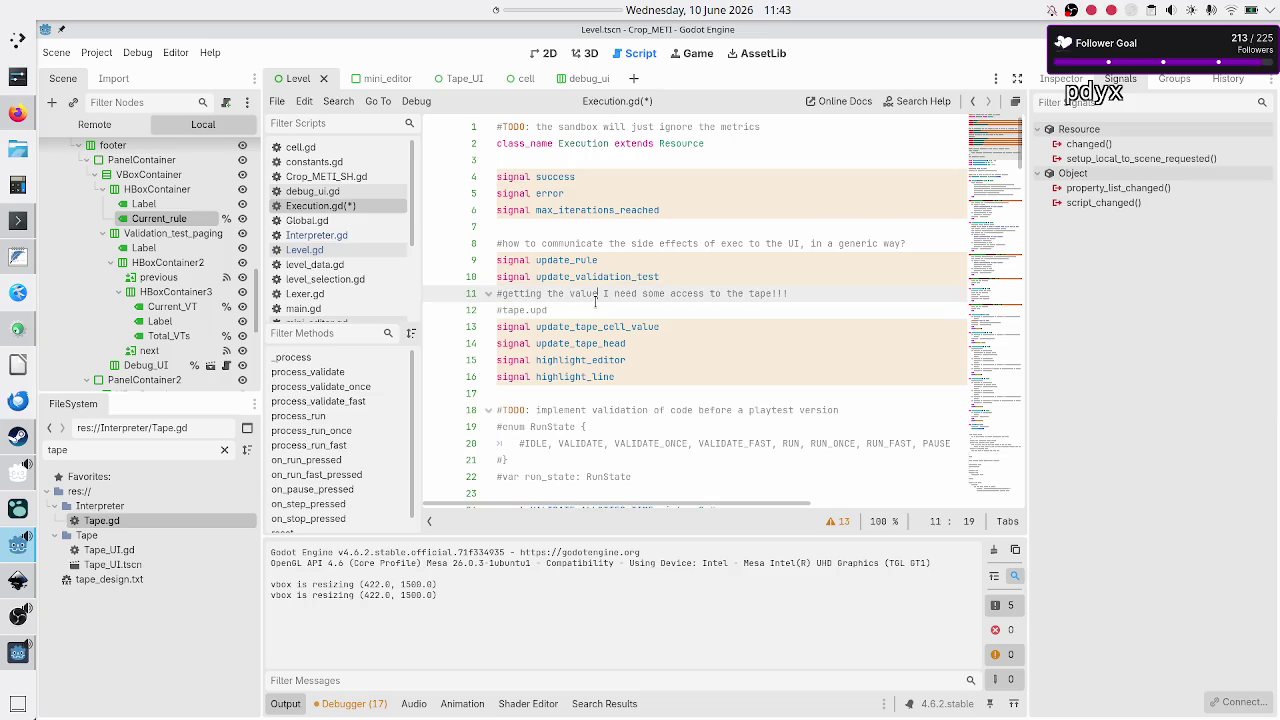
key(Down)
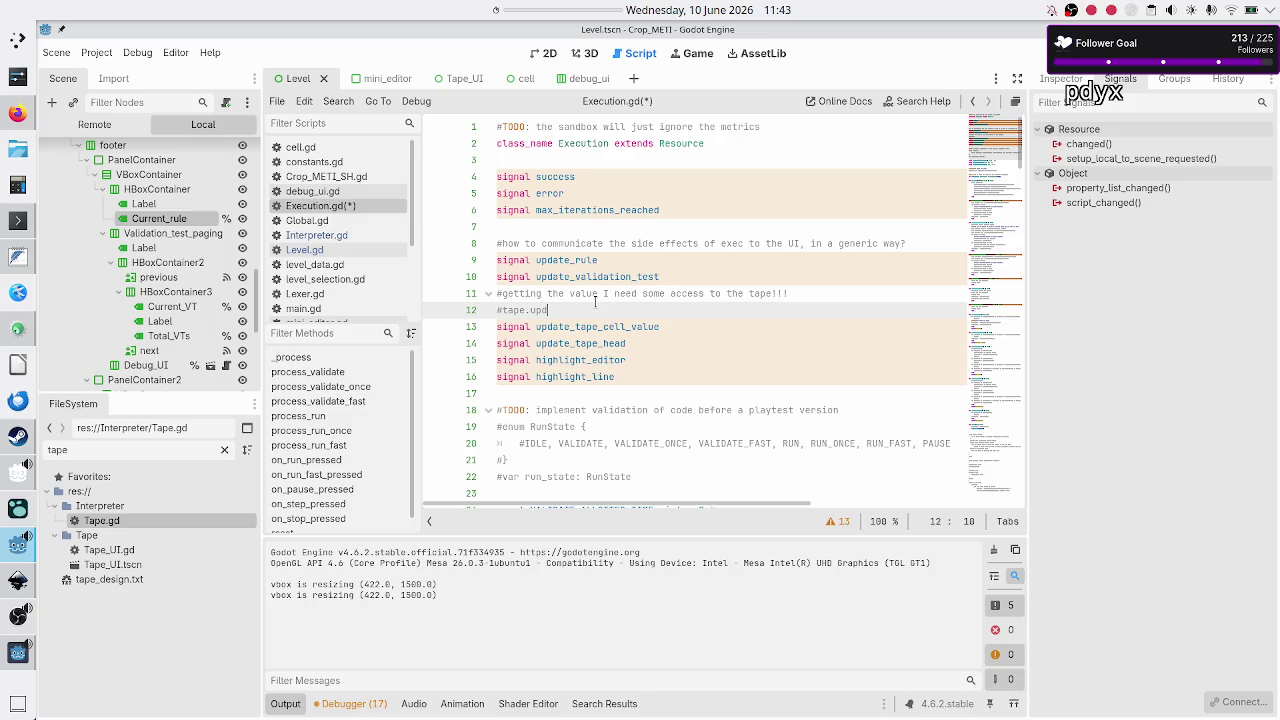
key(Up)
key(Up)
key(Up)
key(Down)
key(shift+Down)
key(shift+Down)
key(shift+Down)
key(shift+Down)
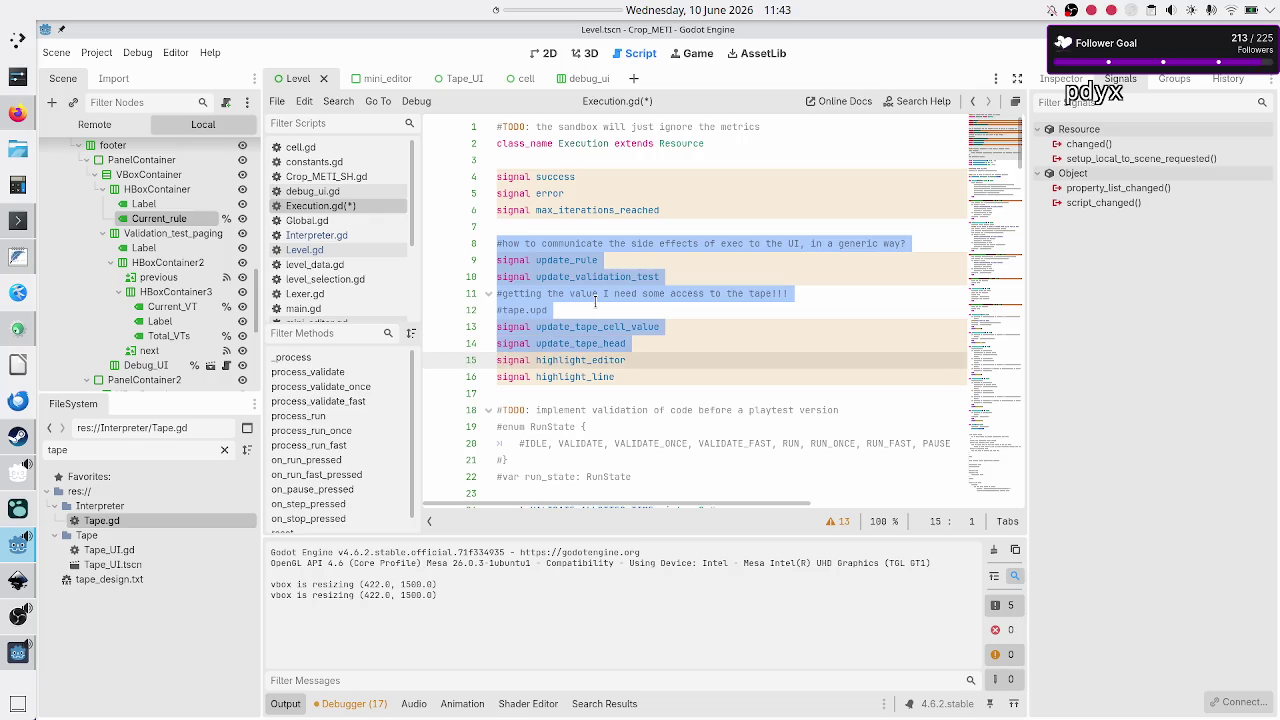
key(shift+Down)
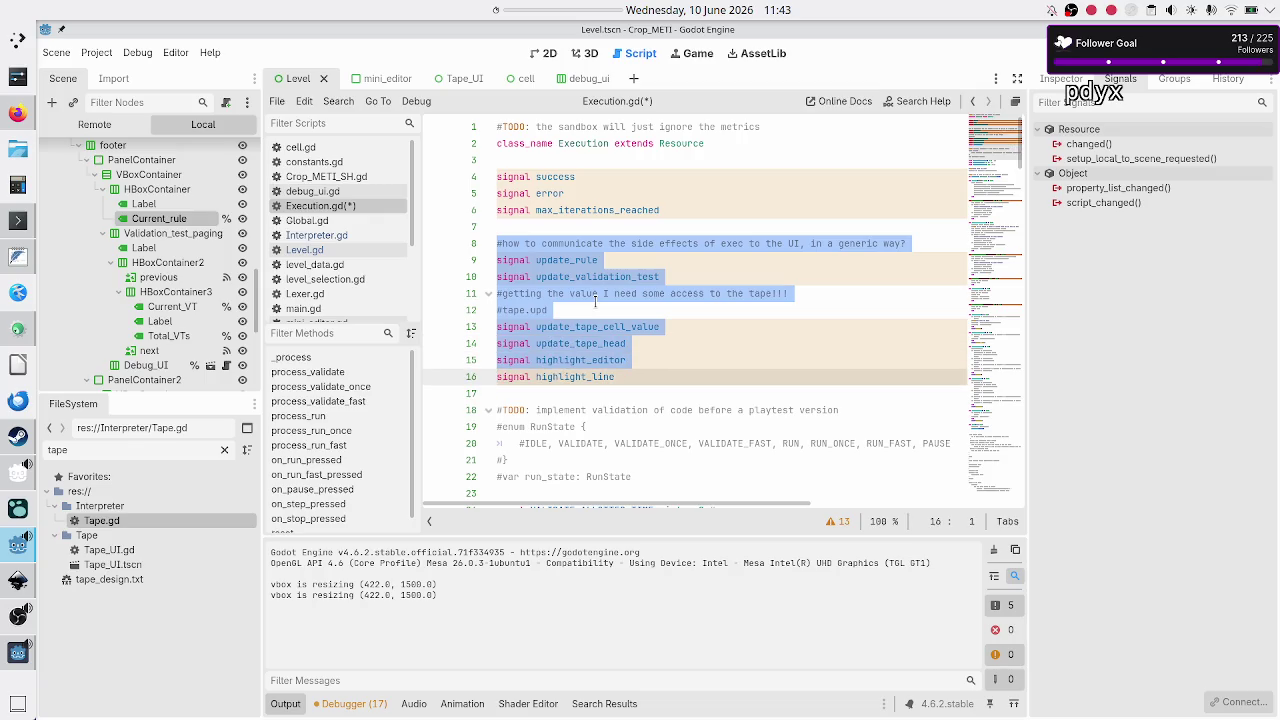
key(Delete)
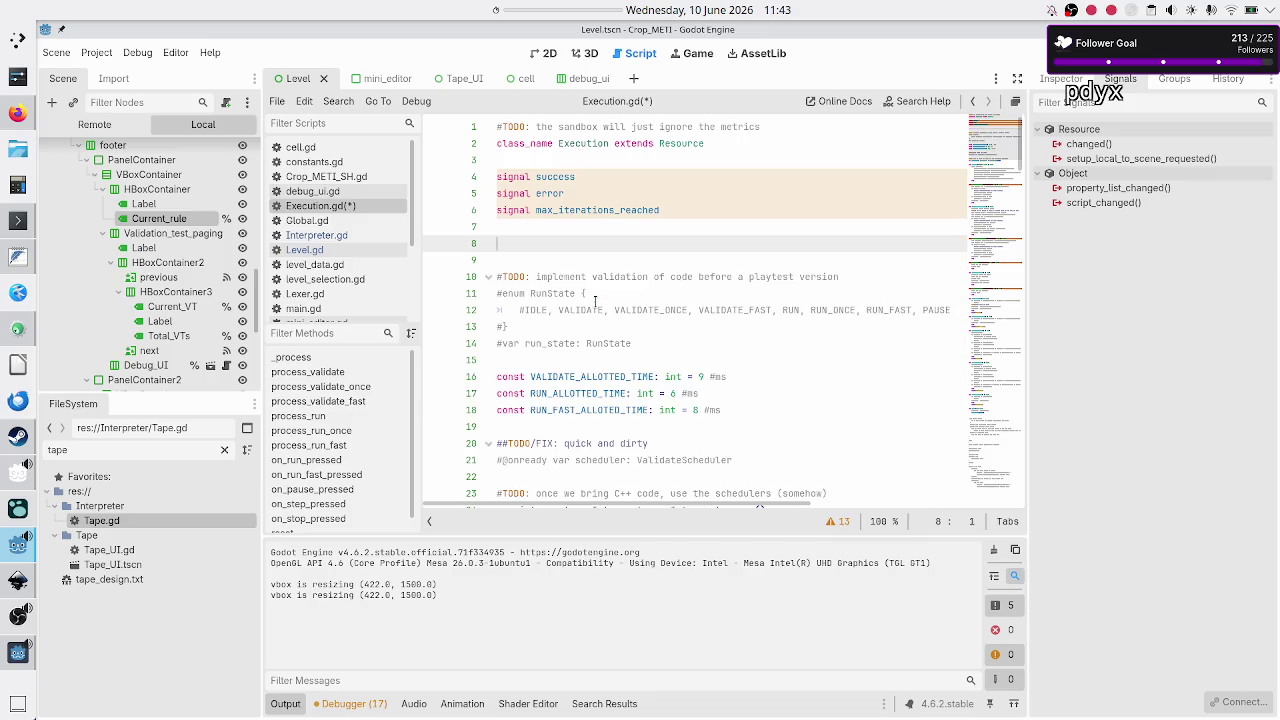
Step: Write the note '#make a separate class that holds execution' in place of the deleted block
text(#)
text(func)
key(BackSpace)
key(BackSpace)
key(BackSpace)
text(class )
text(Execution)
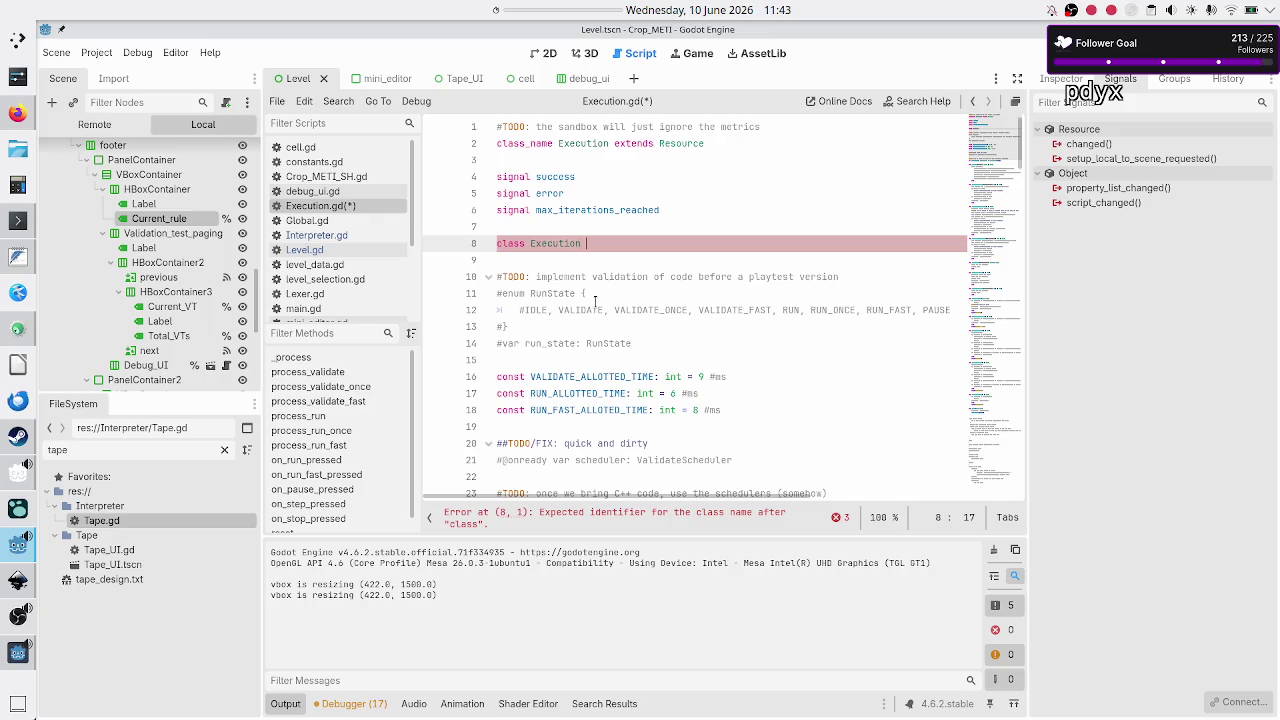
key(BackSpace)
key(BackSpace)
key(BackSpace)
key(BackSpace)
text(#)
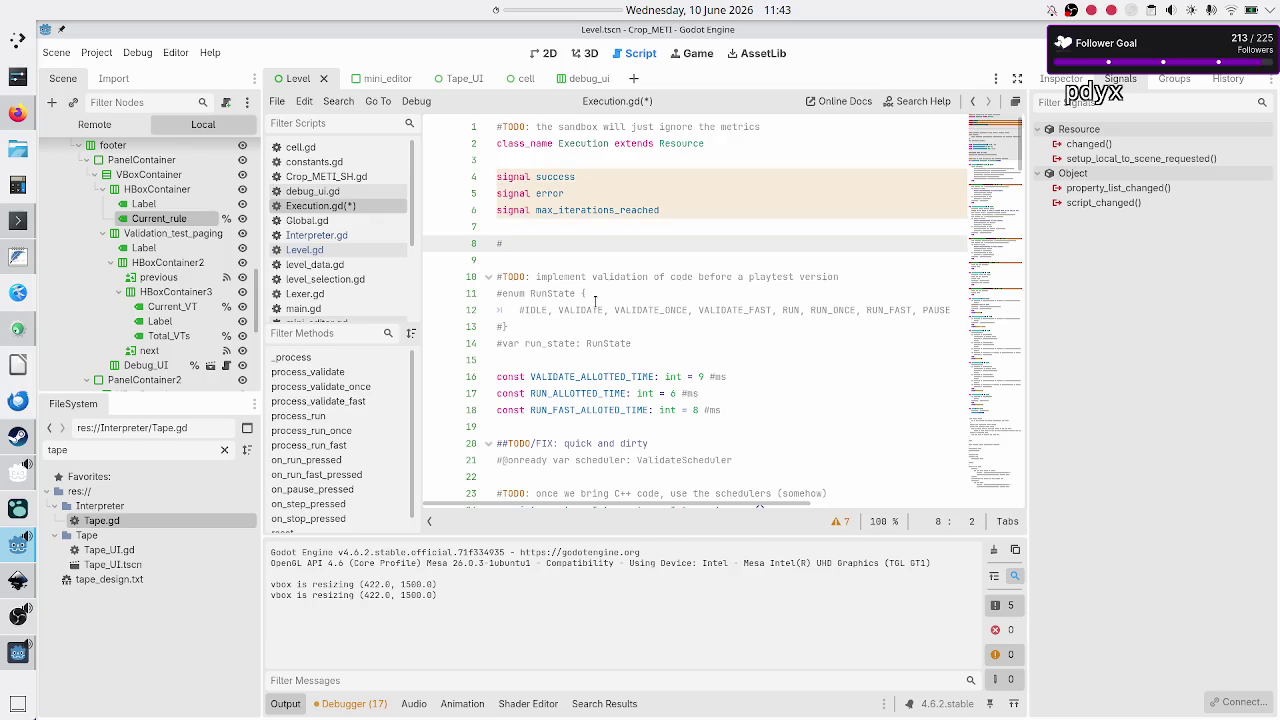
text(make a sep)
text(arate class to)
key(BackSpace)
key(BackSpace)
text(hat holds )
text(executiond)
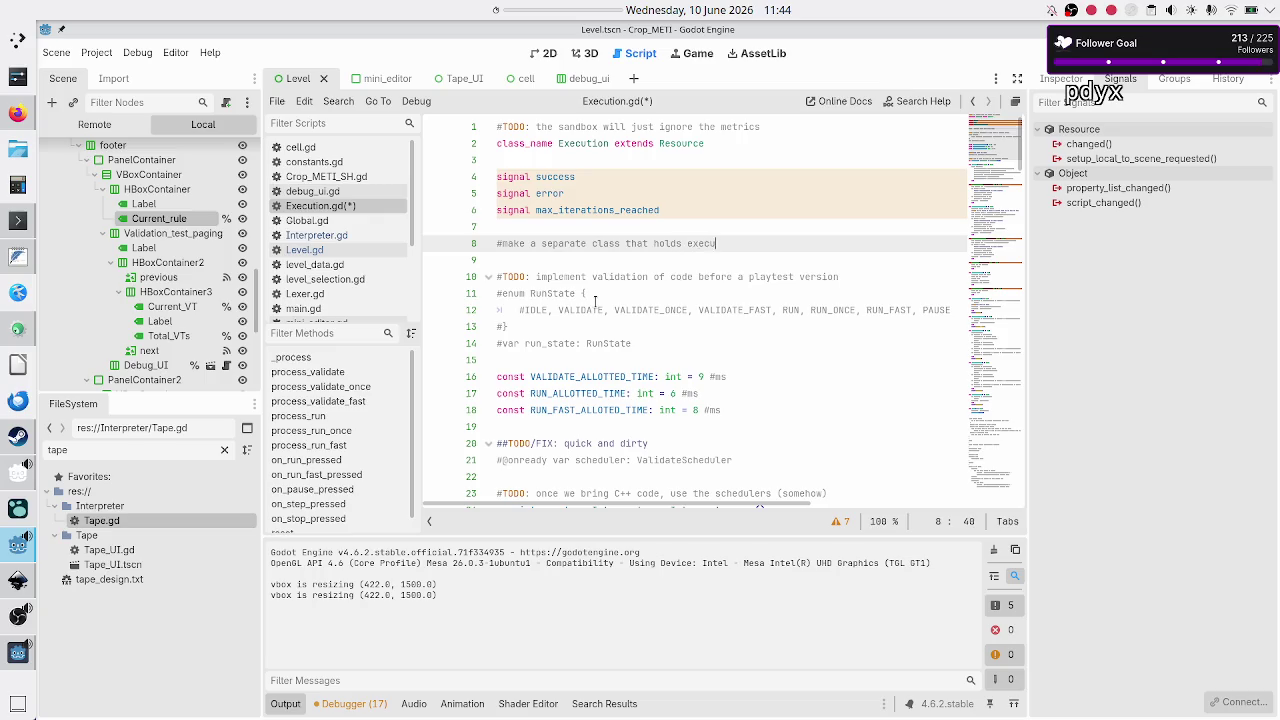
key(BackSpace)
text(UI)
key(BackSpace)
key(BackSpace)
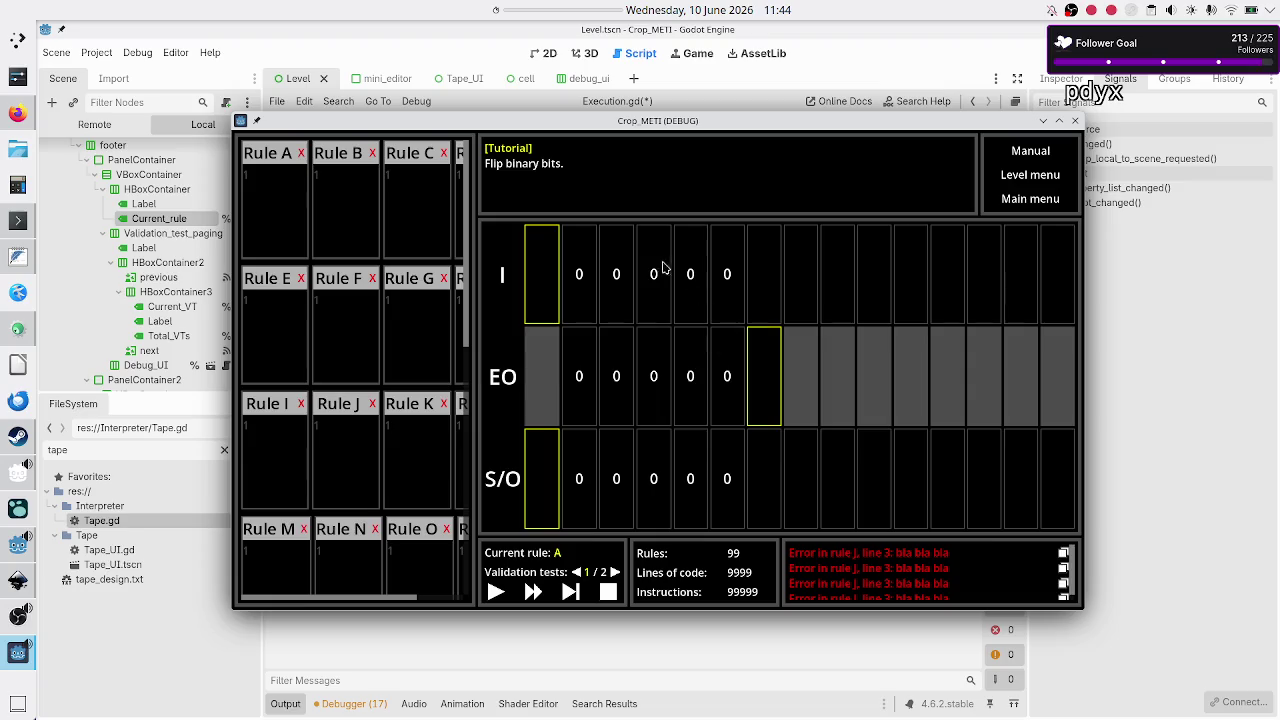
click(289, 201)
click(338, 200)
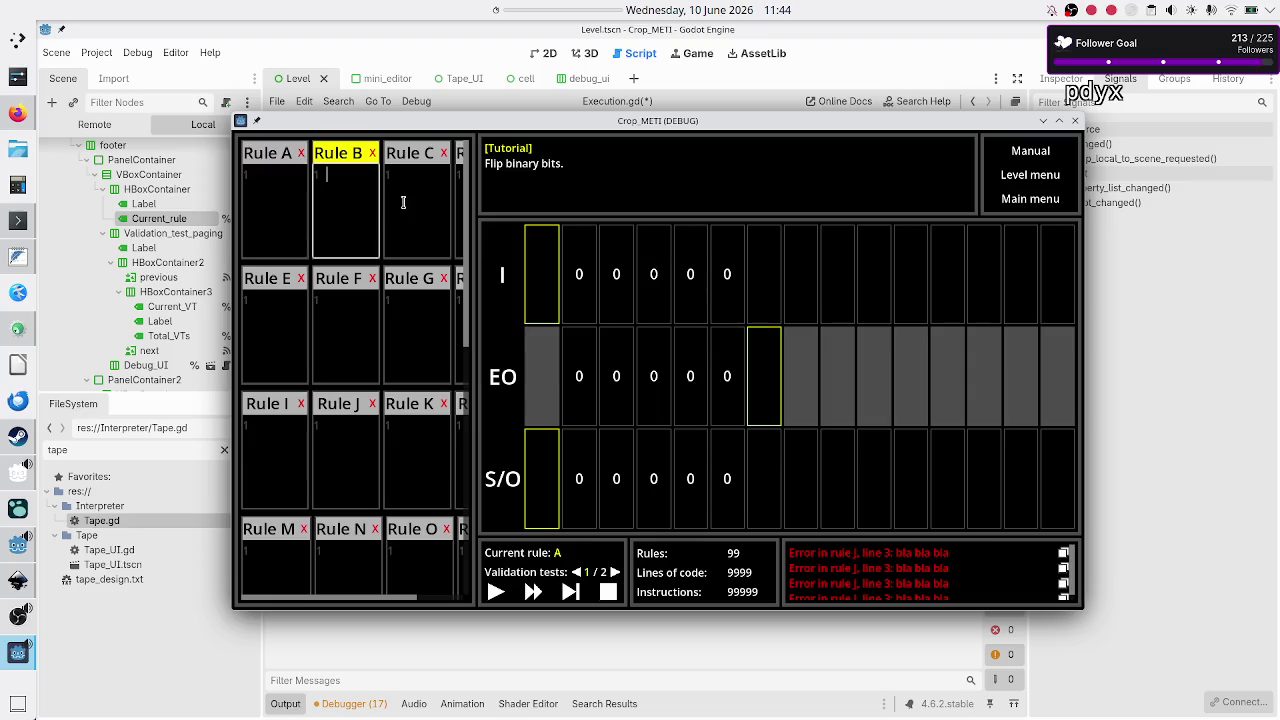
click(403, 202)
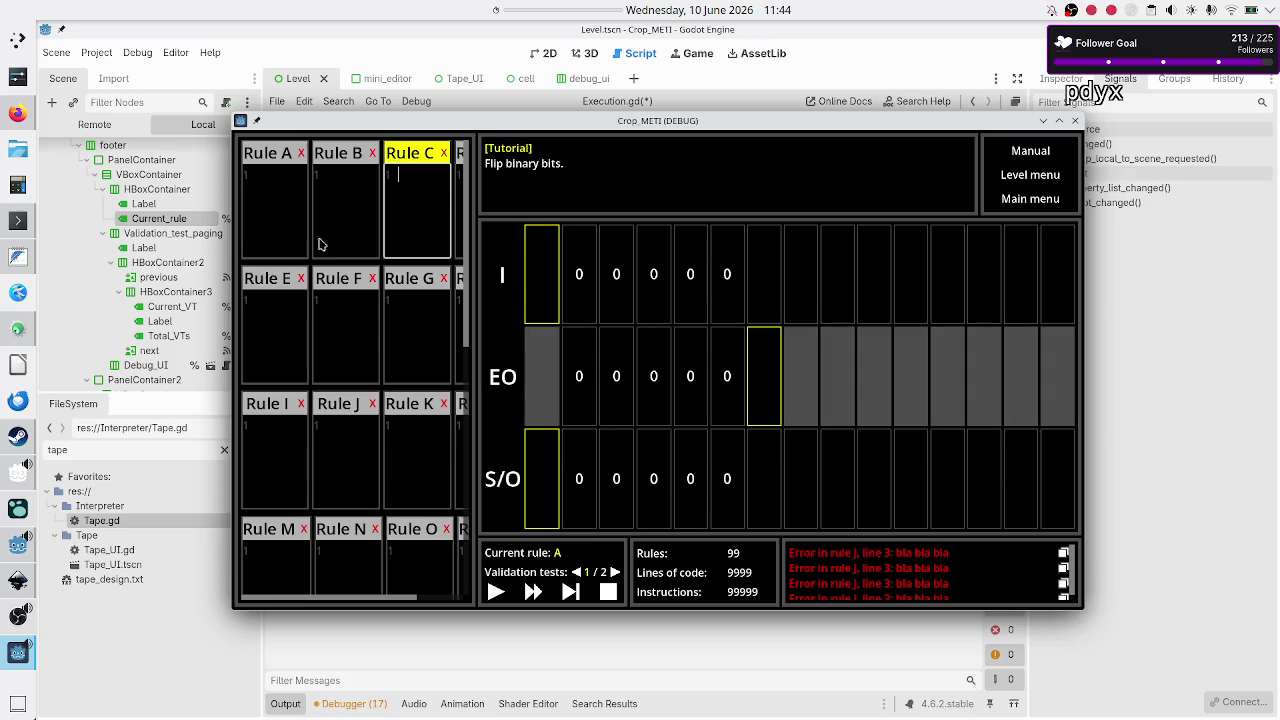
click(263, 215)
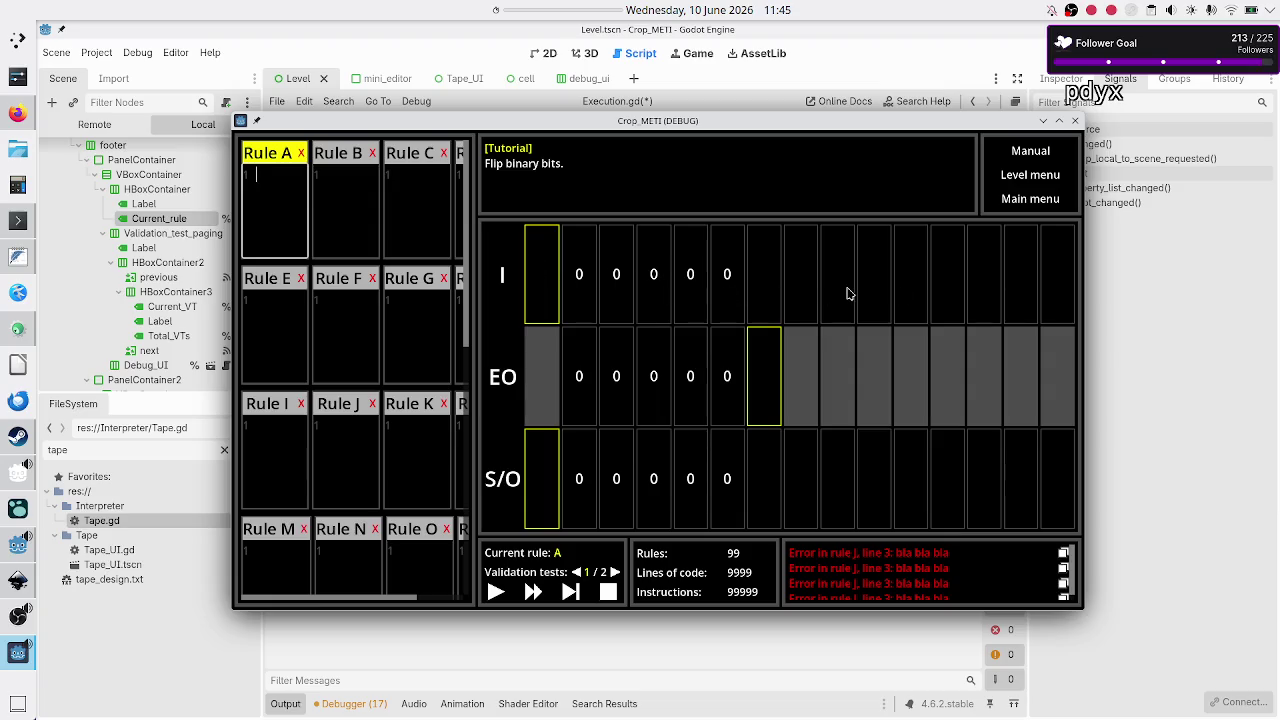
click(1075, 120)
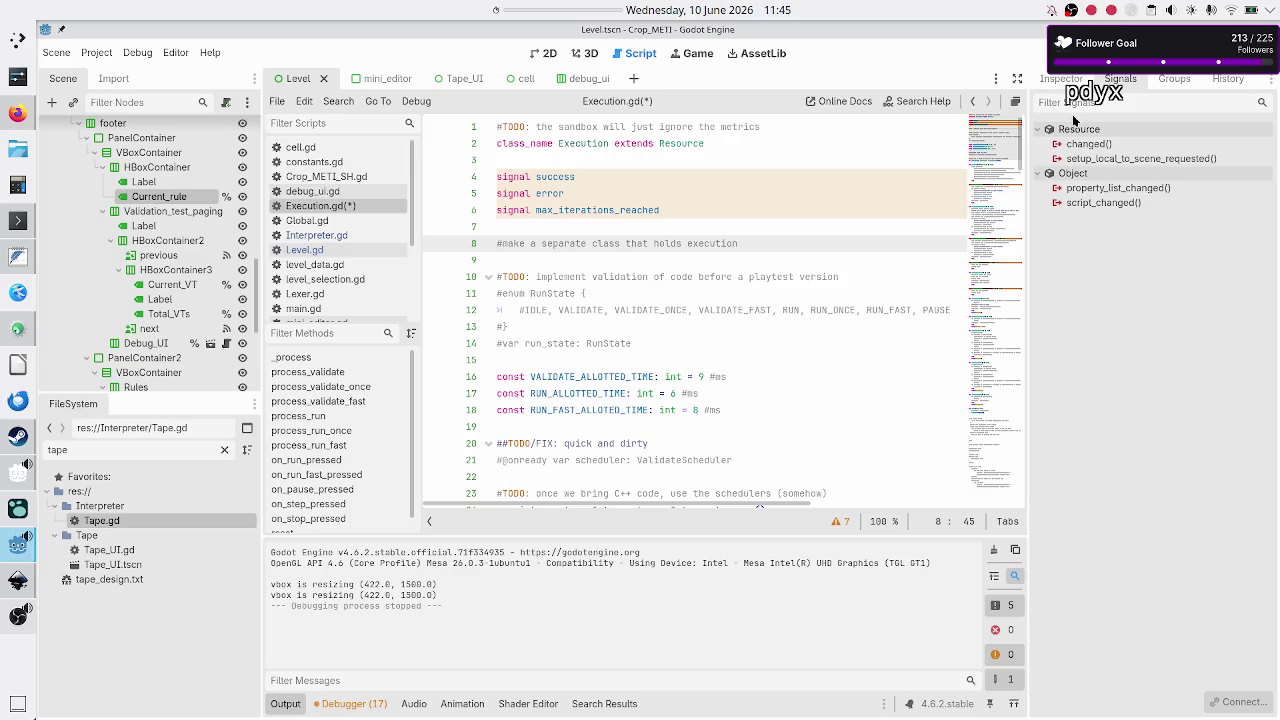
Step: Open Tape_UI.gd and inspect its class name and the tape variable of type Tape
double_click(112, 558)
scroll(576, 287, up, 5)
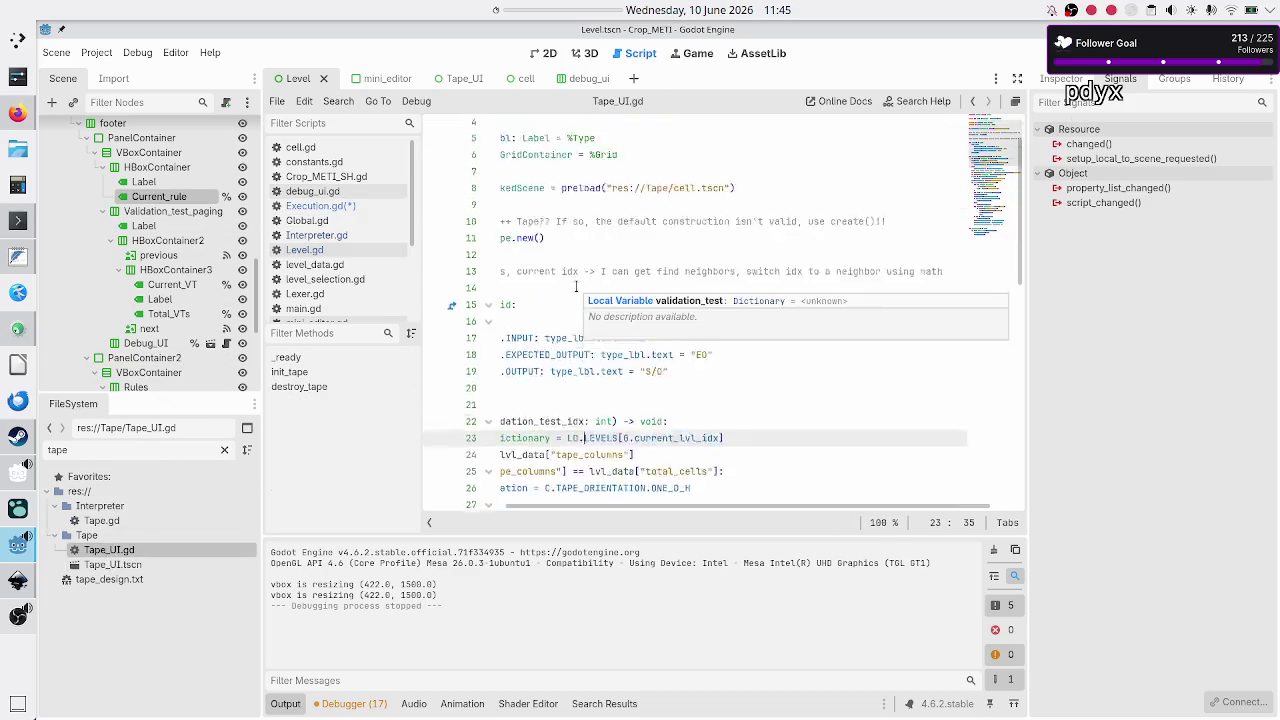
scroll(576, 287, left, 3)
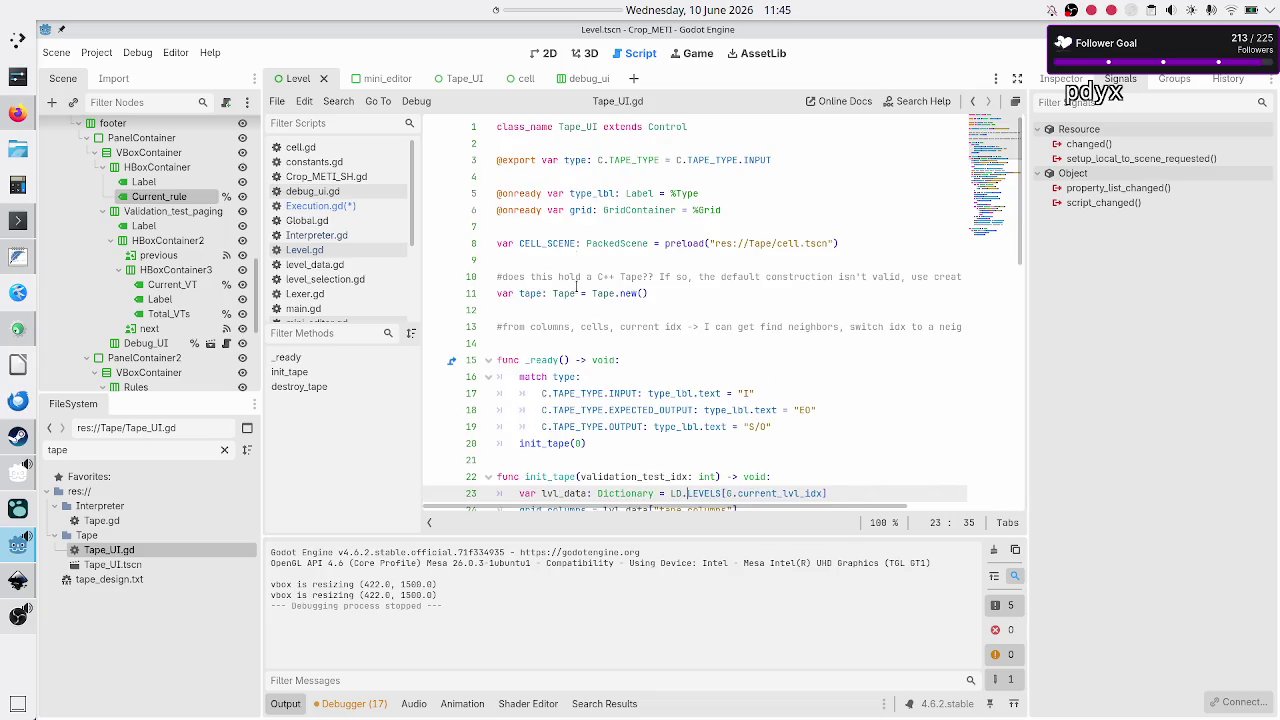
double_click(576, 127)
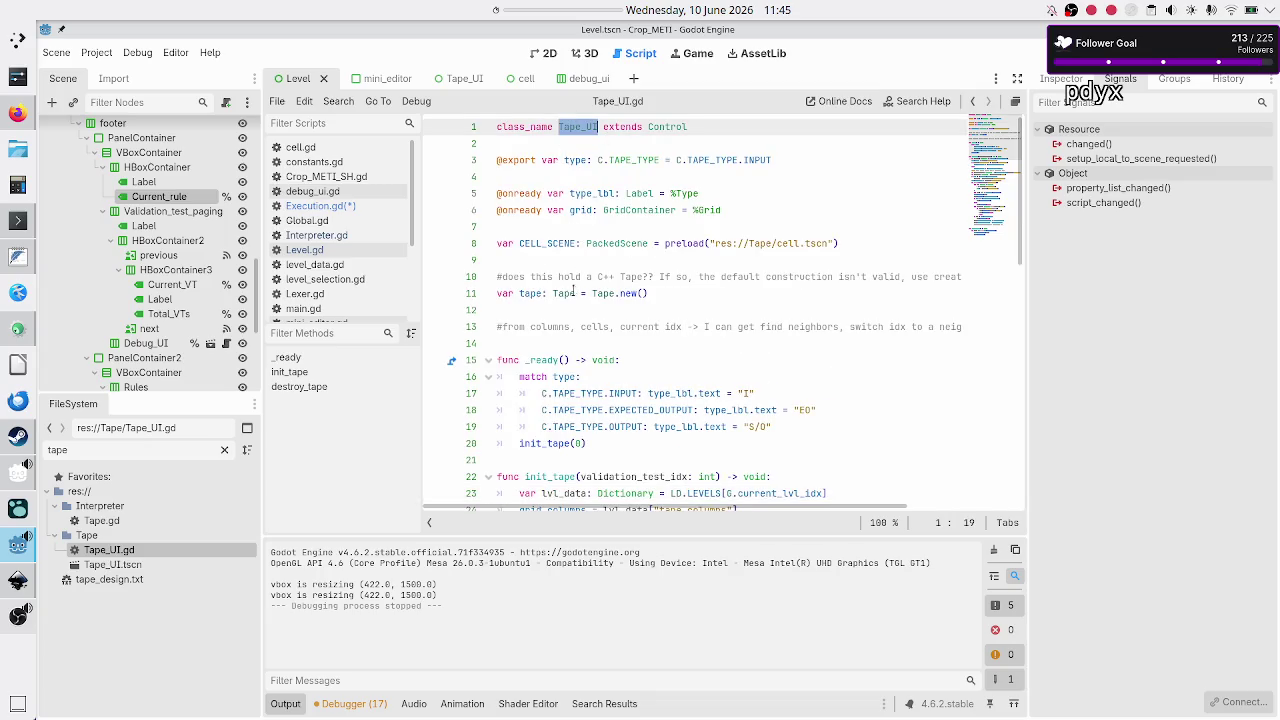
double_click(524, 293)
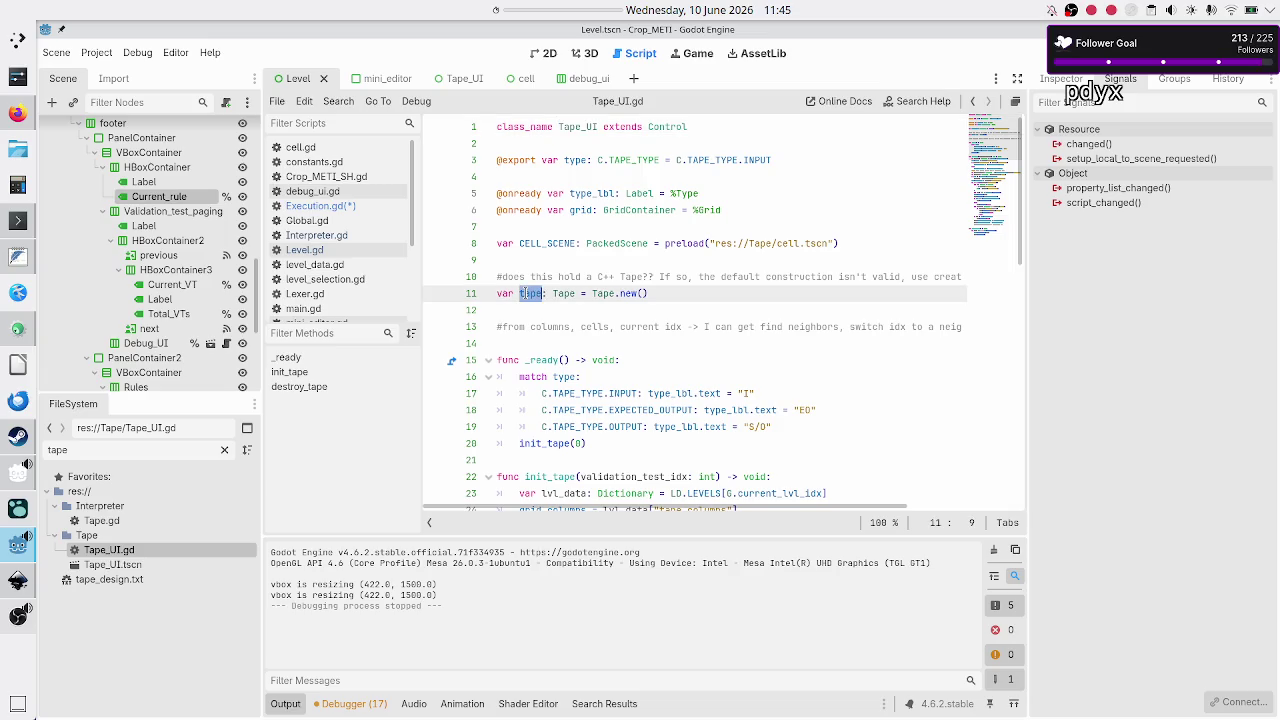
double_click(604, 294)
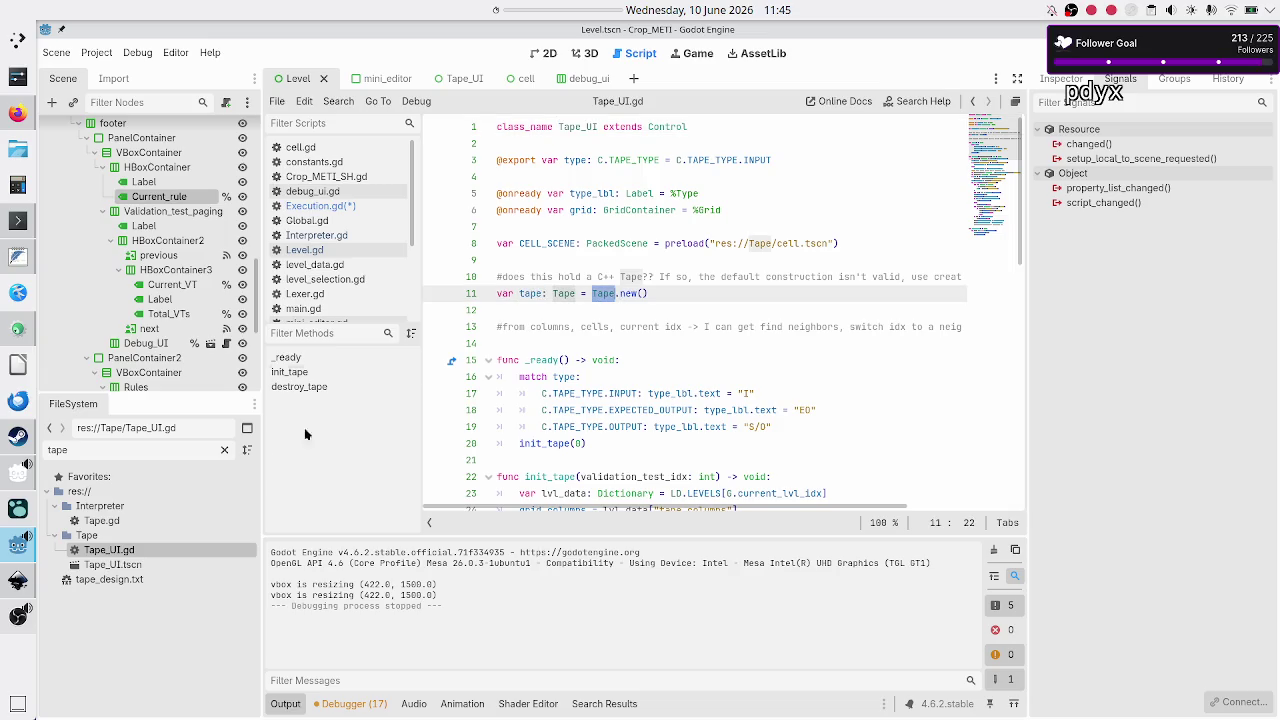
Step: Open Tape.gd and look over its functions down to clone()
double_click(101, 521)
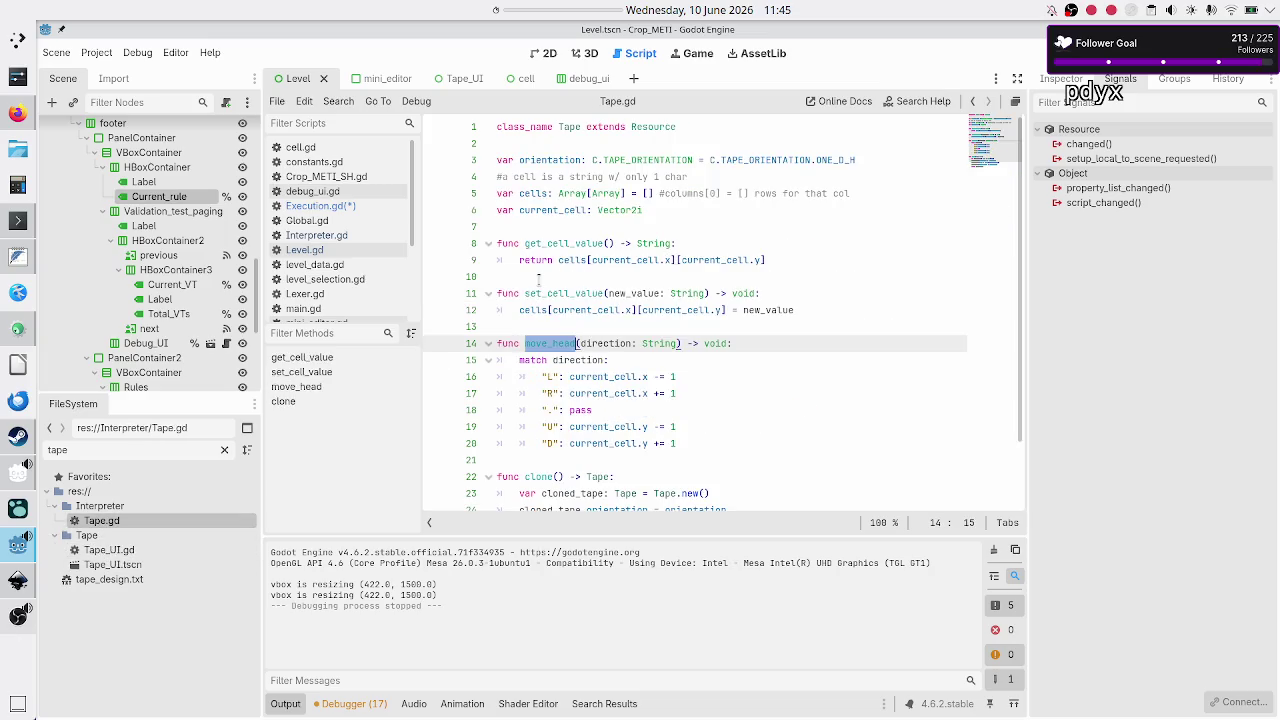
click(607, 148)
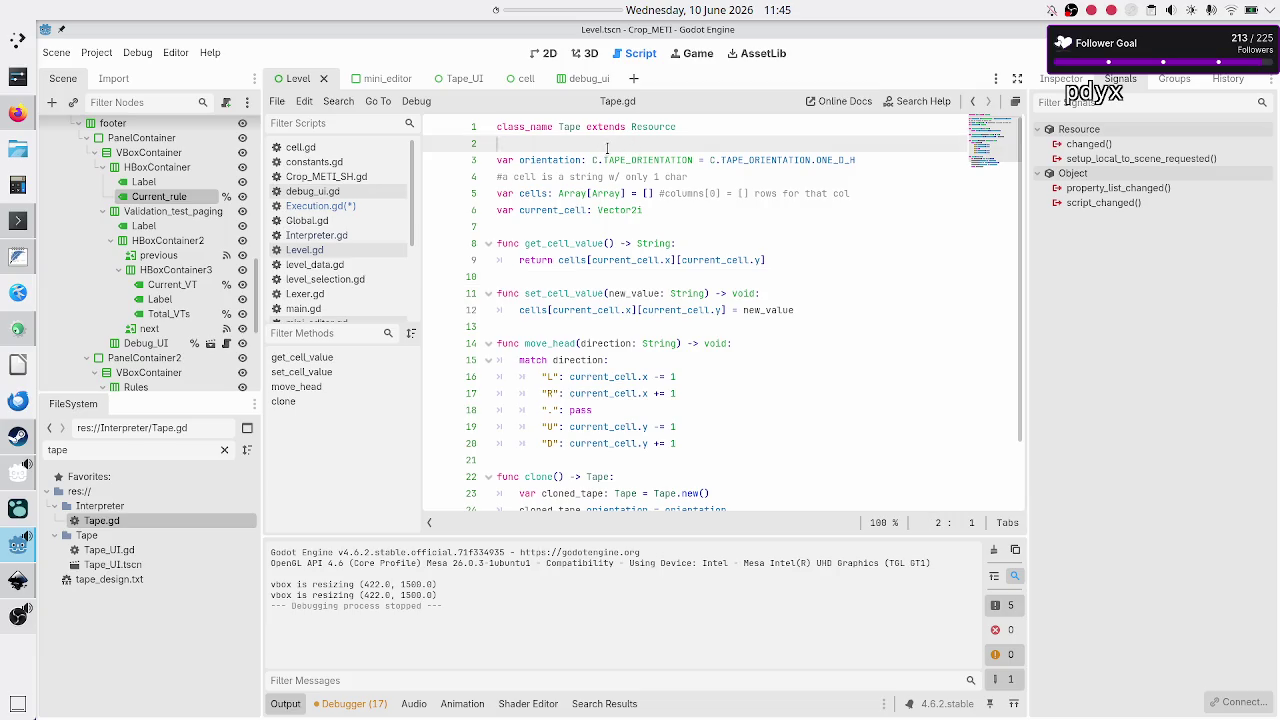
scroll(587, 259, down, 2)
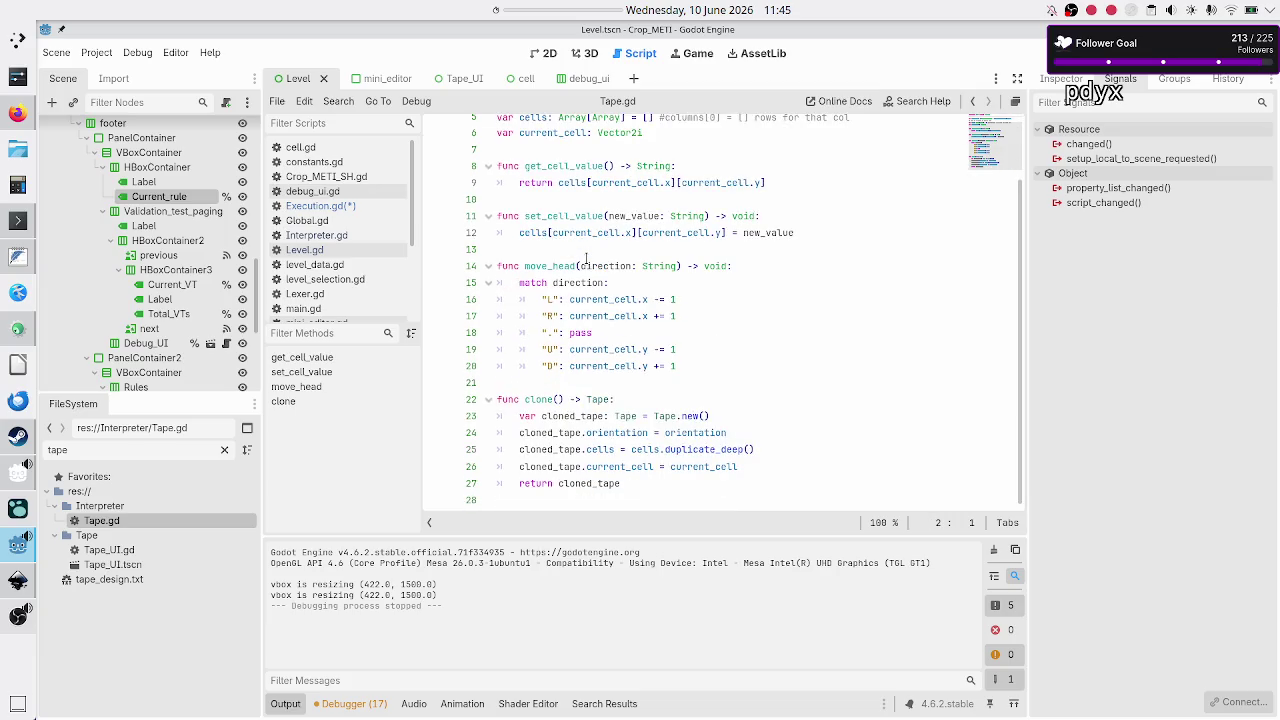
click(540, 401)
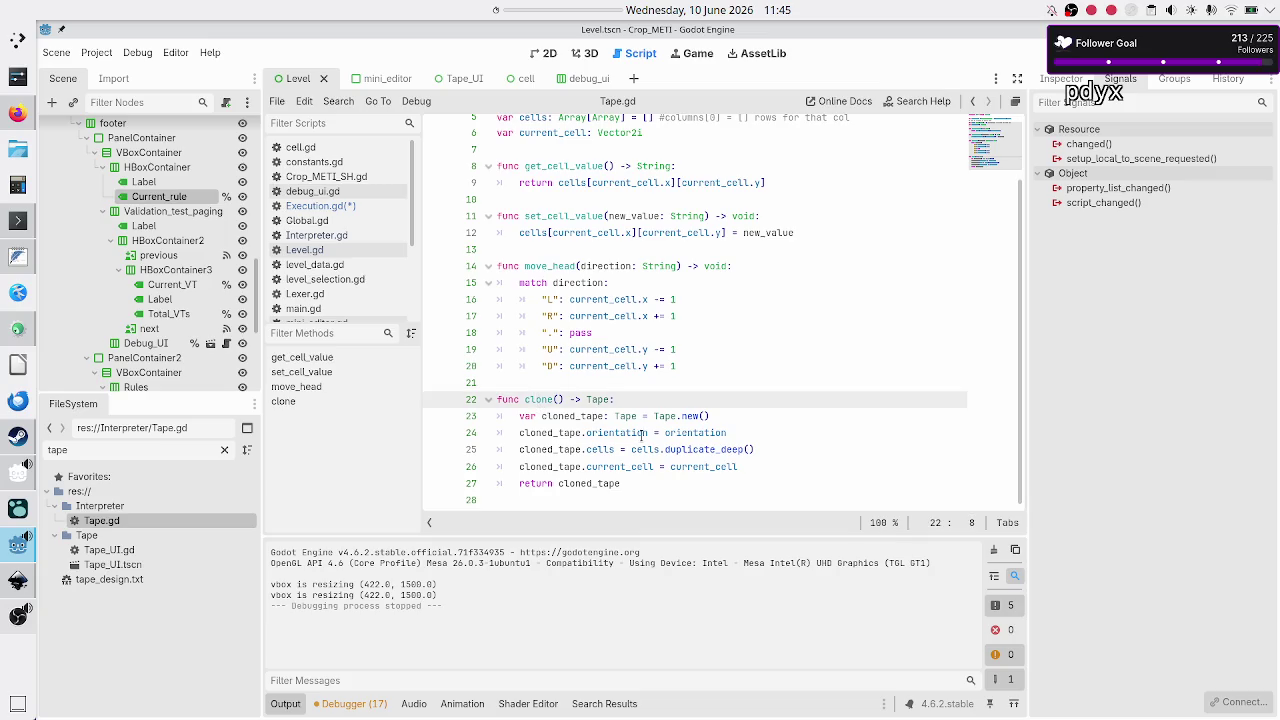
mouse_move(566, 466)
scroll(566, 462, up, 2)
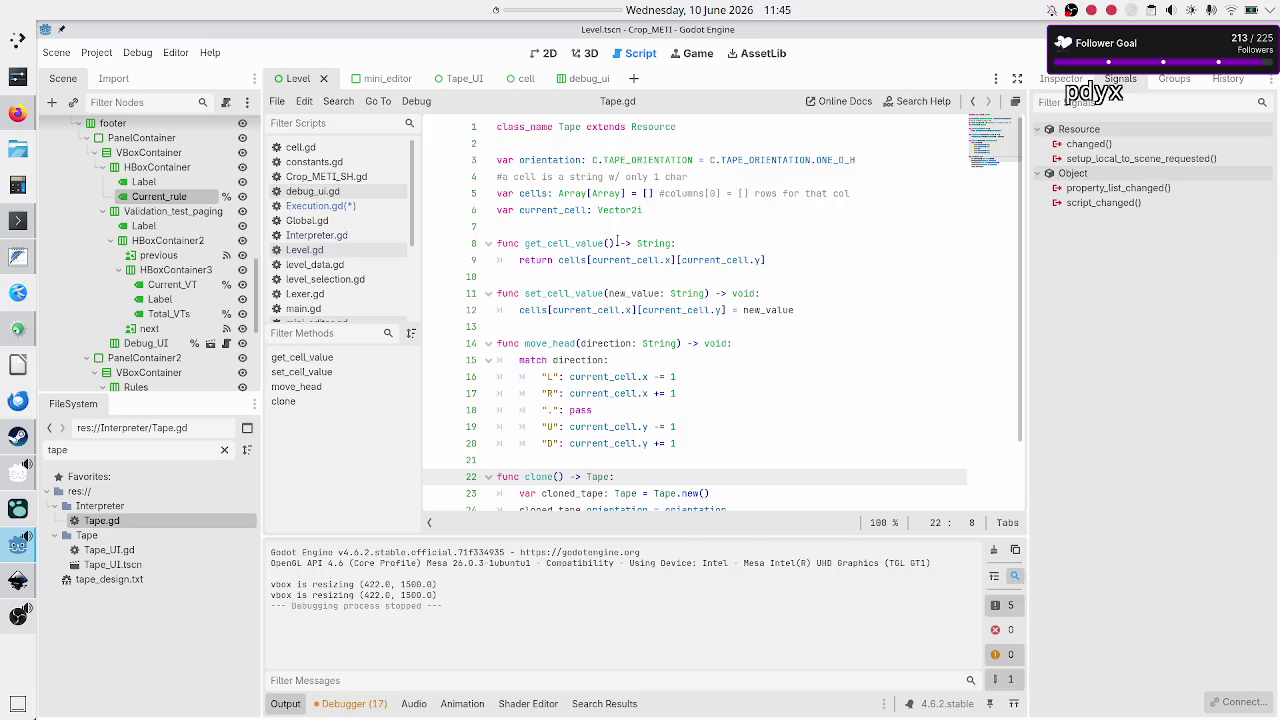
click(594, 227)
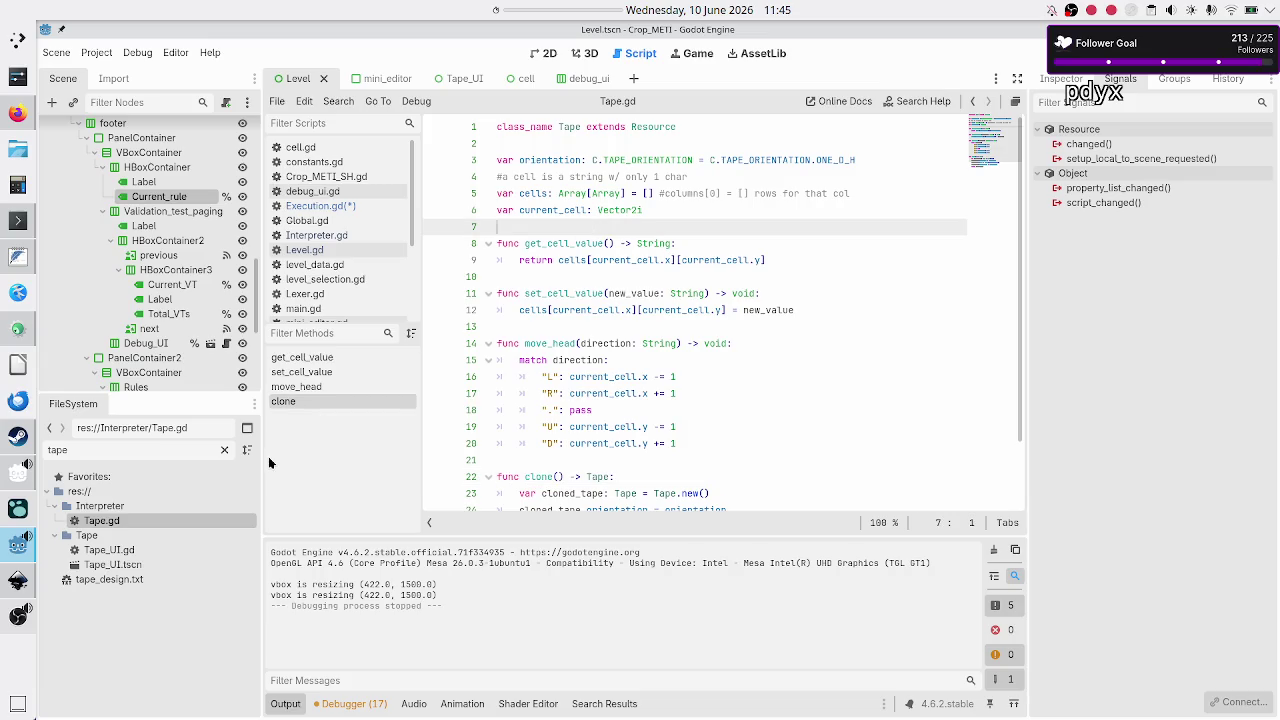
click(138, 553)
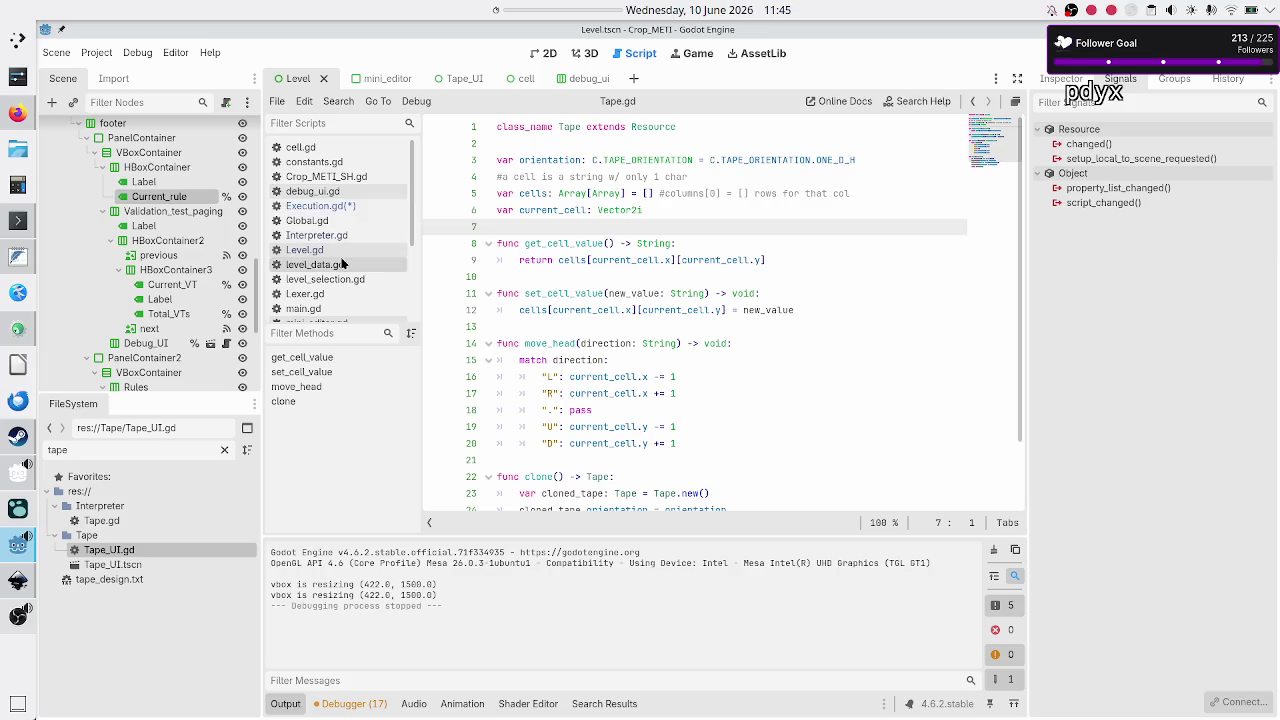
scroll(345, 277, down, 3)
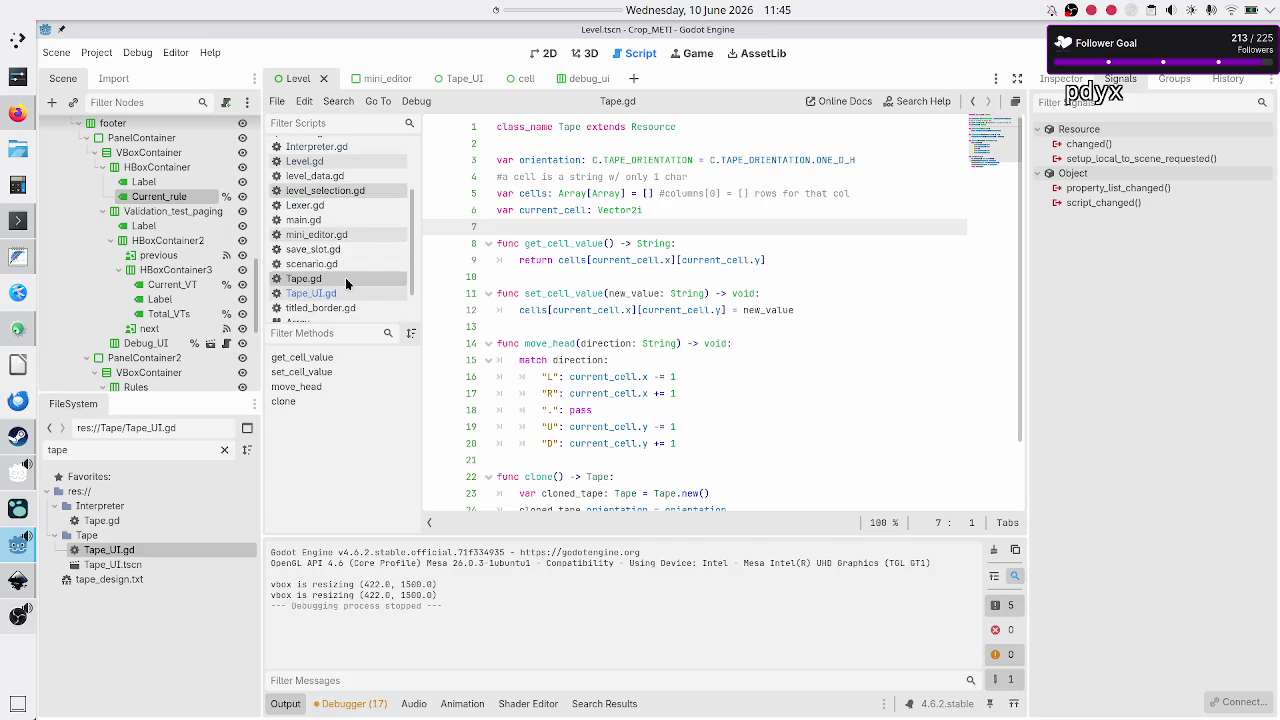
Step: In Tape_UI.gd, highlight the Tape type, tape variable and .new() call on line 11
click(314, 294)
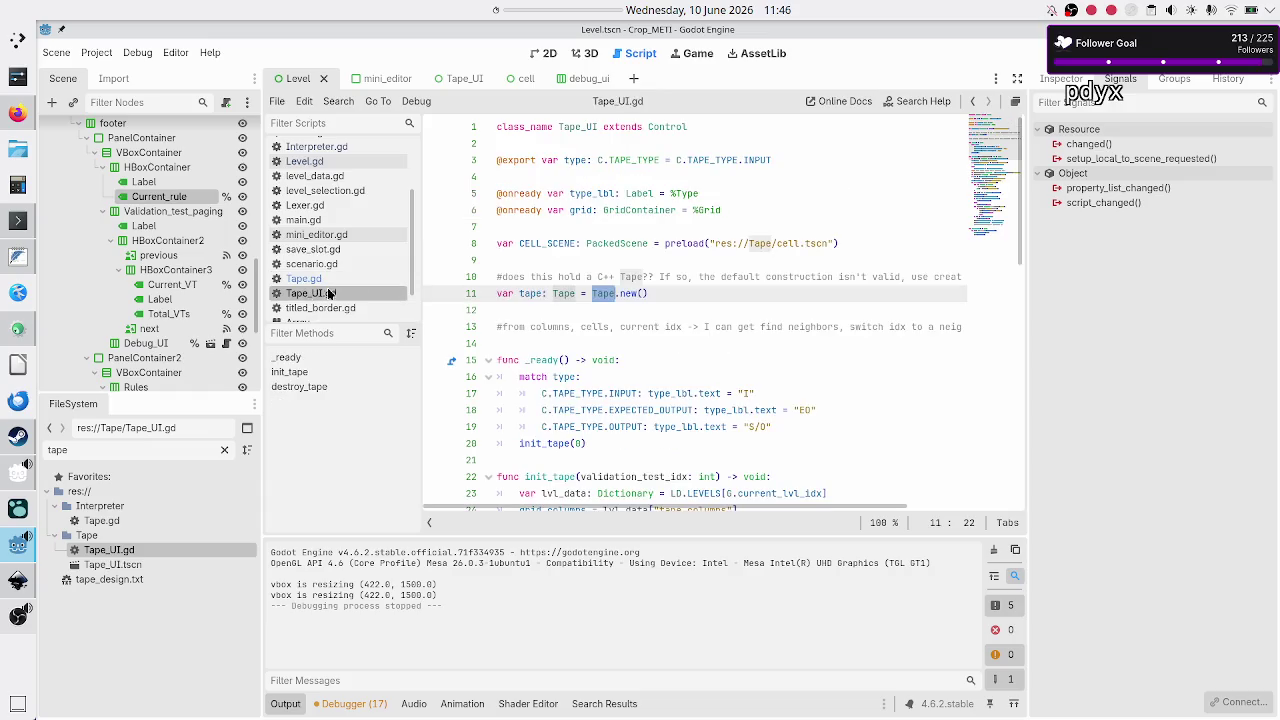
double_click(564, 294)
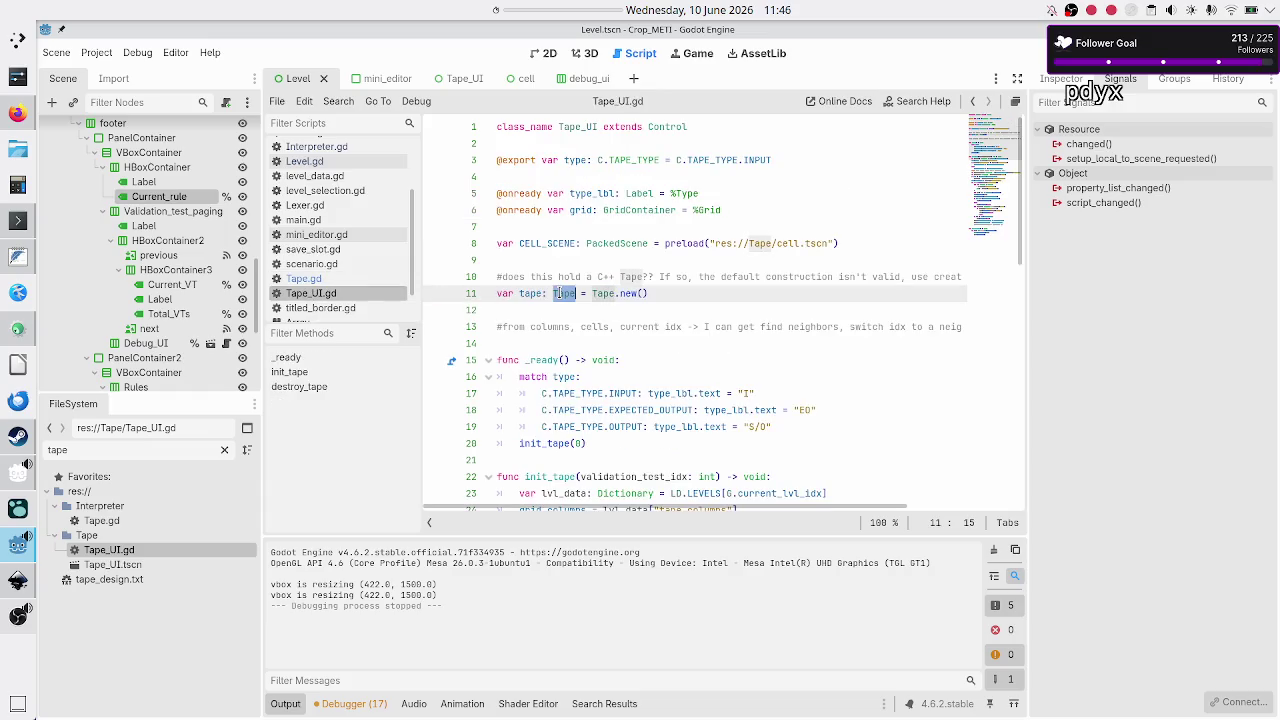
double_click(530, 294)
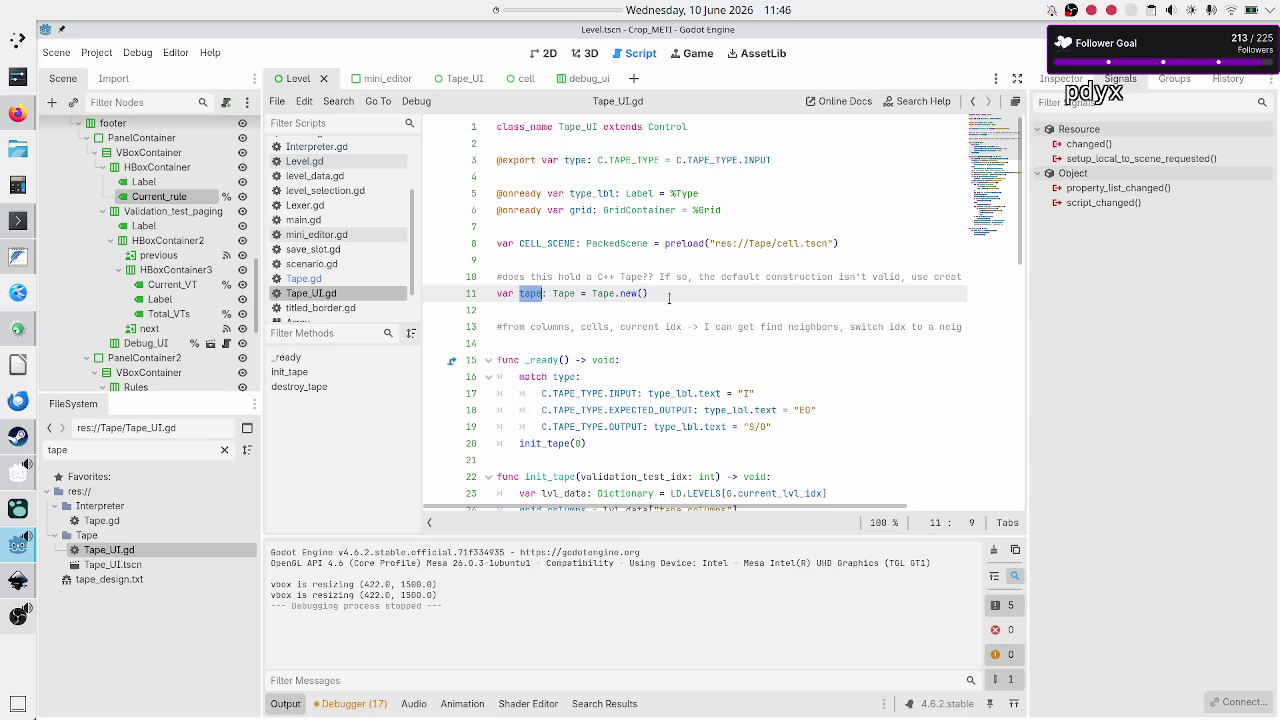
drag(614, 294, 650, 294)
double_click(579, 127)
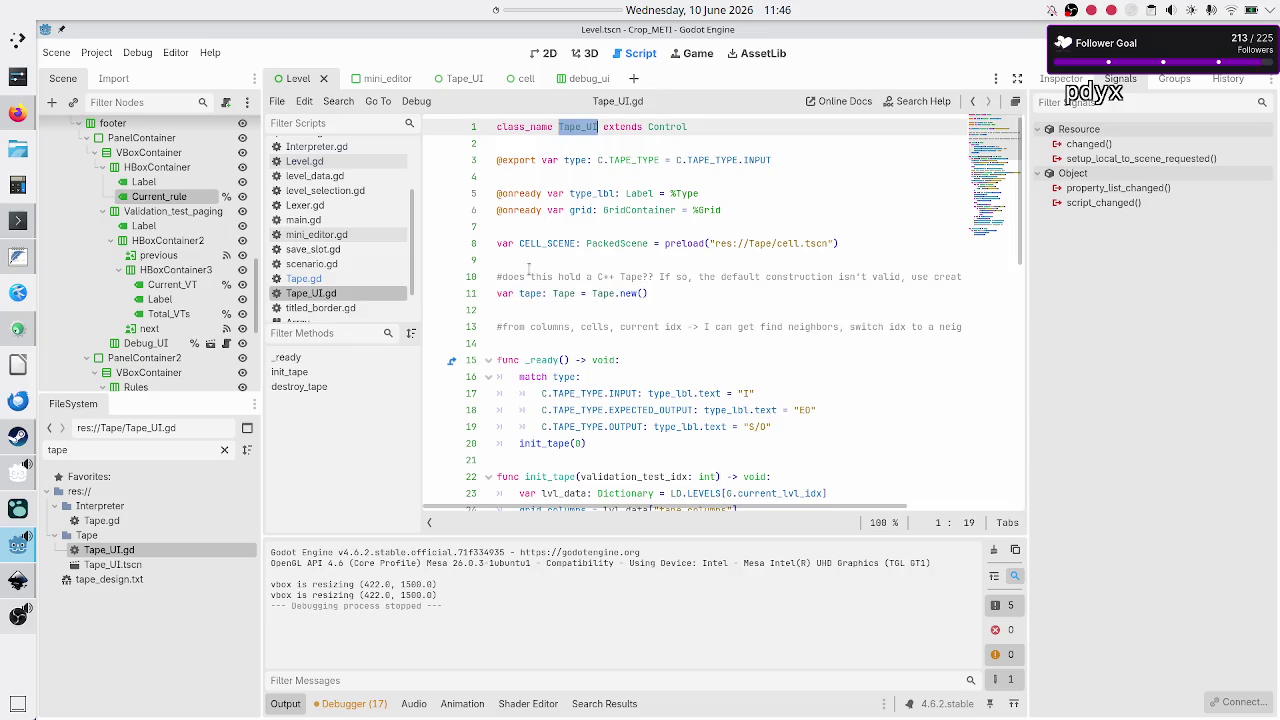
double_click(564, 293)
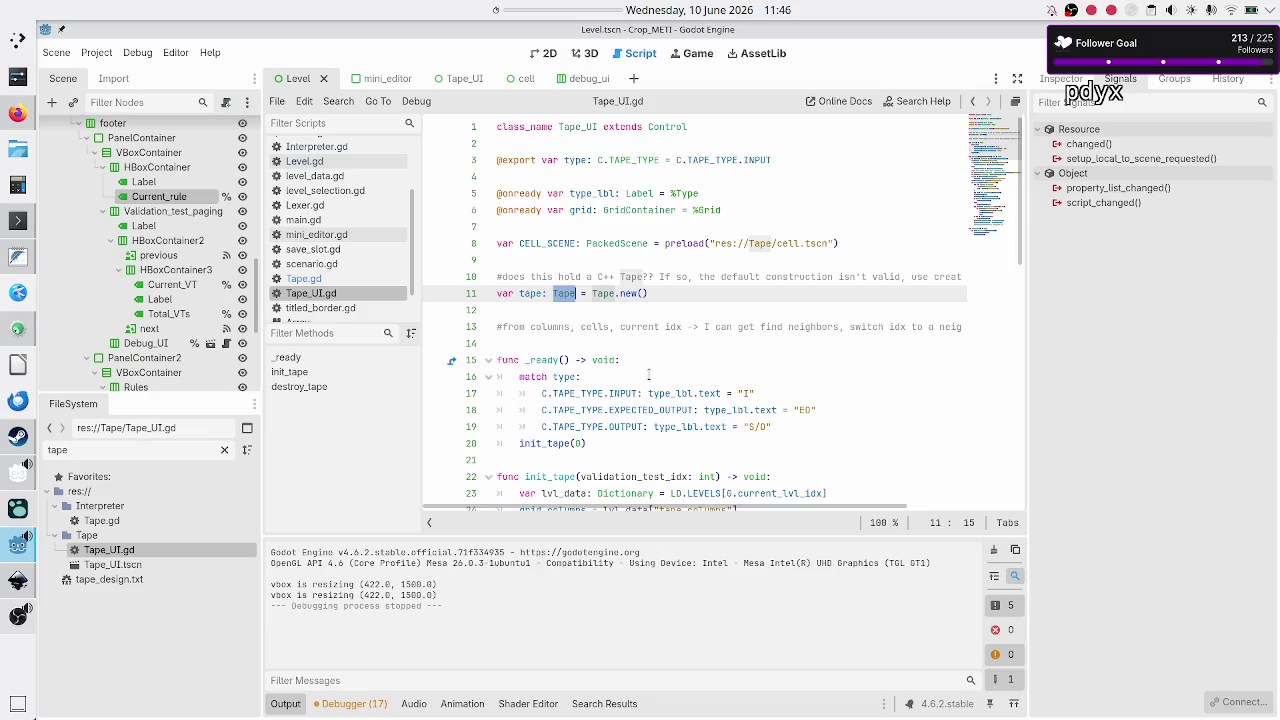
double_click(531, 293)
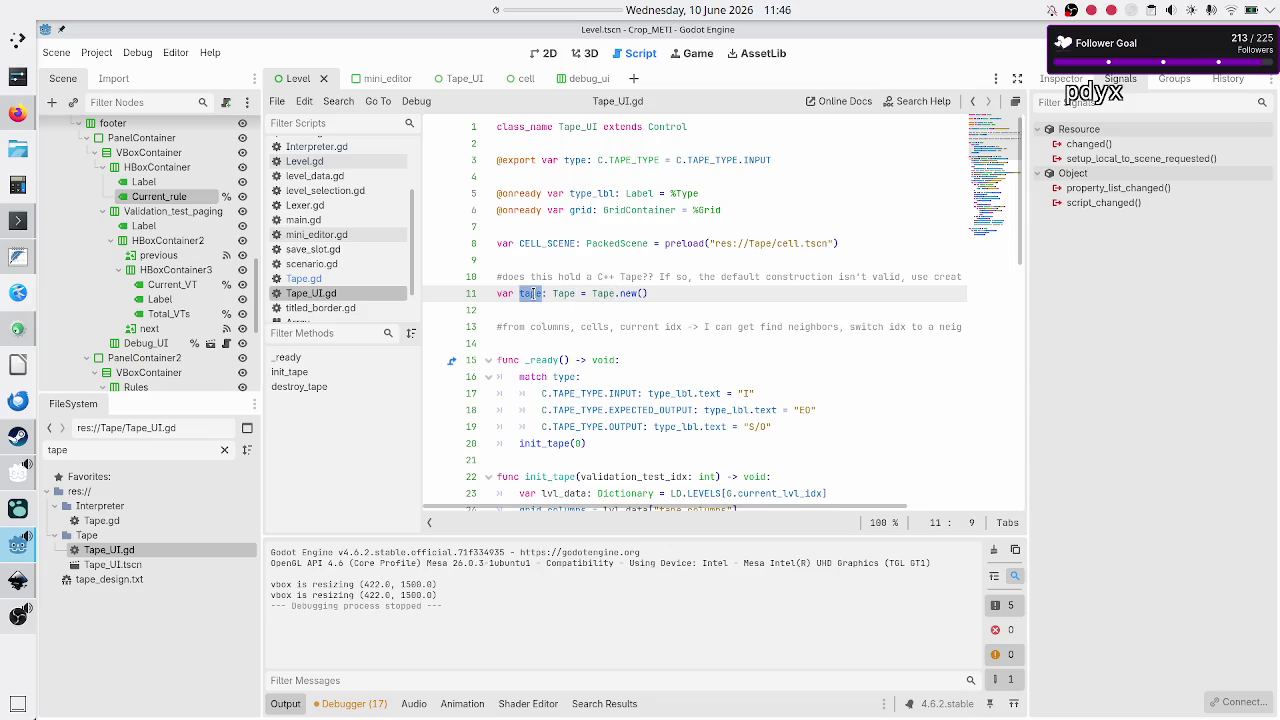
Step: Scroll through the tape variable's uses and select the tape comment and declaration on lines 10–11
scroll(531, 293, down, 13)
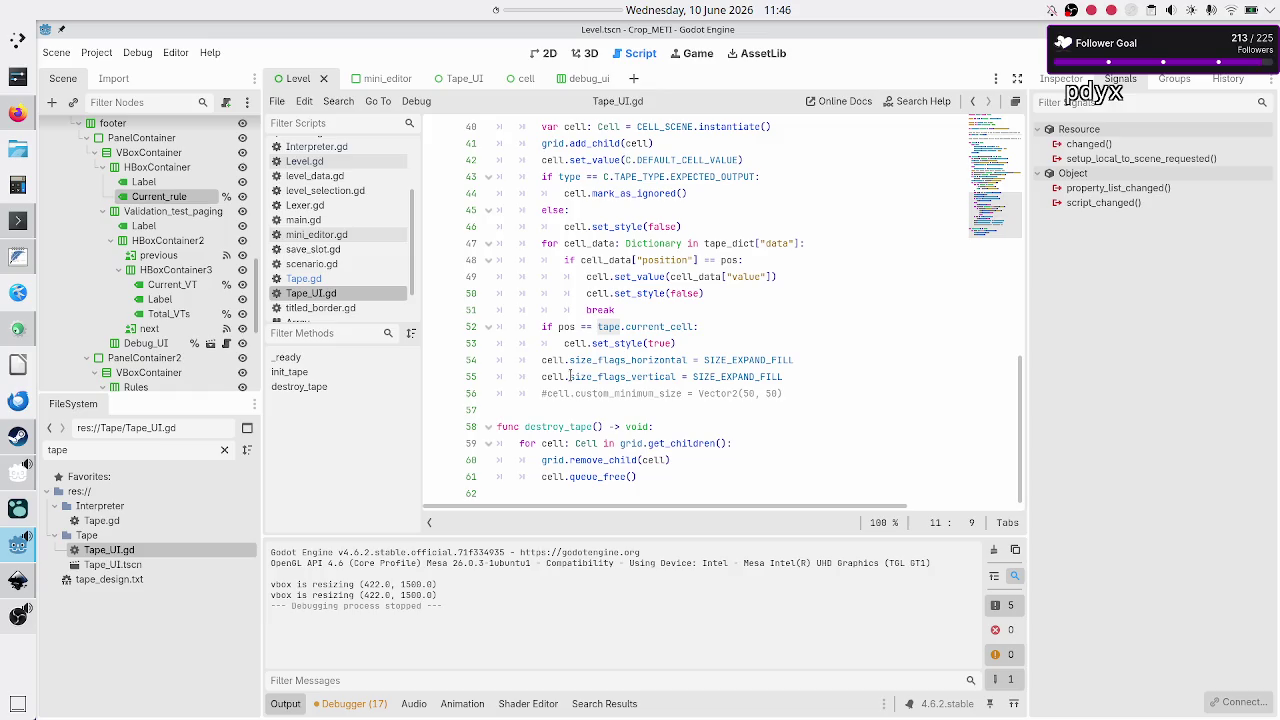
mouse_move(566, 322)
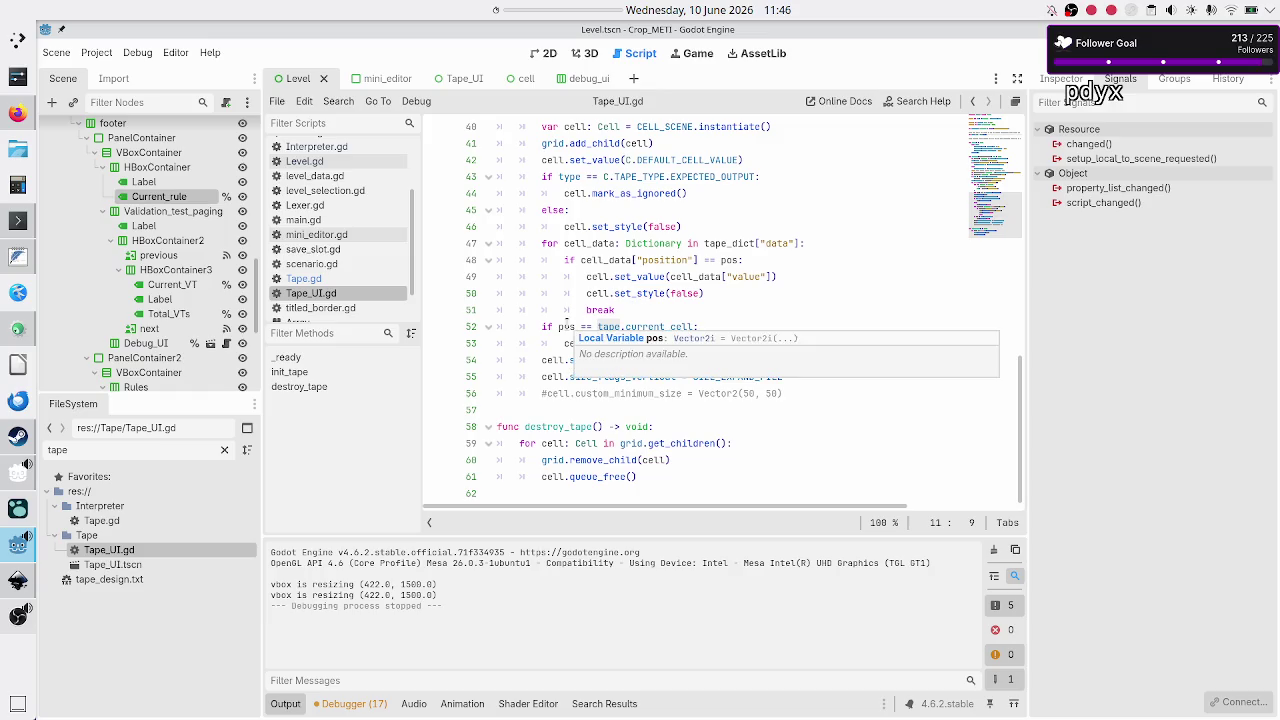
scroll(566, 322, up, 13)
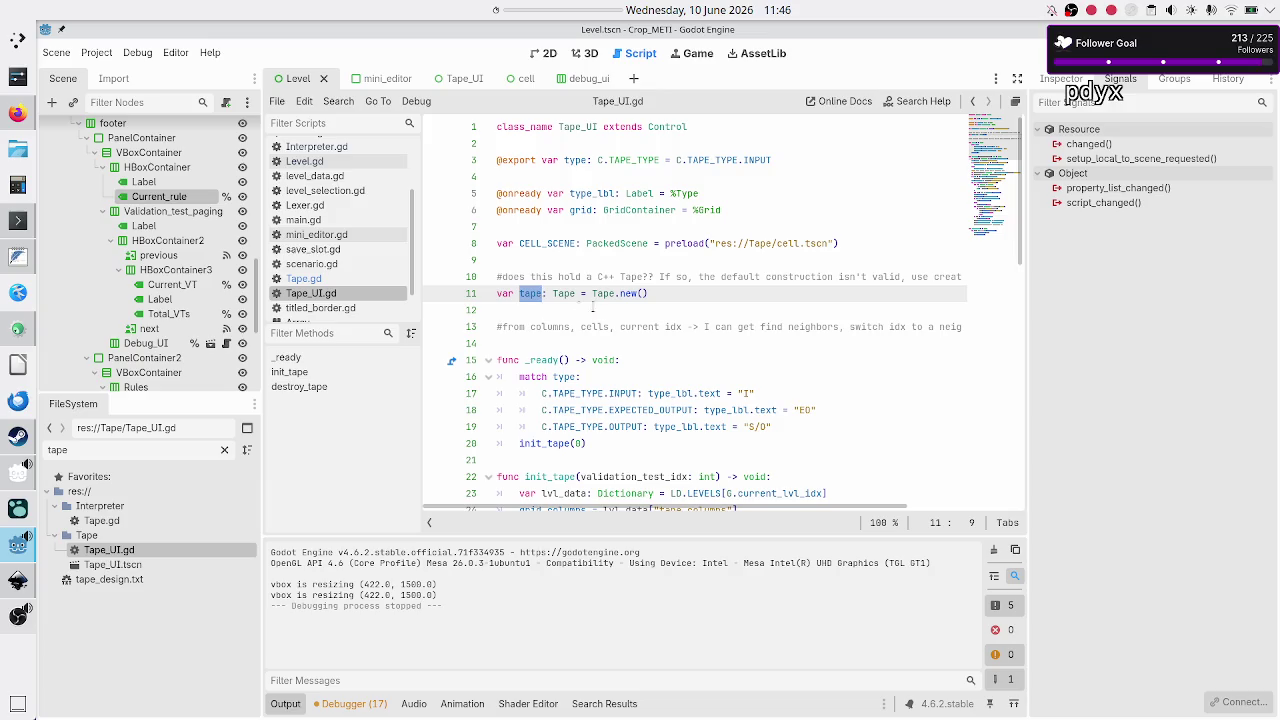
mouse_move(650, 293)
mouse_down()
mouse_move(522, 277)
mouse_move(481, 288)
mouse_up()
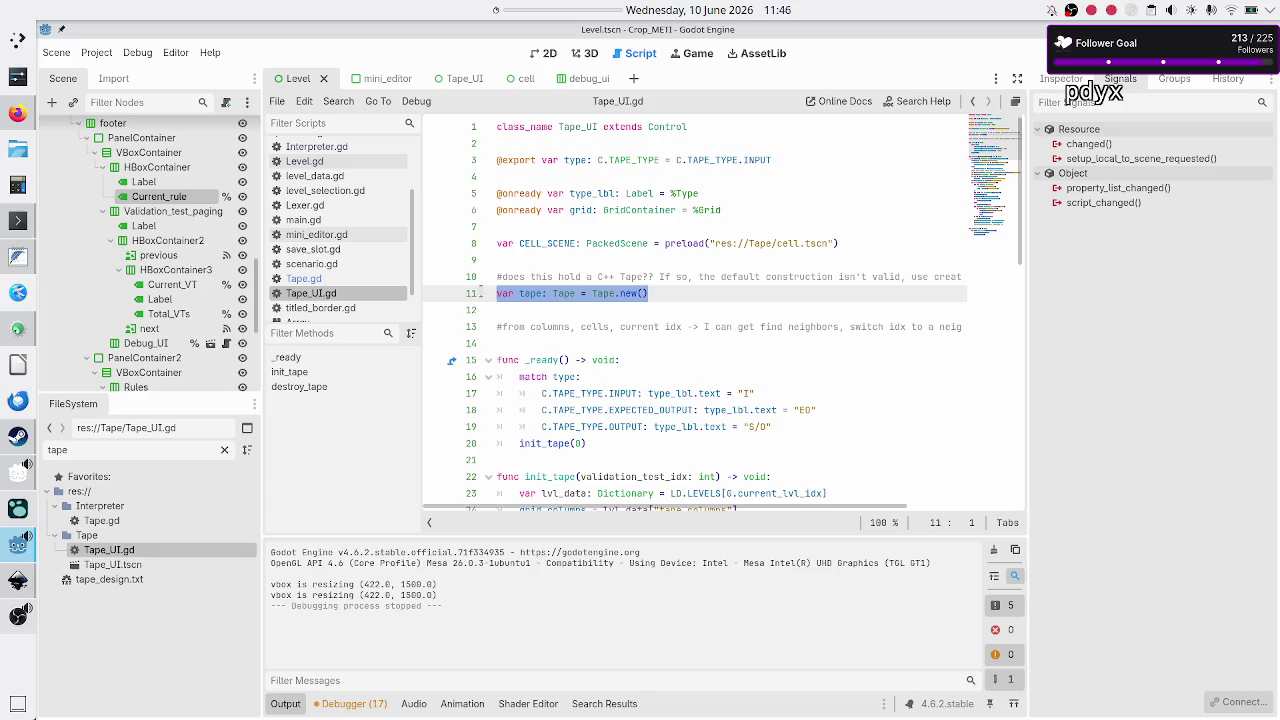
Step: In execution_plan.txt, add a 'tape data class -> tape UI' line below line 17
click(18, 256)
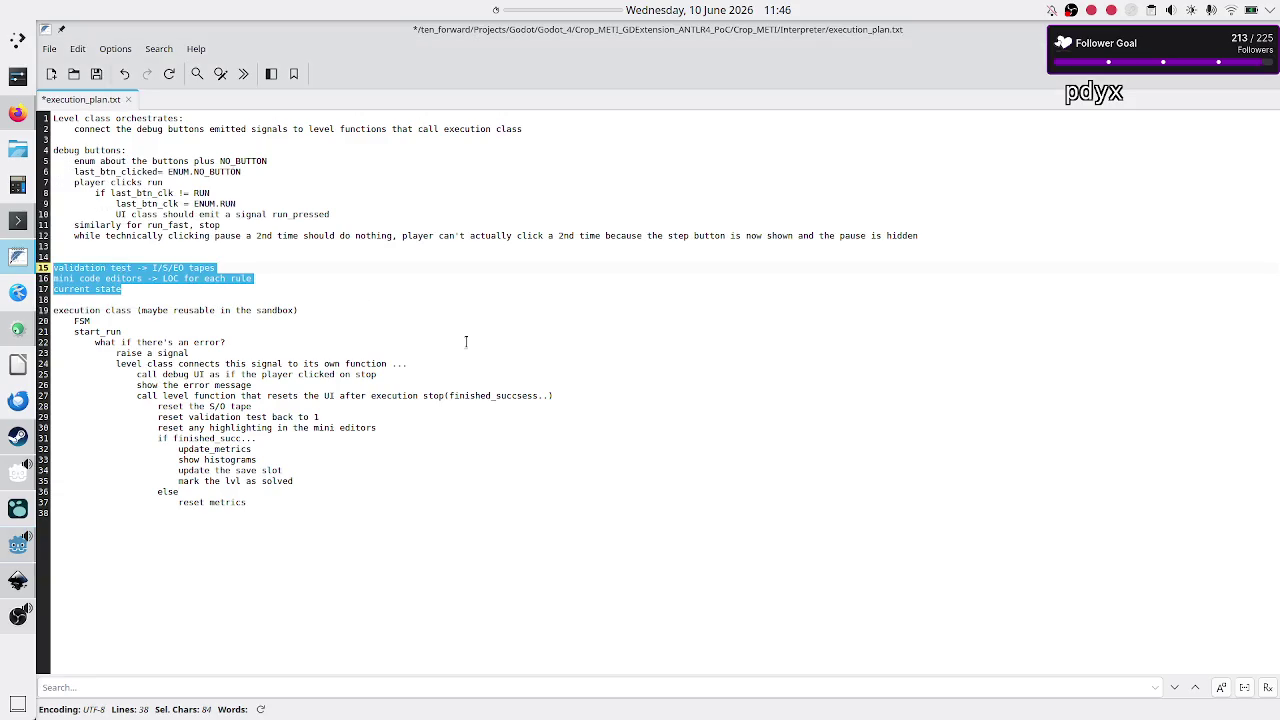
click(370, 291)
key(Return)
key(Return)
key(Return)
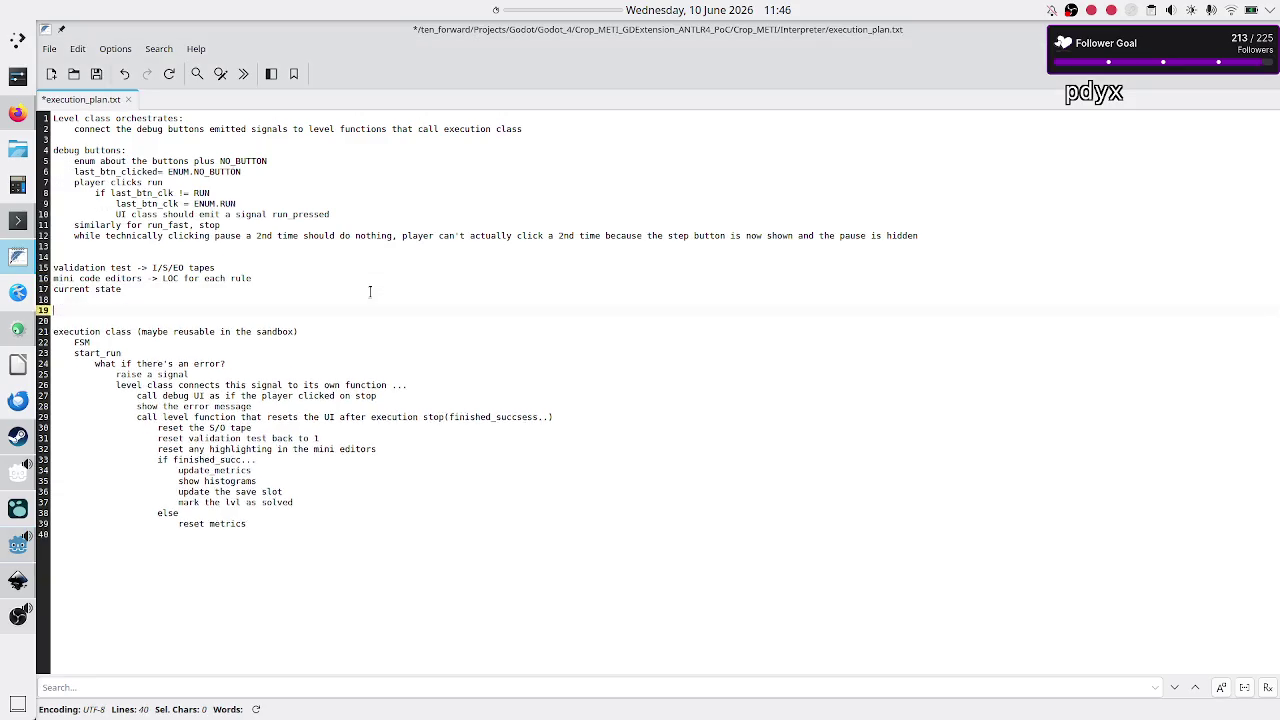
key(Up)
key(Up)
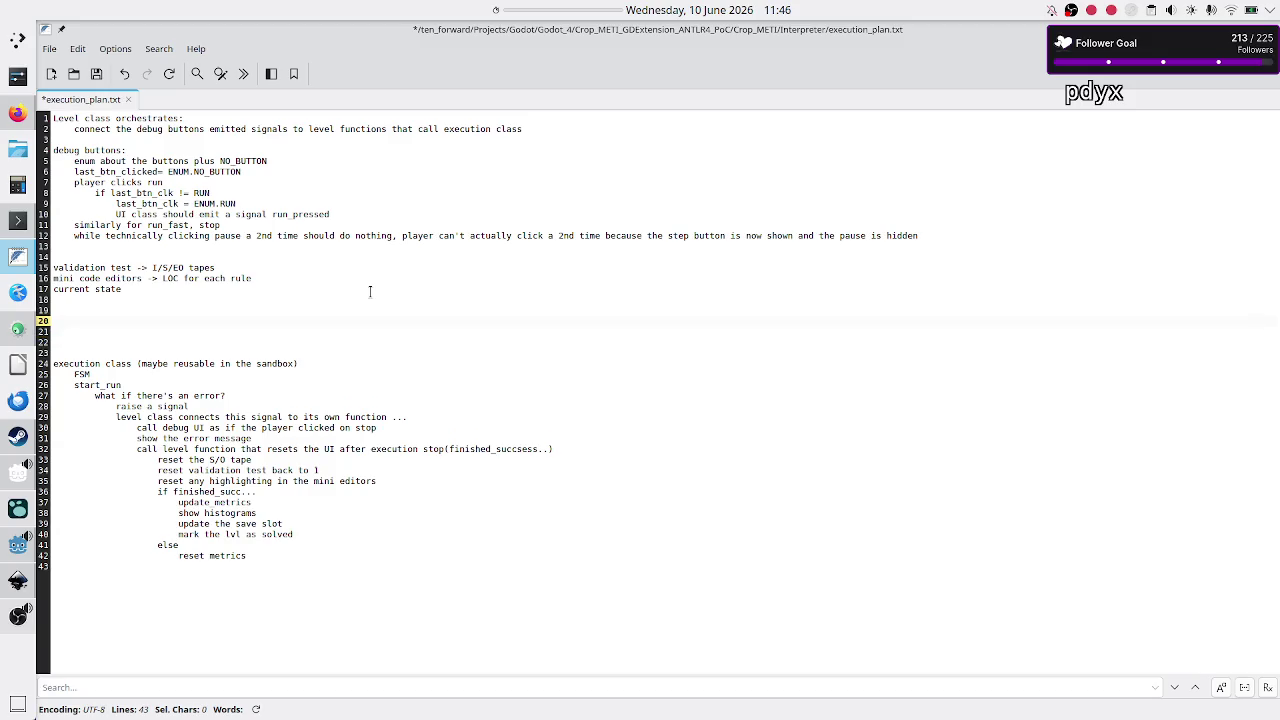
text(data )
text(c)
key(BackSpace)
key(BackSpace)
key(BackSpace)
text(tape )
text(data class)
text( -> )
text(UI)
key(Left)
key(Left)
text(tape)
key(End)
key(shift+Left)
key(shift+Left)
key(shift+Left)
key(Home)
key(shift+Right)
key(shift+Right)
key(shift+Right)
key(shift+Right)
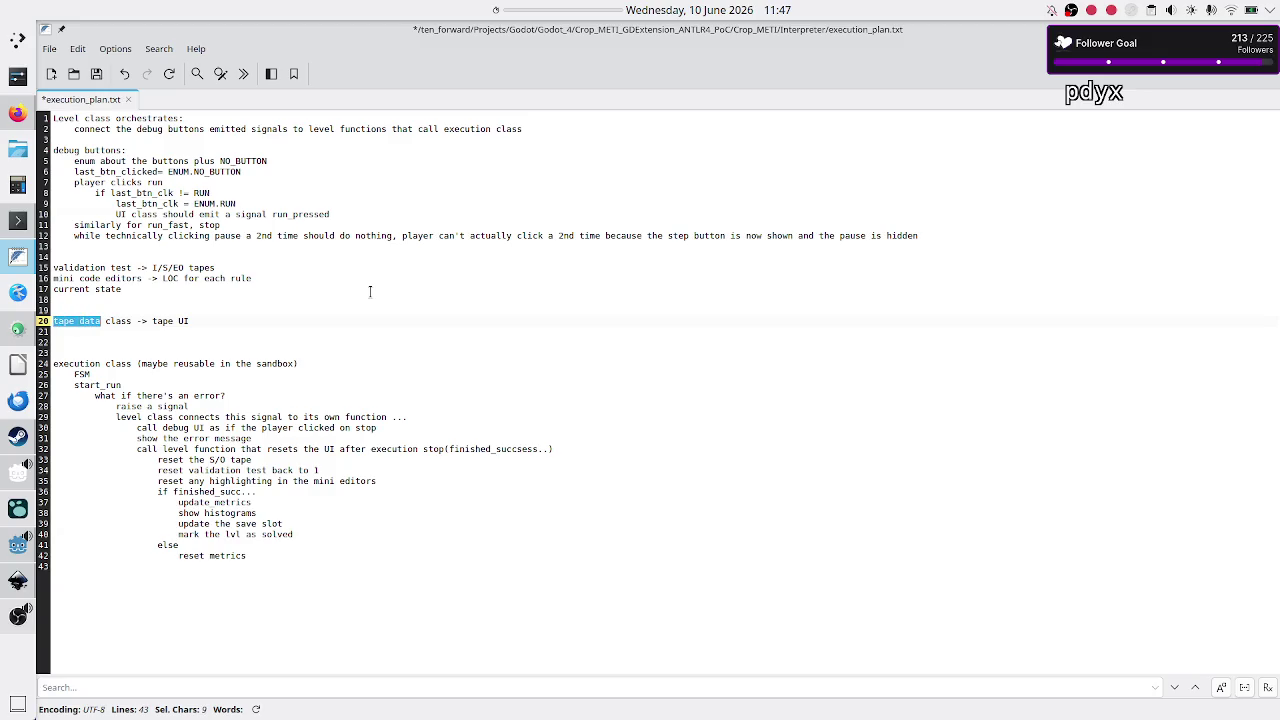
Step: Add an 'execution' line with the indented note 'modify tape -> automatic UI update ??'
key(Down)
key(Down)
key(Return)
key(Up)
text(ex)
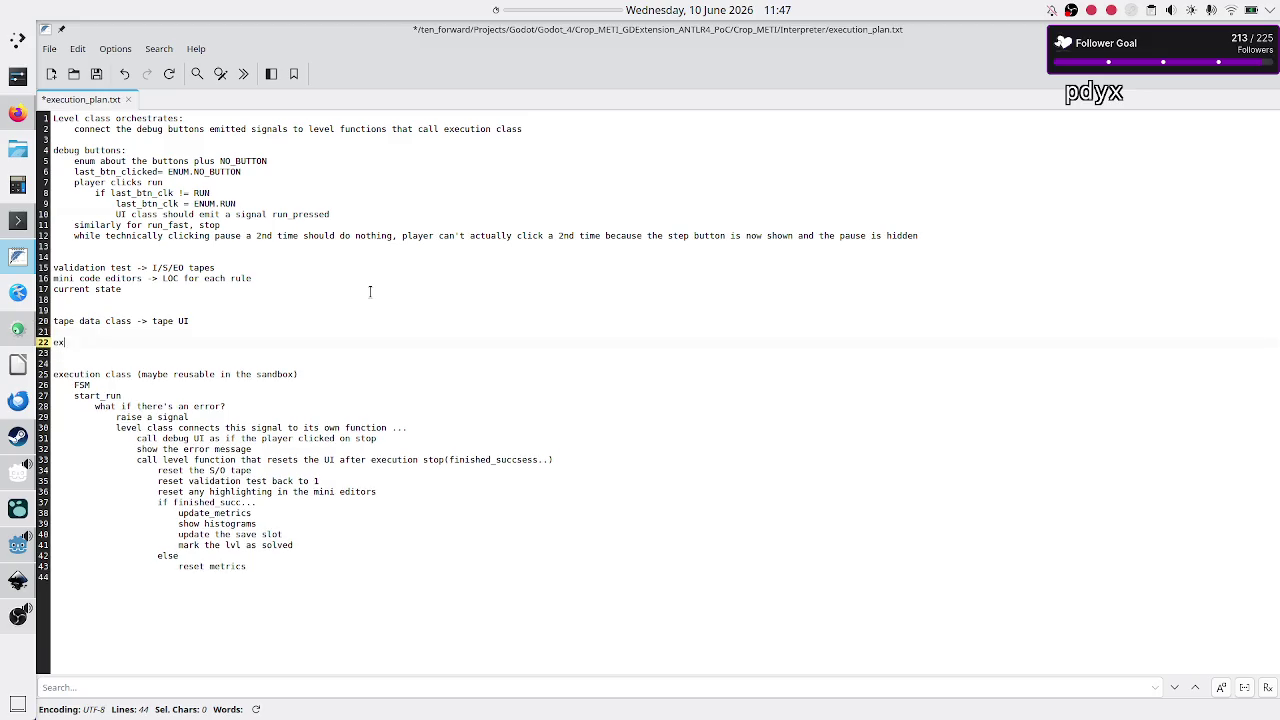
text(ecution)
key(Up)
key(Return)
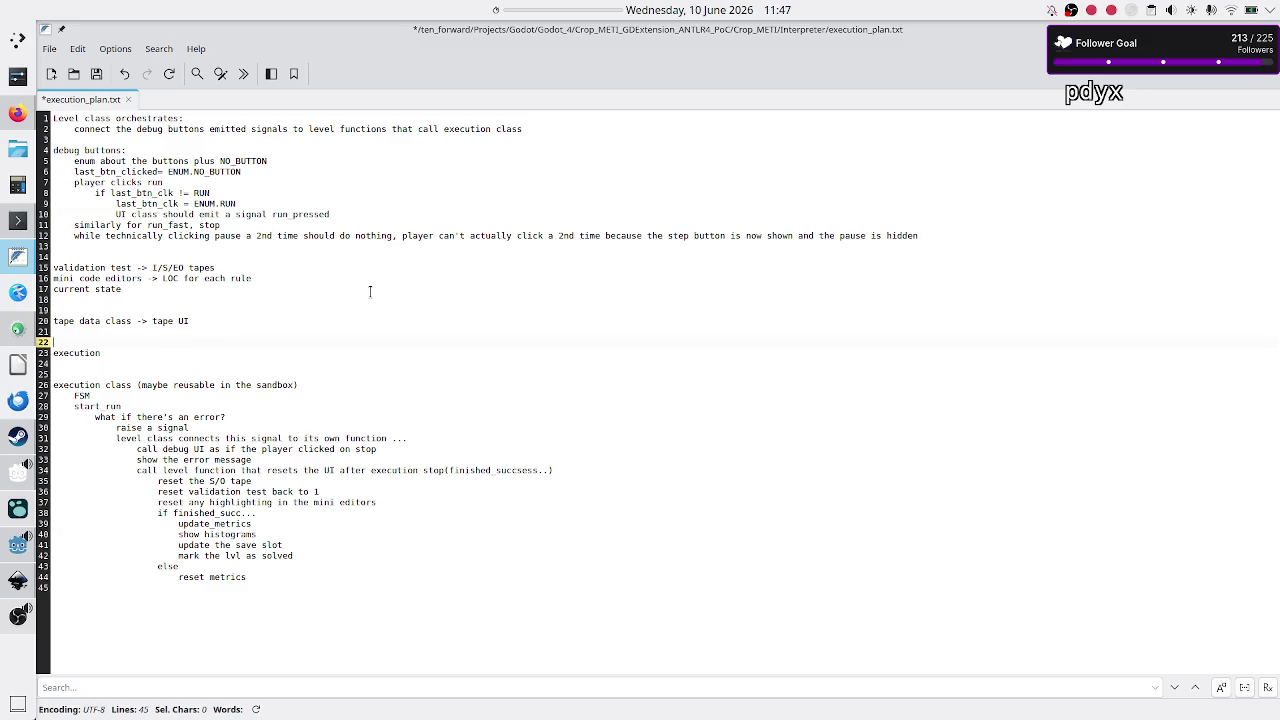
key(Up)
key(Down)
key(Up)
key(Down)
key(Down)
key(End)
key(Return)
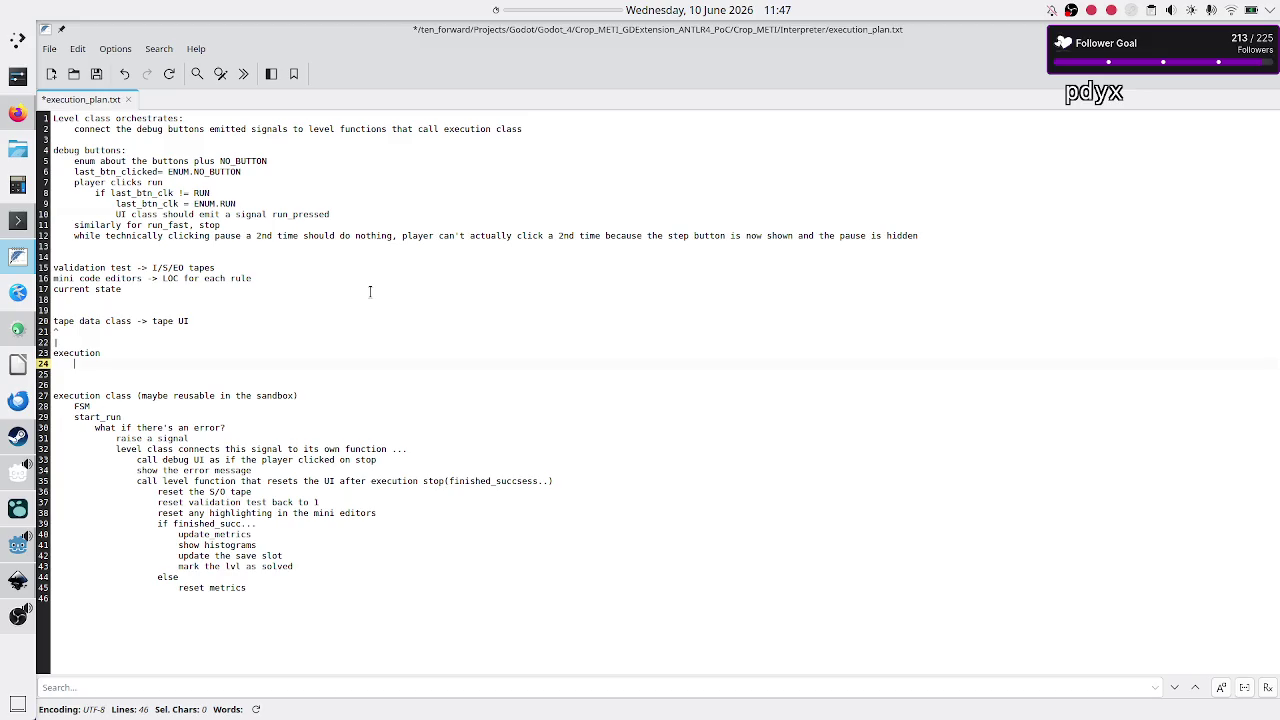
text(modify )
text(tape )
text(-> an uo)
key(BackSpace)
key(BackSpace)
text(automatic UI update)
text(??)
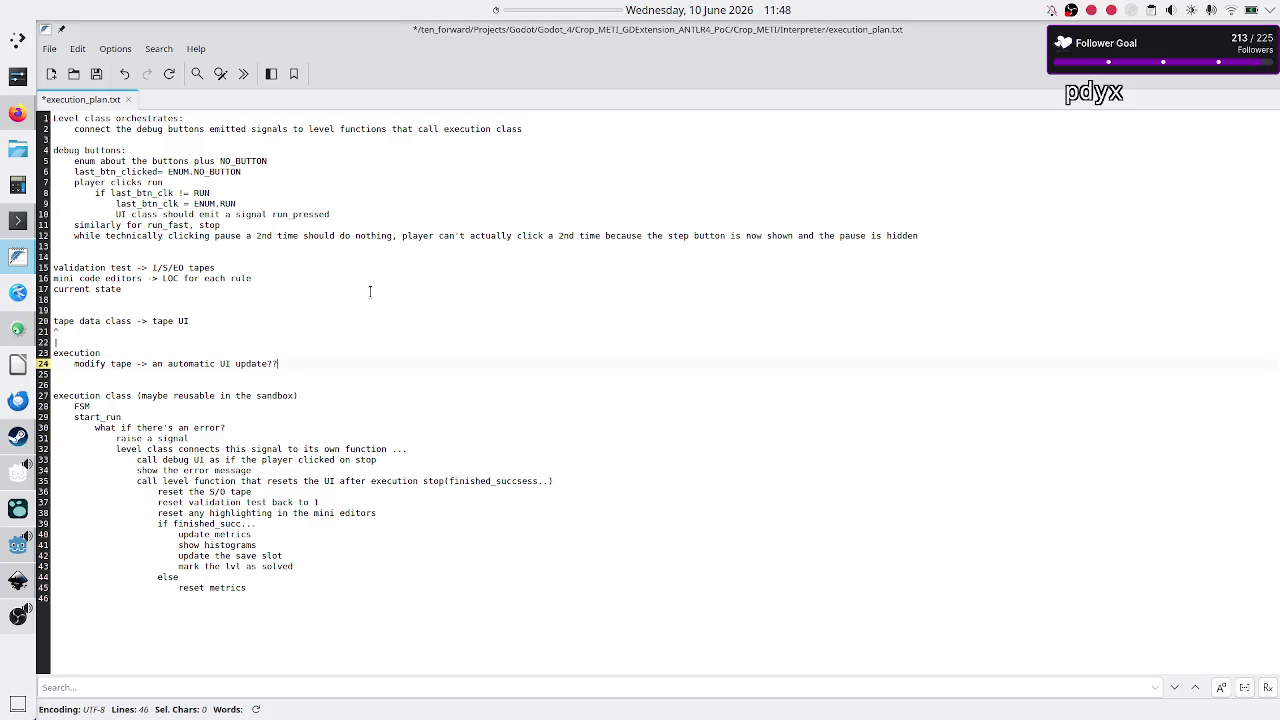
Step: Extend the tape data class line with ': signals for each tape modification -> connect those signals to the tape UI'
key(Up)
key(Up)
key(Up)
text(: signals for each thing)
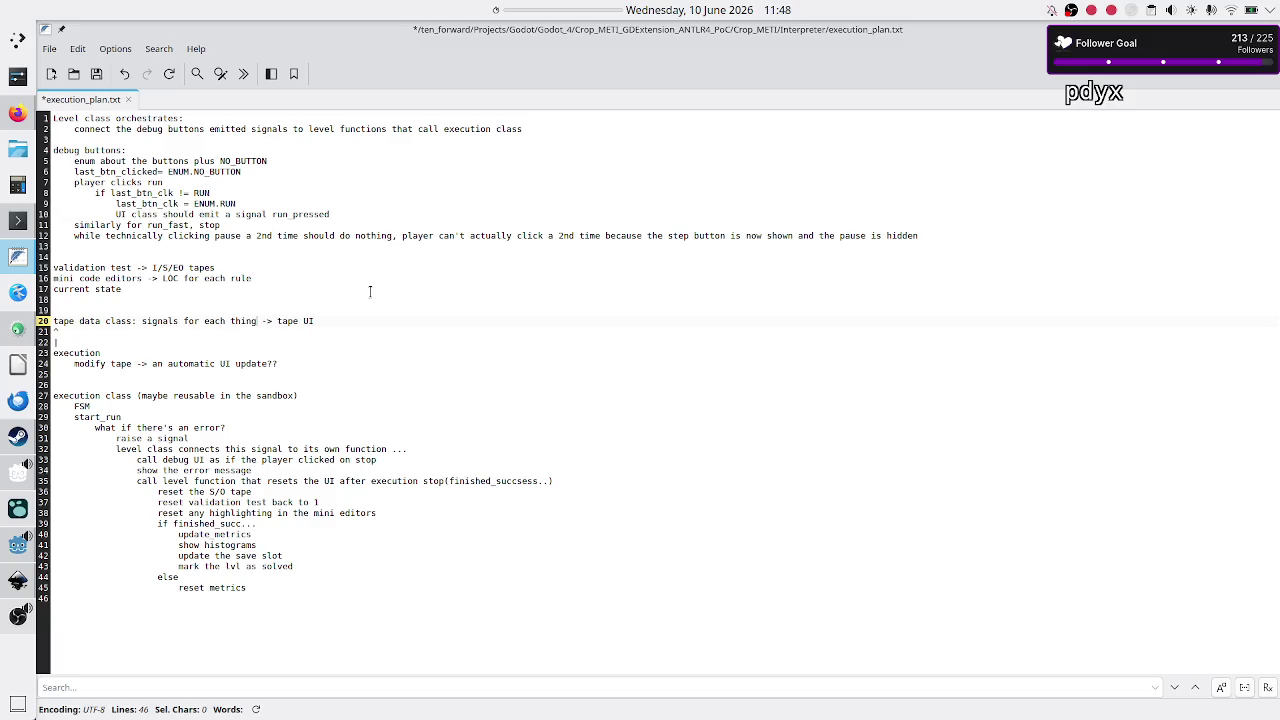
key(BackSpace)
key(BackSpace)
key(BackSpace)
text(tape)
text( modificati)
text(on -> )
text(connect si)
key(BackSpace)
key(BackSpace)
text(those signals to the)
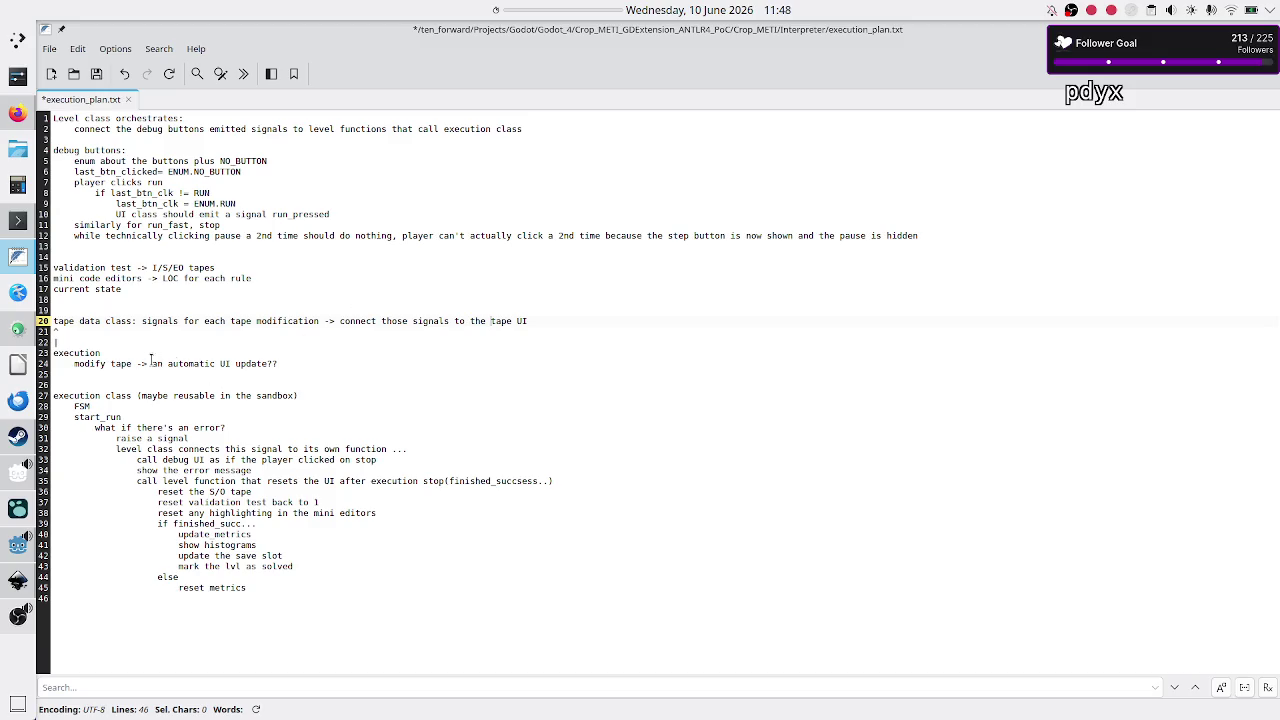
double_click(77, 365)
click(182, 365)
double_click(154, 322)
double_click(372, 321)
mouse_move(18, 615)
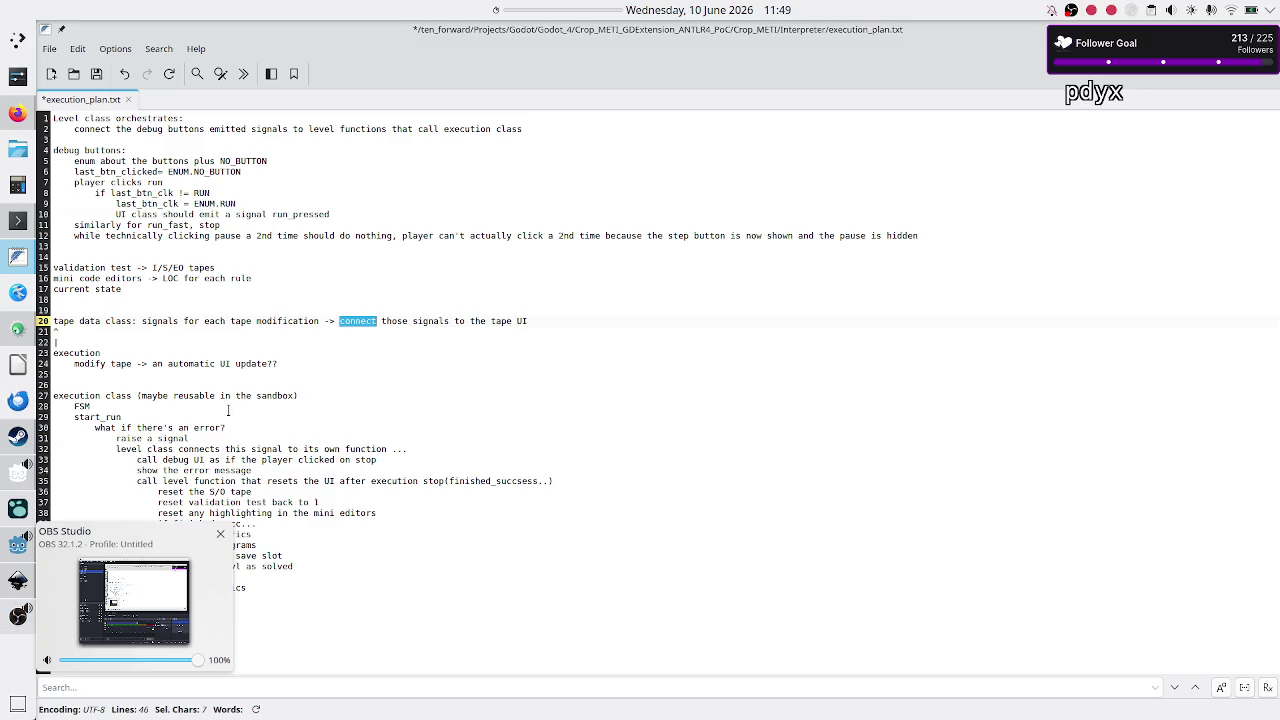
click(254, 352)
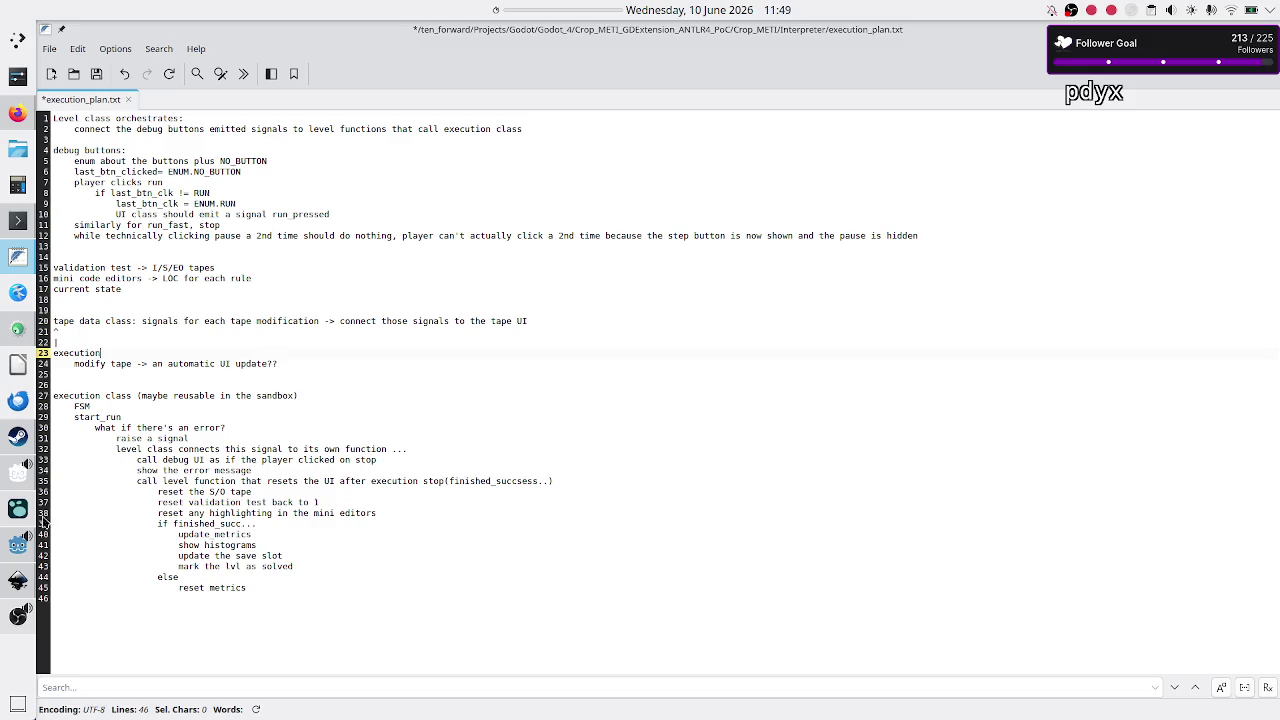
mouse_move(21, 619)
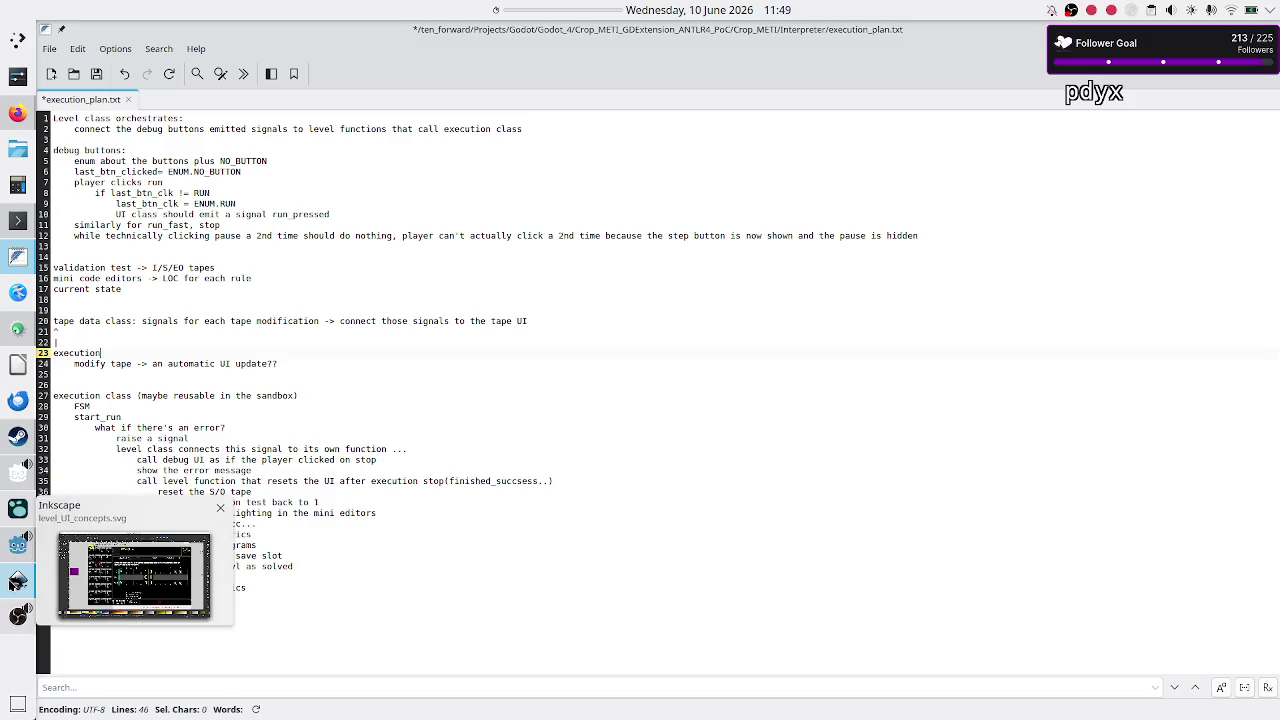
Step: Test-run the Crop_METI game, try the Rule B and Rule C editors, then close it
click(10, 545)
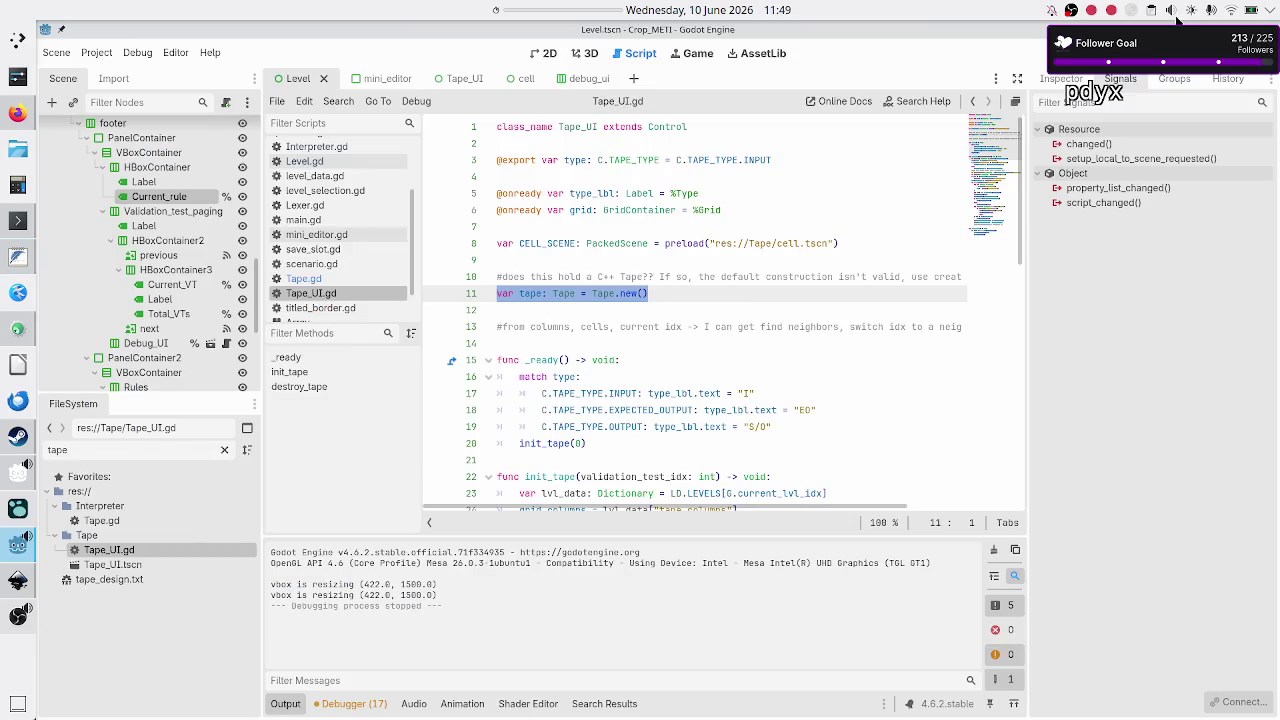
key(F6)
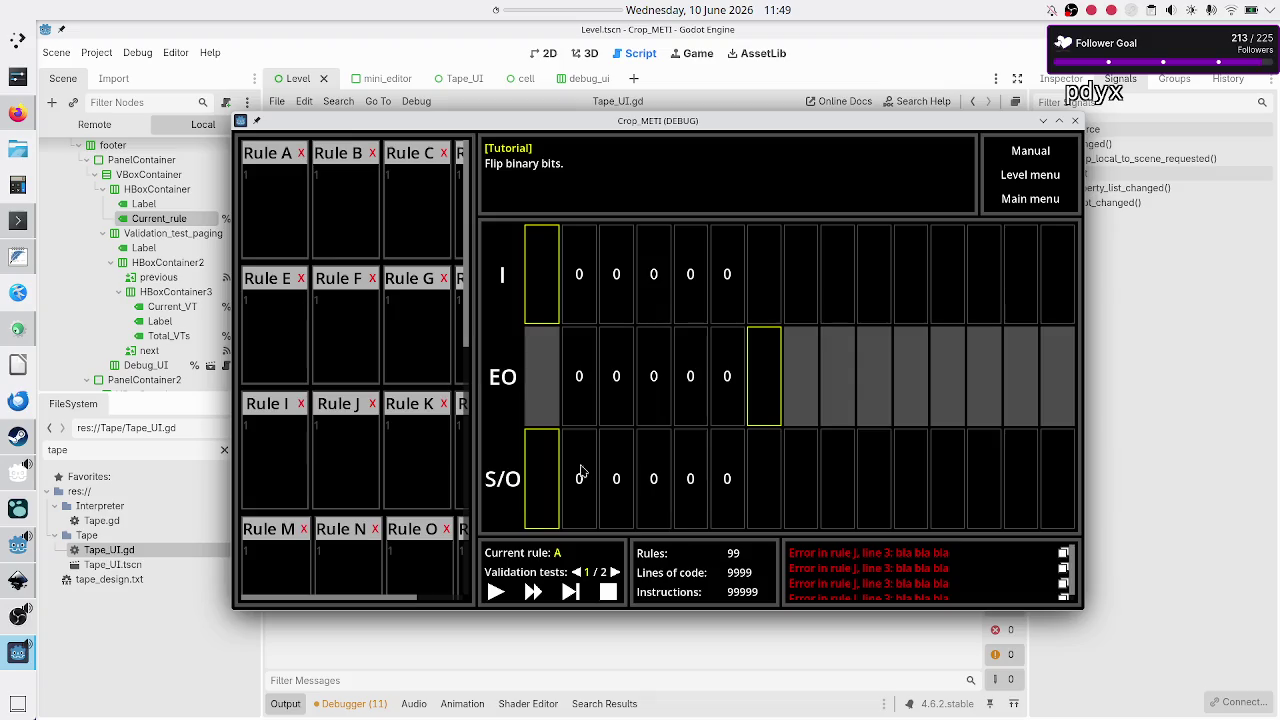
click(280, 215)
click(339, 213)
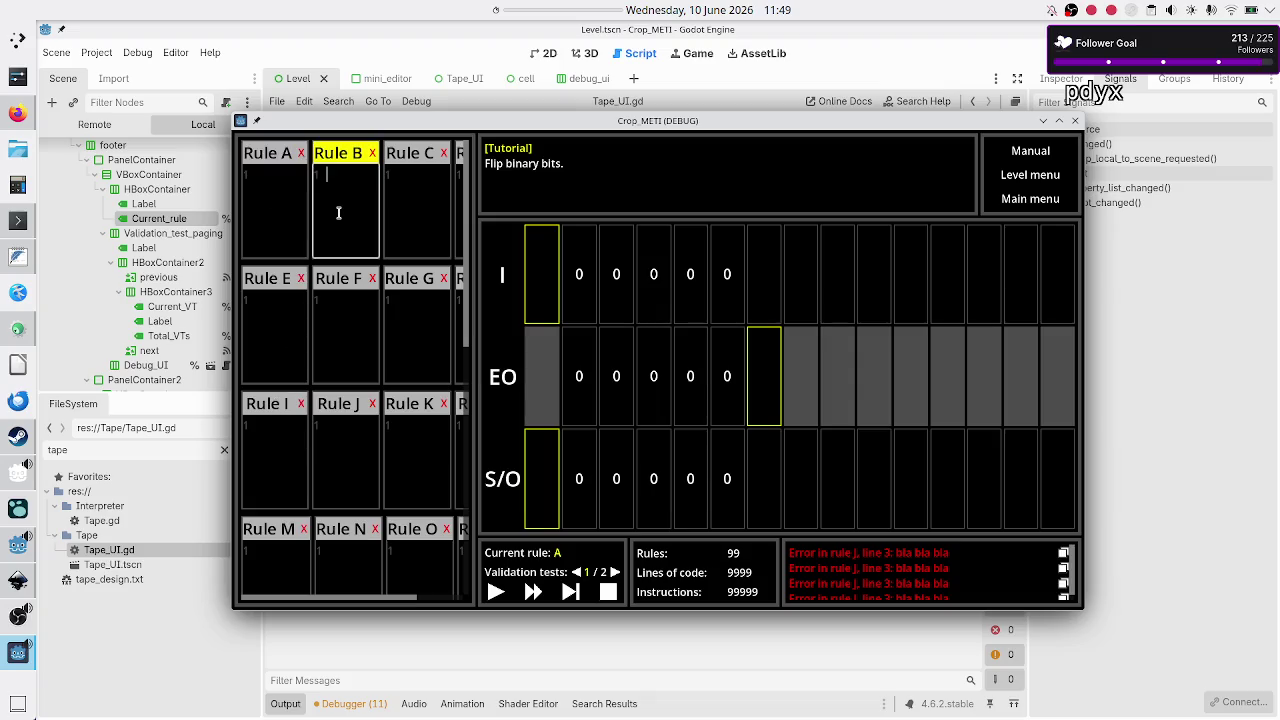
click(442, 211)
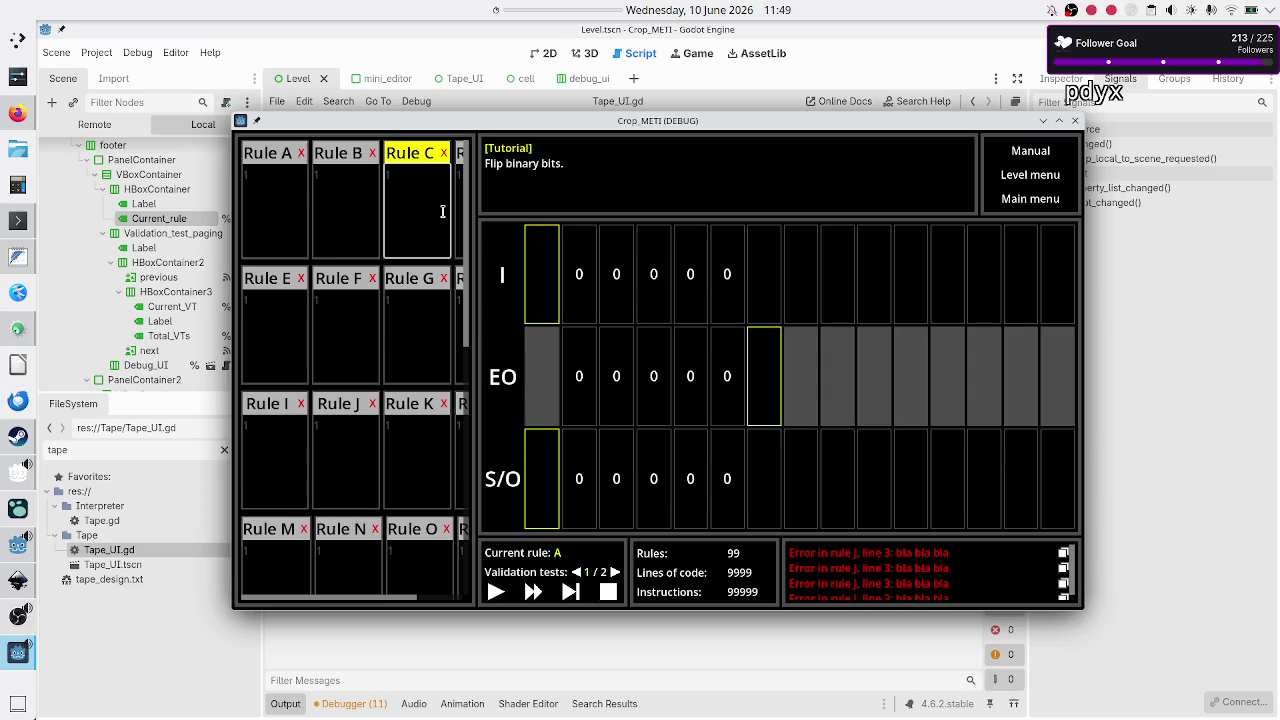
click(1075, 122)
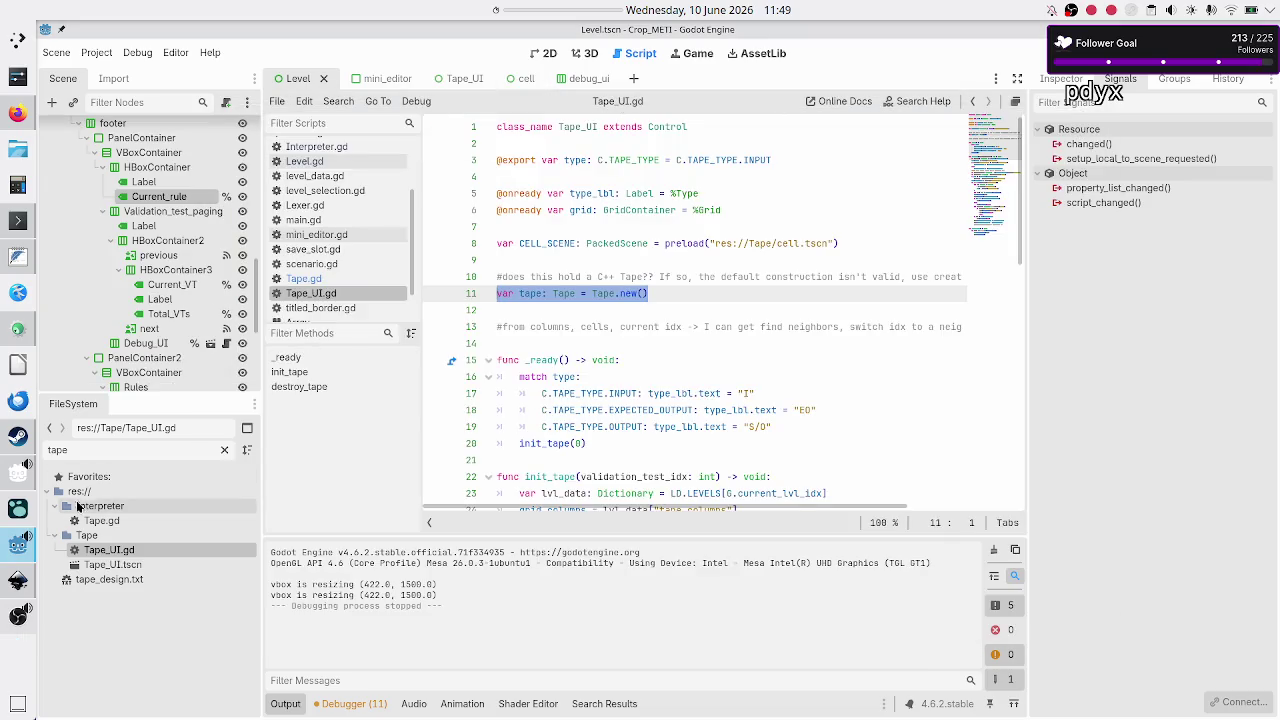
Step: Clear the FileSystem filter and open the MiniEditor root's script in the mini_editor scene
double_click(97, 456)
text(code)
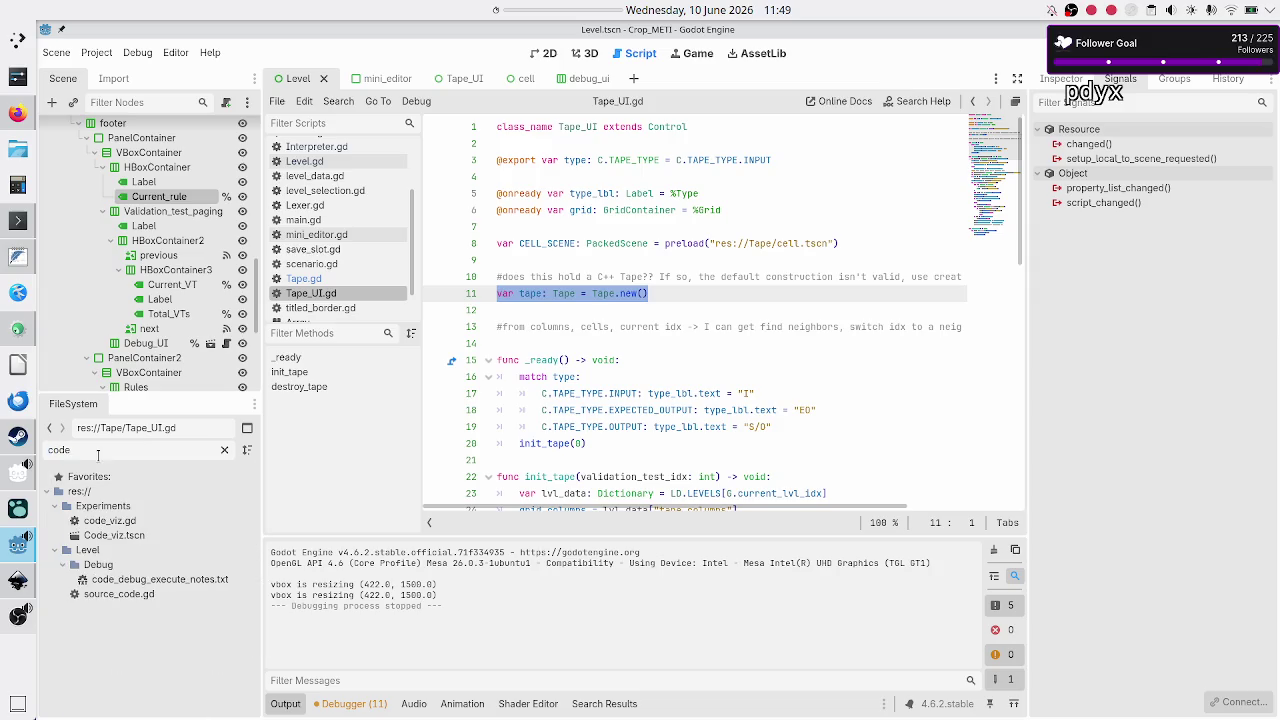
key(BackSpace)
key(BackSpace)
key(BackSpace)
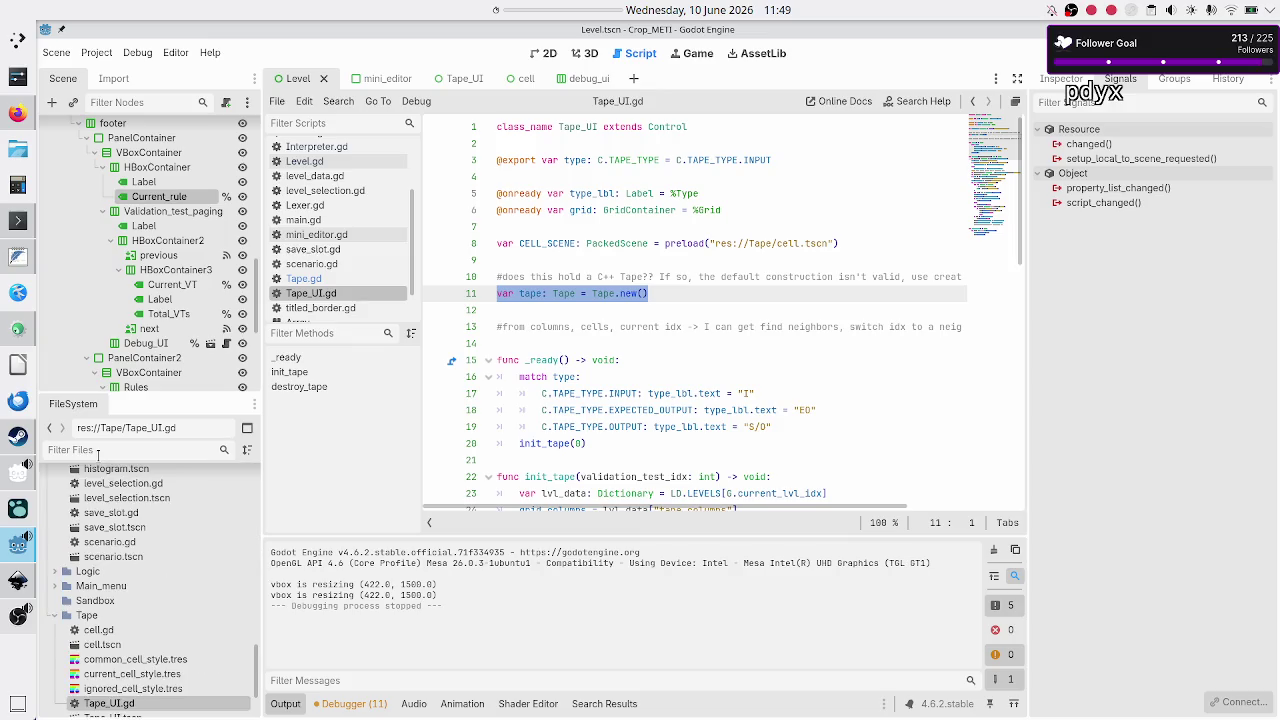
click(397, 86)
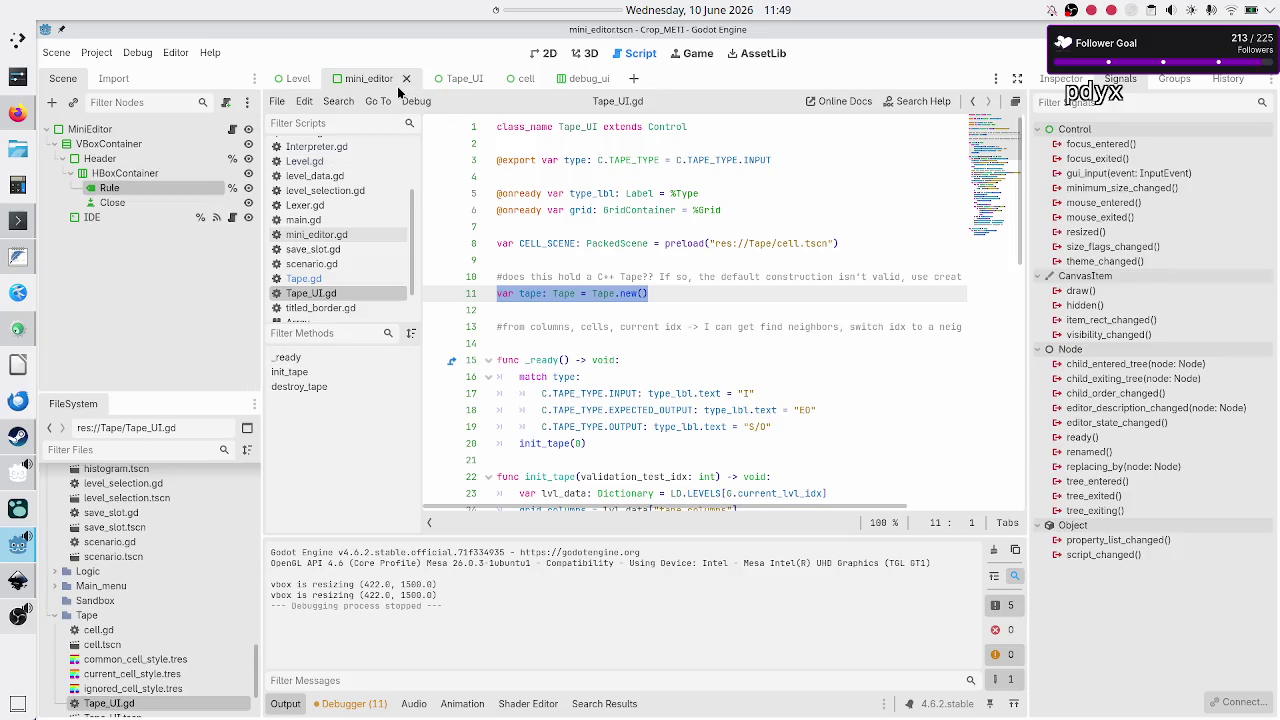
click(232, 129)
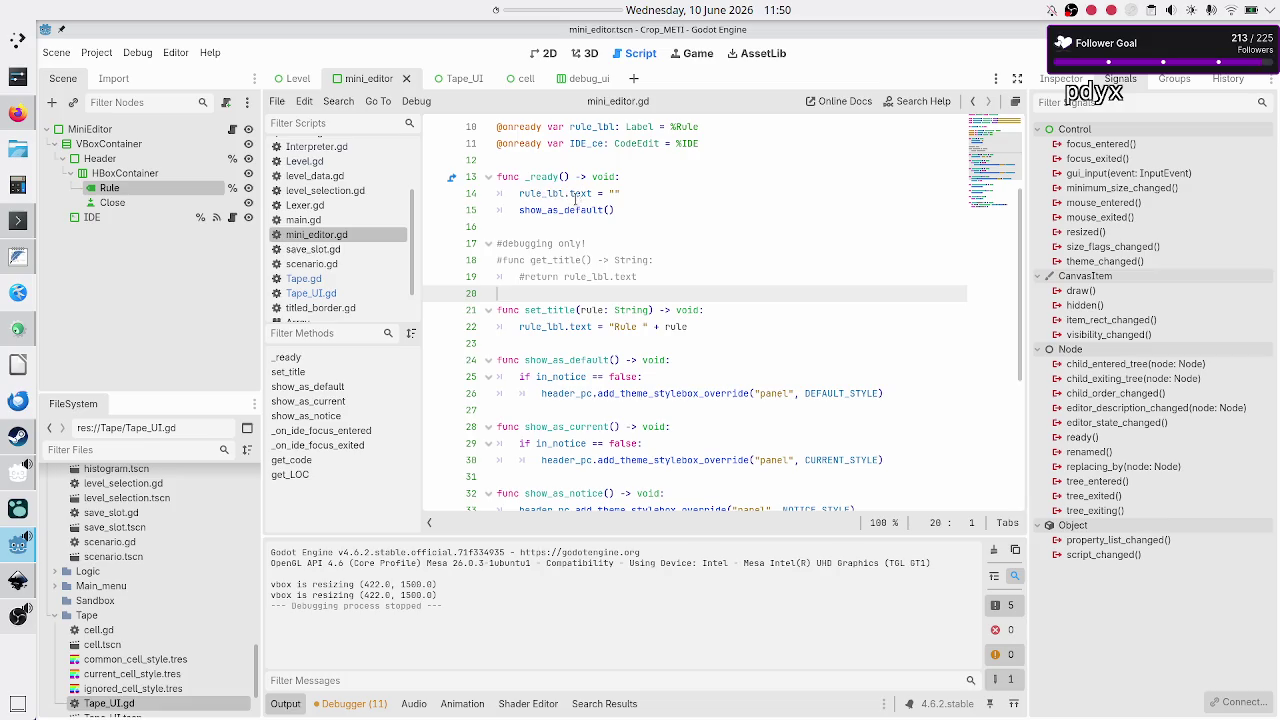
Step: Read through mini_editor.gd, looking at set_title and the _ready() function
mouse_move(576, 212)
scroll(577, 212, up, 3)
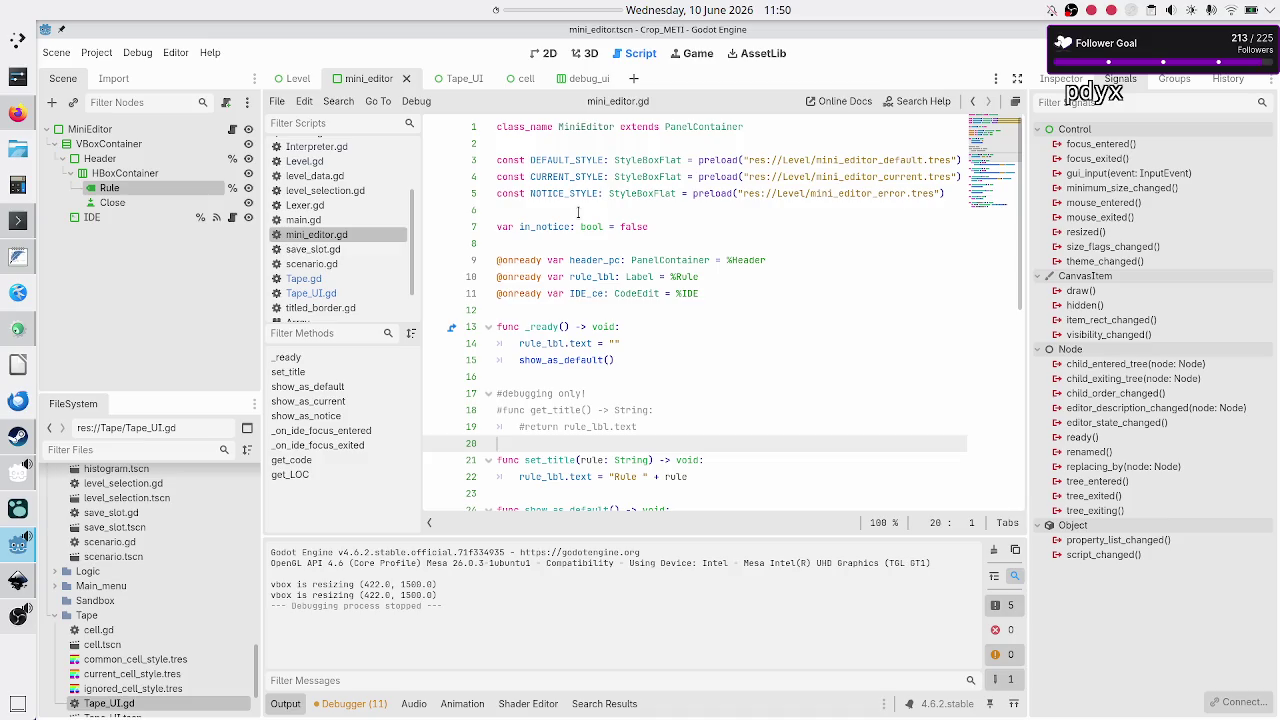
scroll(577, 212, down, 3)
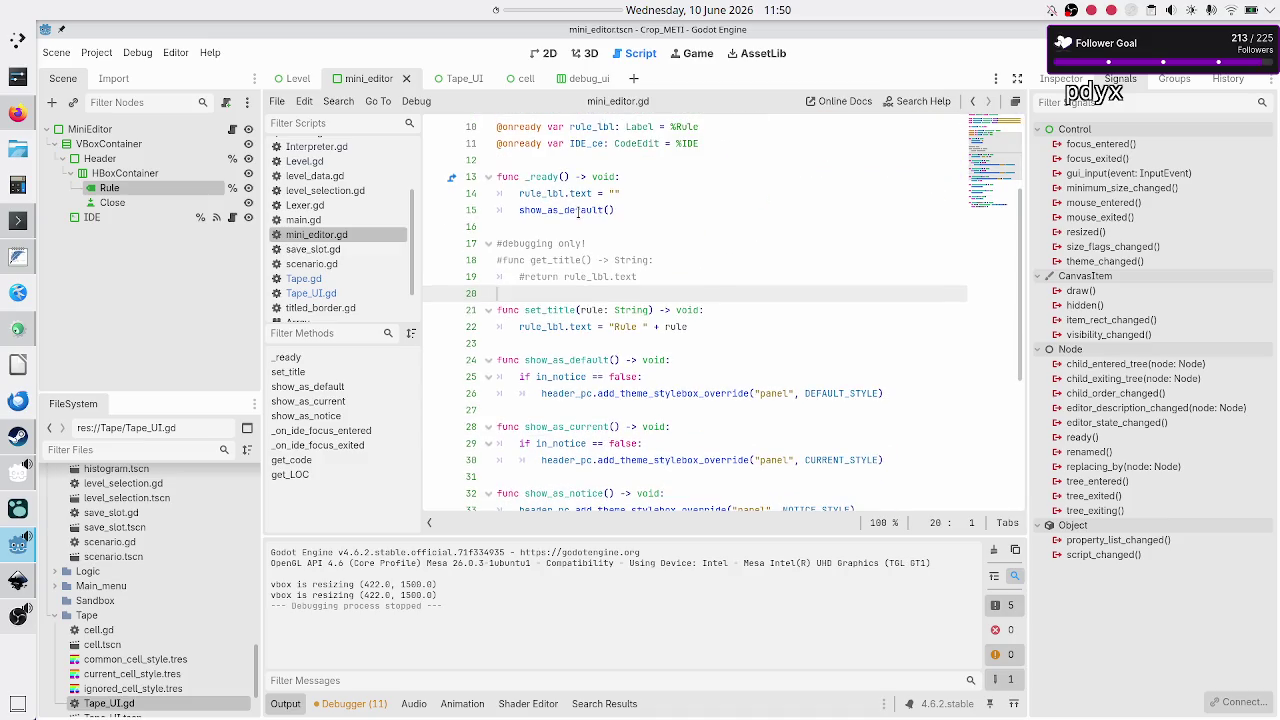
scroll(577, 212, down, 3)
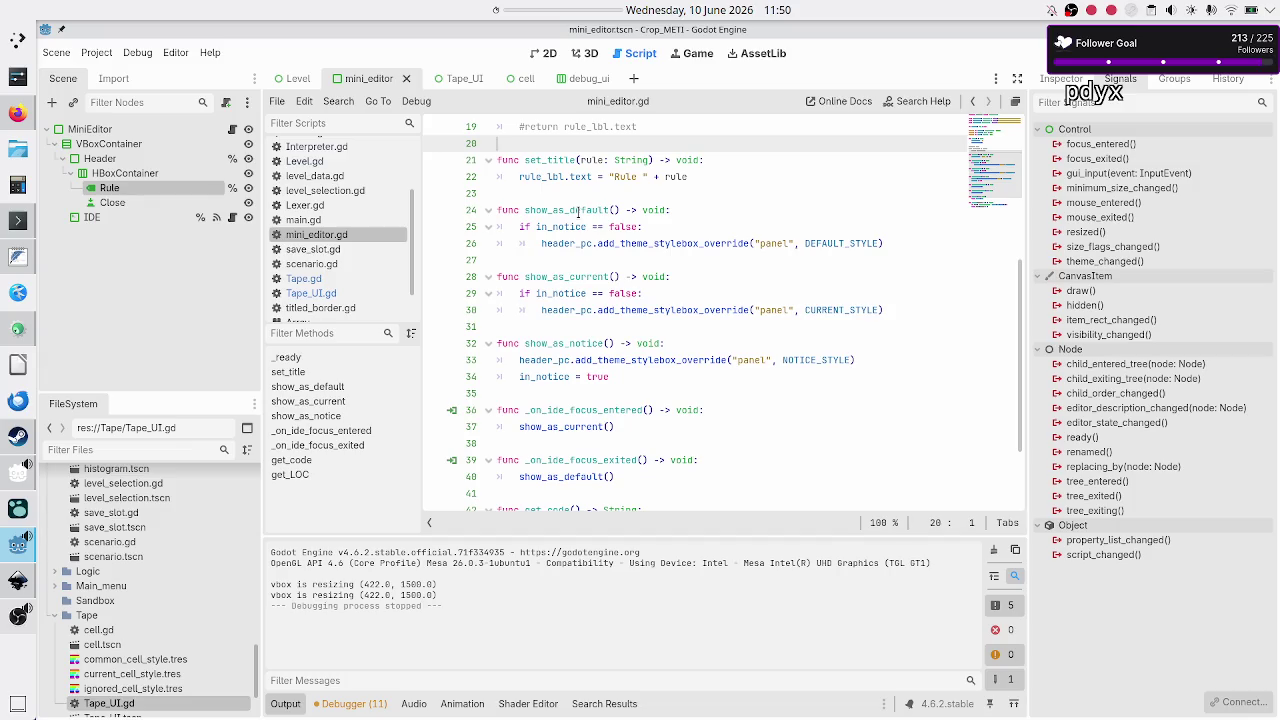
double_click(553, 161)
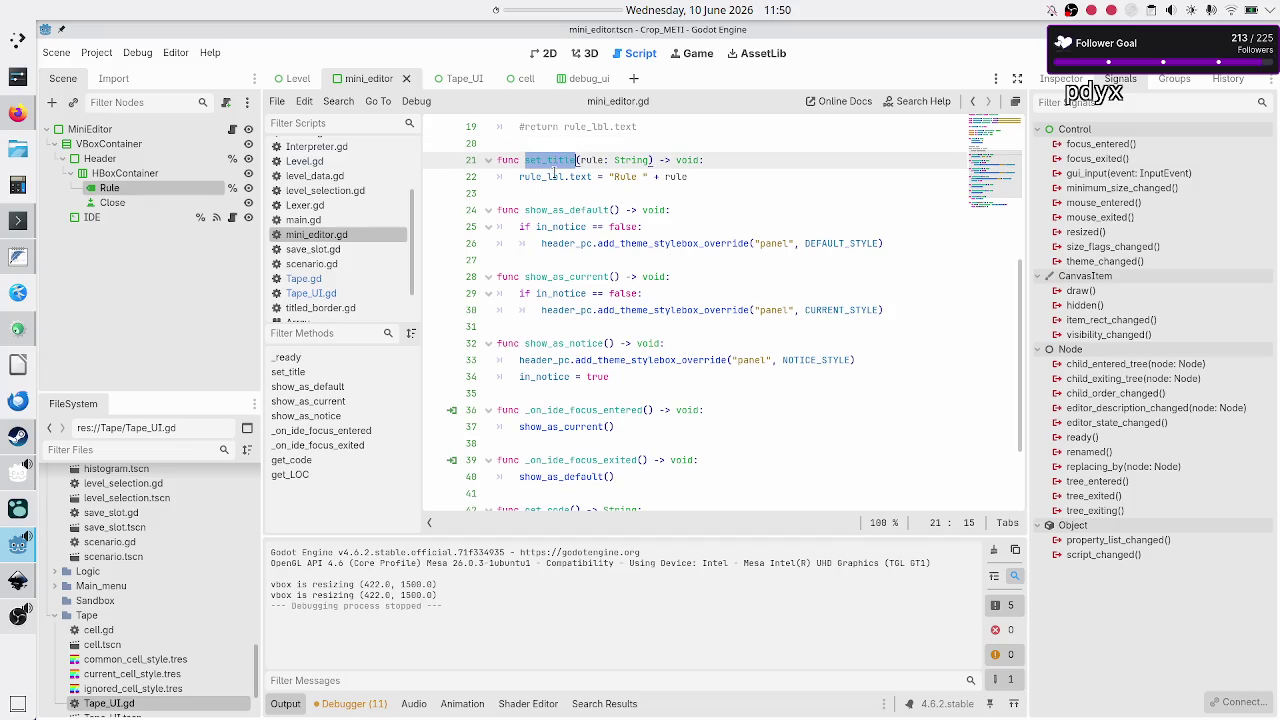
scroll(557, 217, up, 3)
click(557, 222)
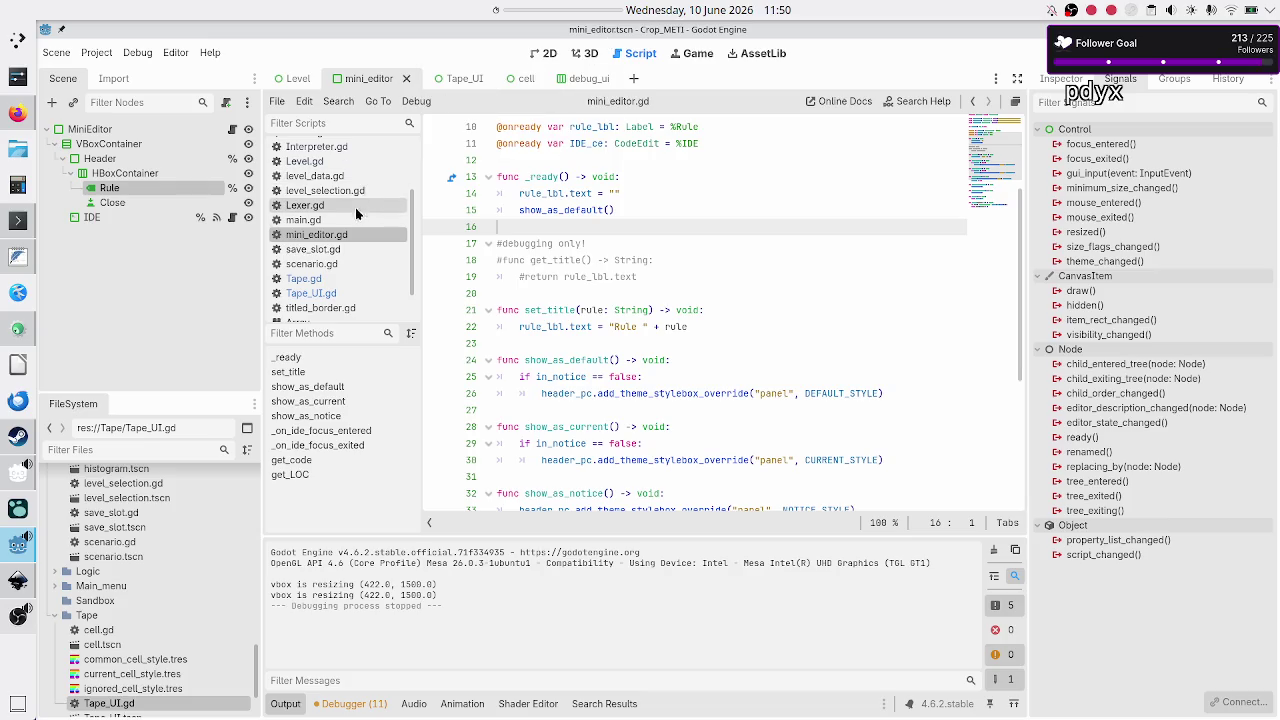
scroll(340, 252, up, 3)
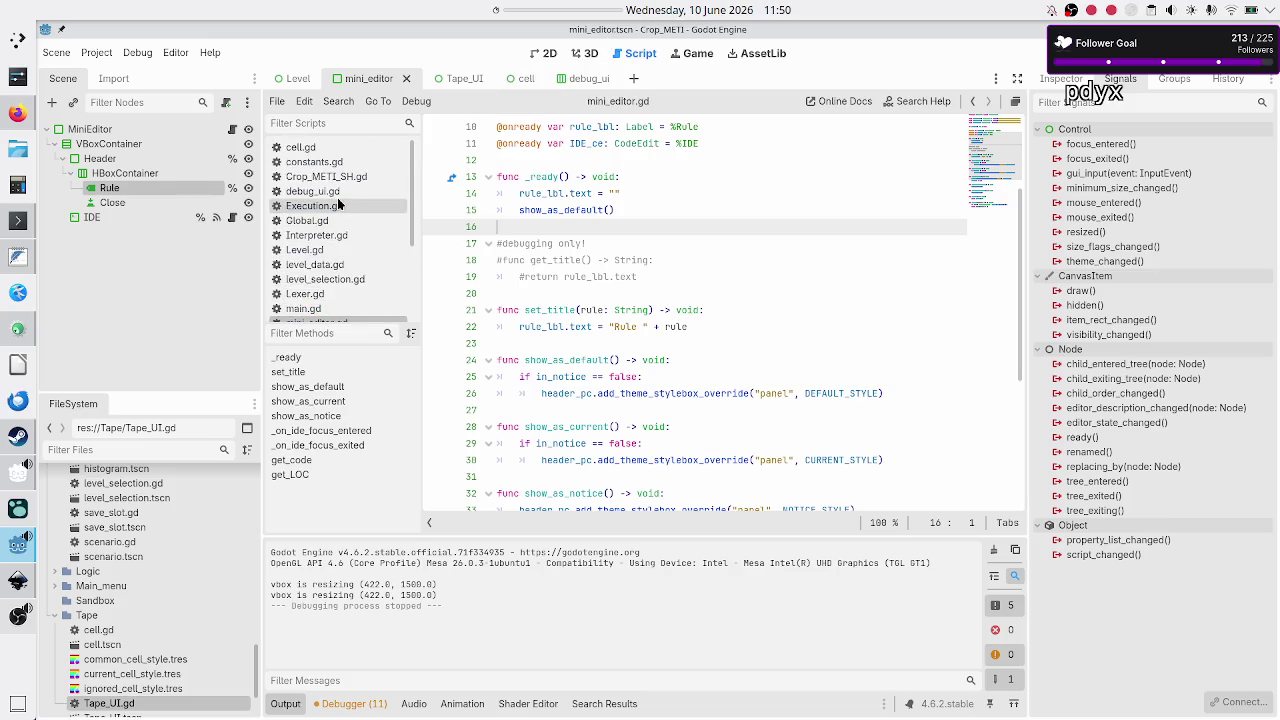
Step: Below line 1 of Execution.gd, add the comment '#complete decoupling is complicated and requires that each UI talks to a data'
click(335, 201)
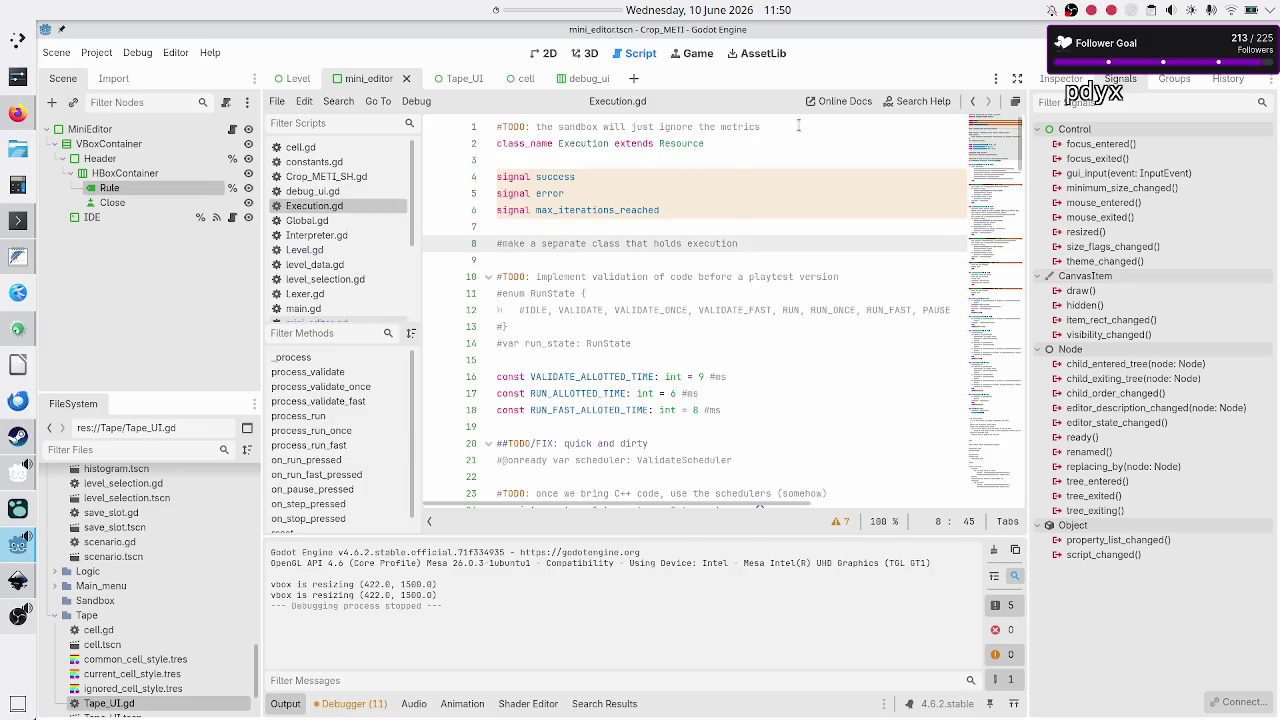
click(798, 126)
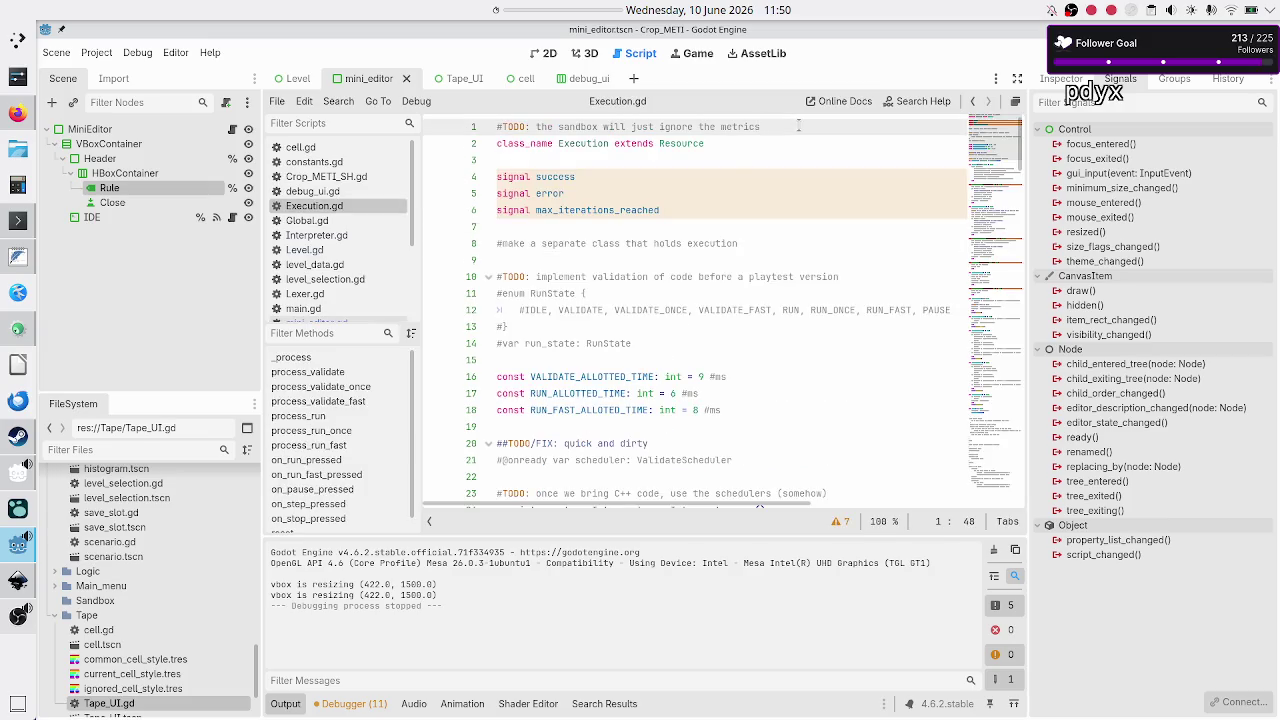
key(Return)
text(#)
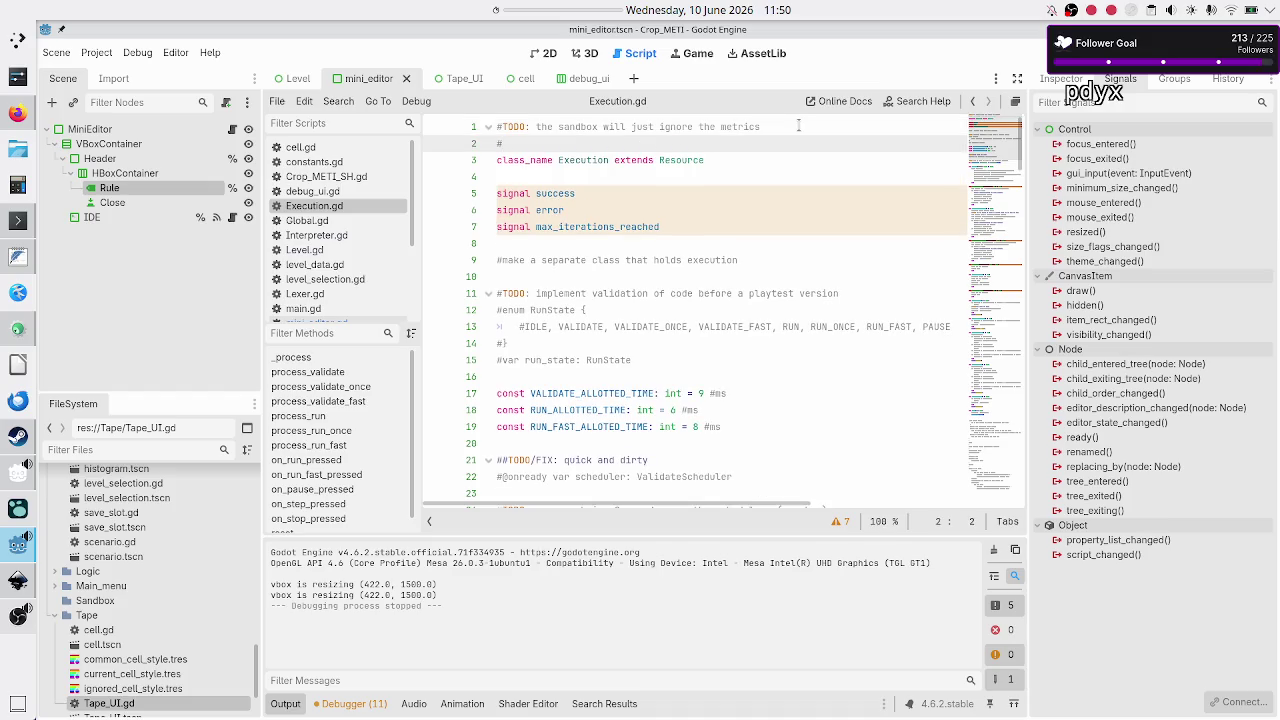
text(acomplete d)
text(eco)
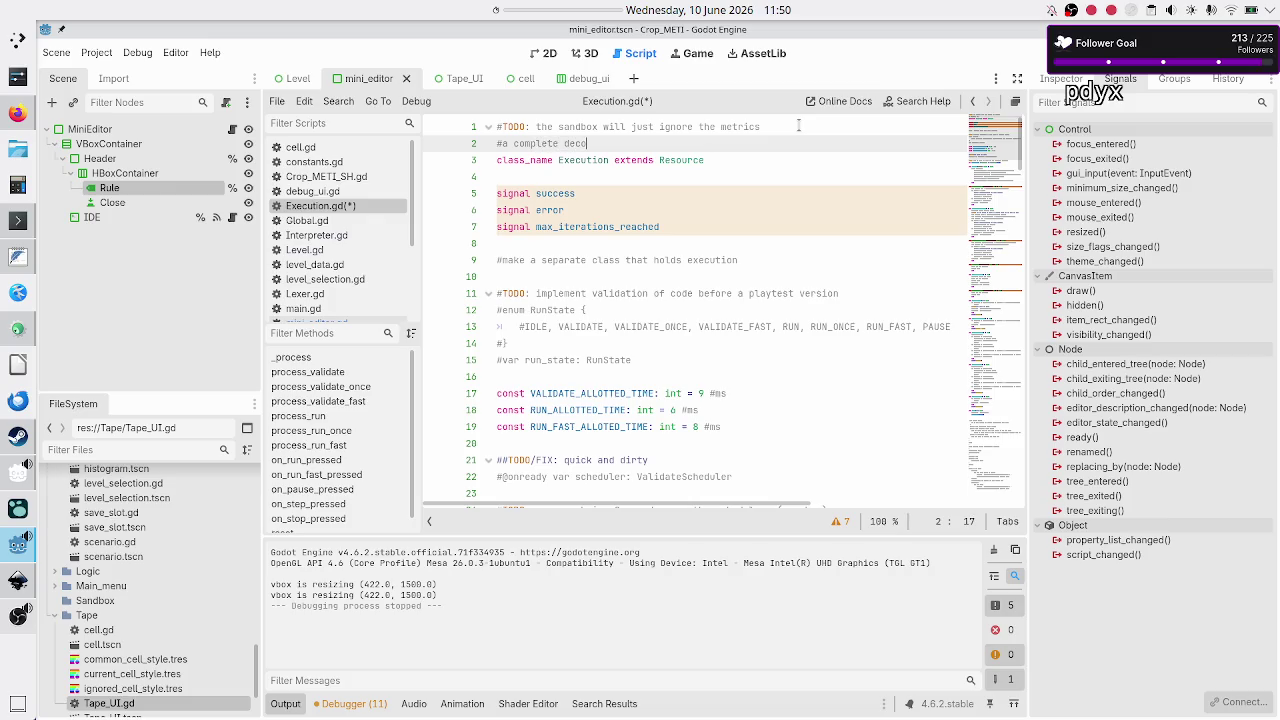
text(upling is complicate)
text(s)
text( and requi)
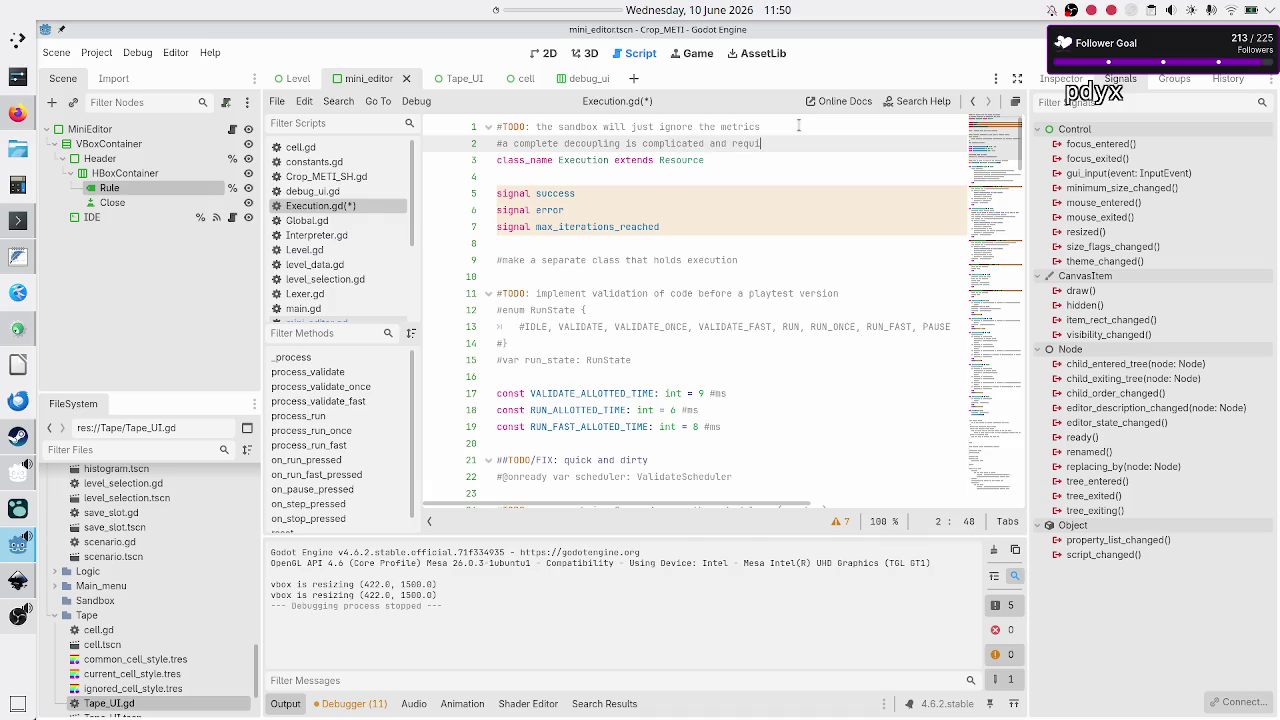
text(res that each U)
text(I )
text(has)
key(BackSpace)
key(BackSpace)
key(BackSpace)
key(BackSpace)
text(r)
key(BackSpace)
text(talks to )
text(a data)
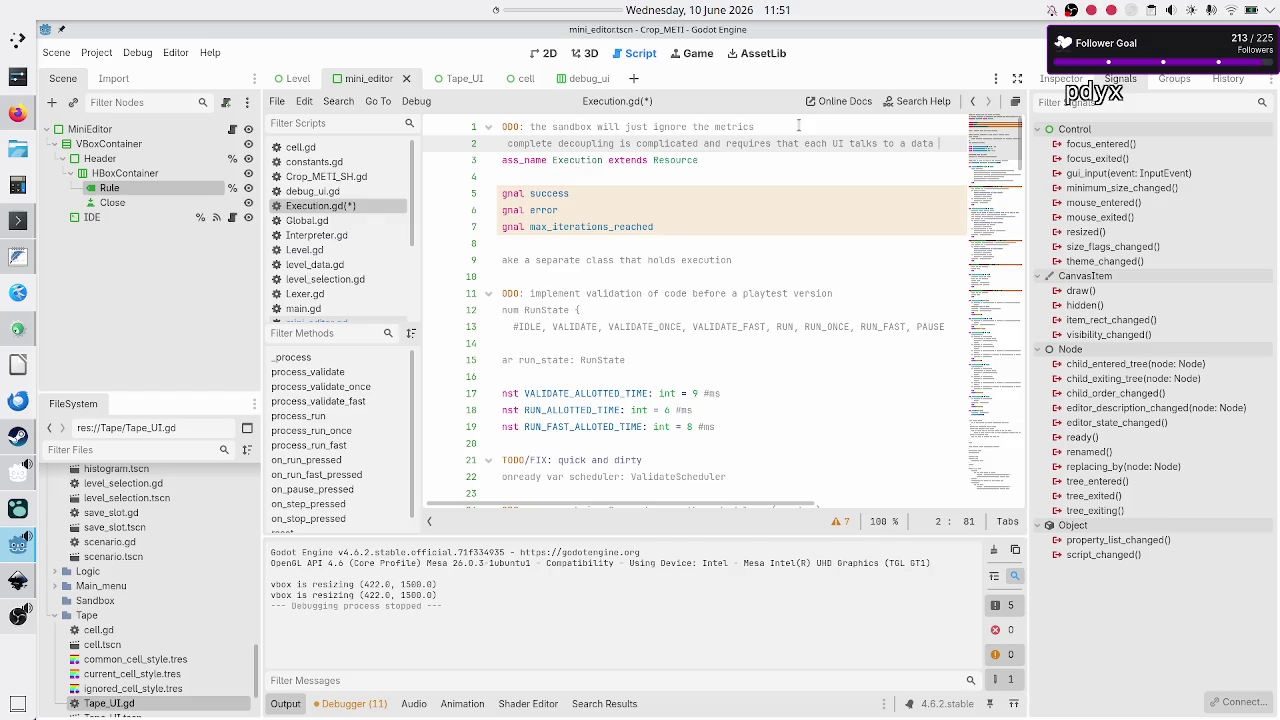
Step: Finish the note with a second comment line, '#class through signals'
key(Return)
text(#class)
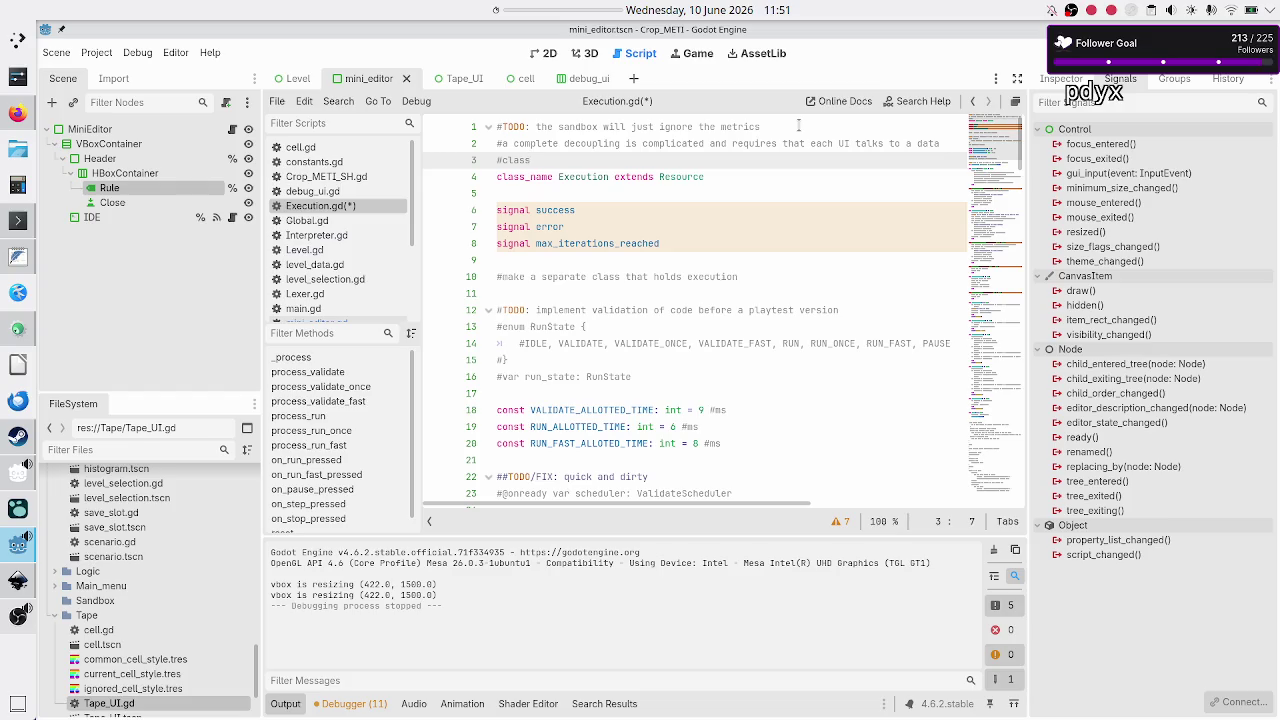
text(rhough sig)
text(nals)
key(Left)
key(Left)
key(Left)
key(Up)
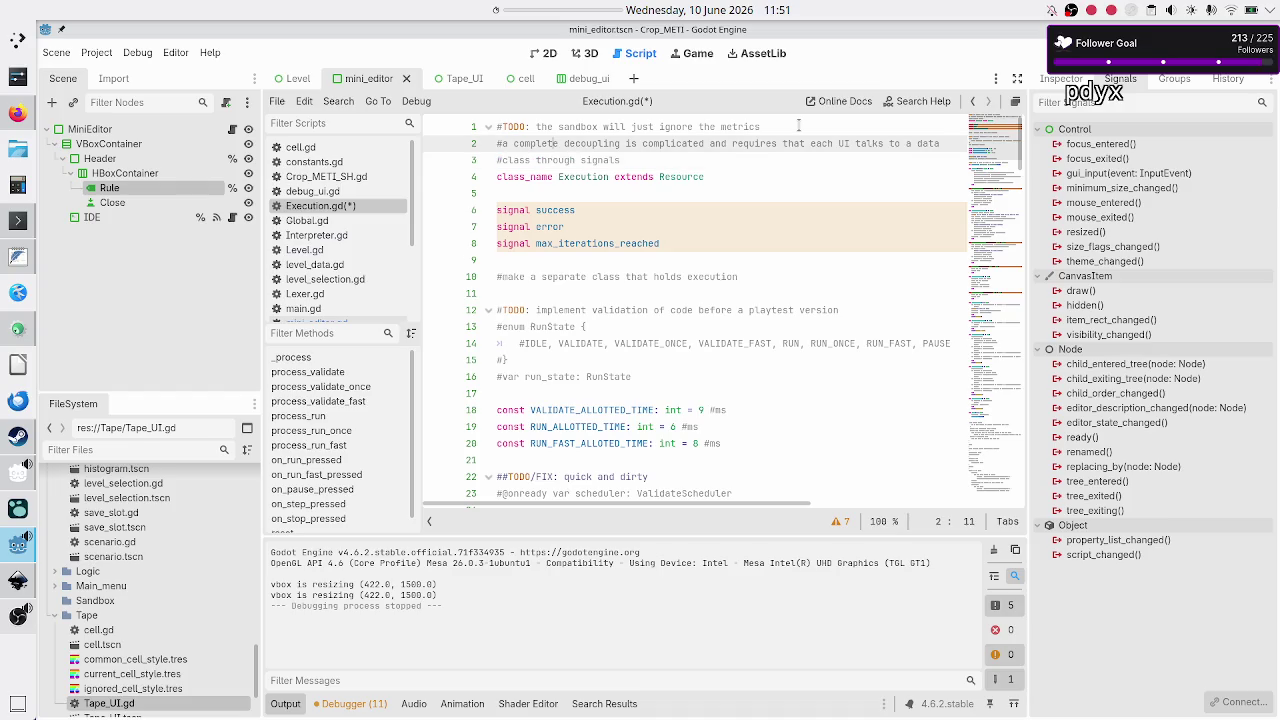
key(Down)
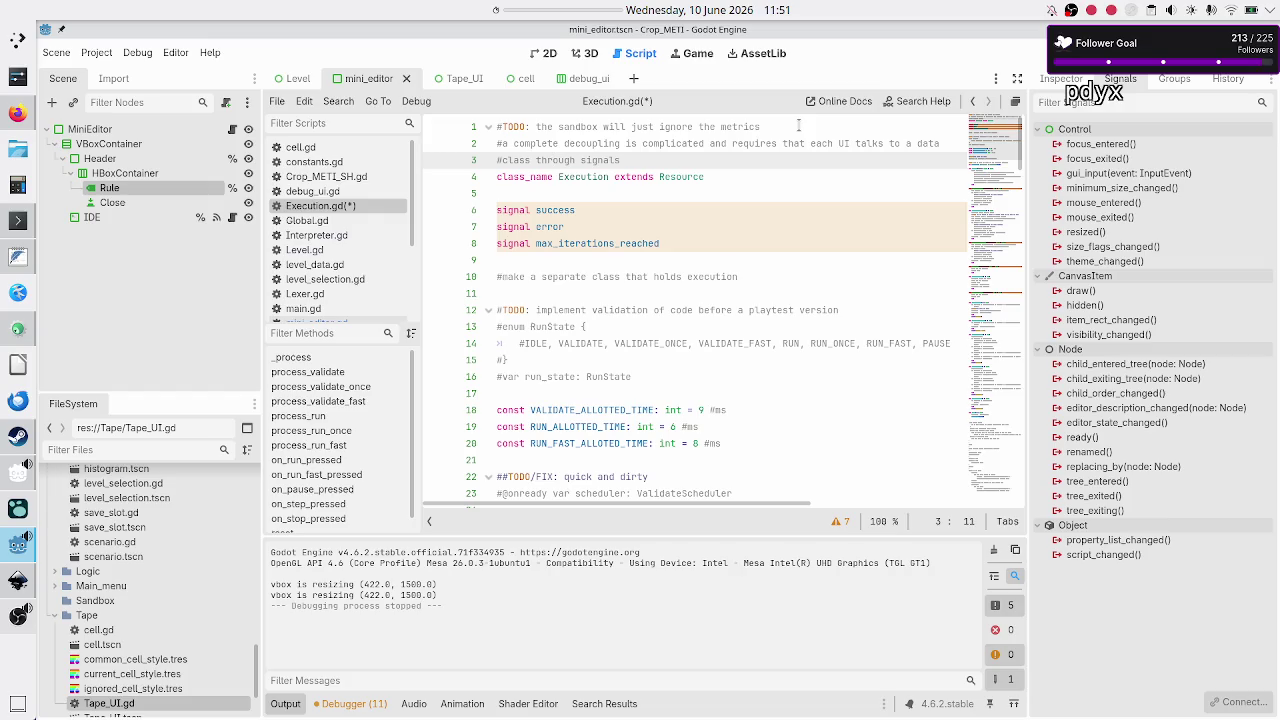
Step: Below the signals comment, add '#accept some coupling to the UI, via an init method that gives references to the'
key(Up)
key(Up)
key(Down)
key(Down)
key(Up)
key(Down)
key(Right)
key(Right)
key(Right)
key(Right)
key(Return)
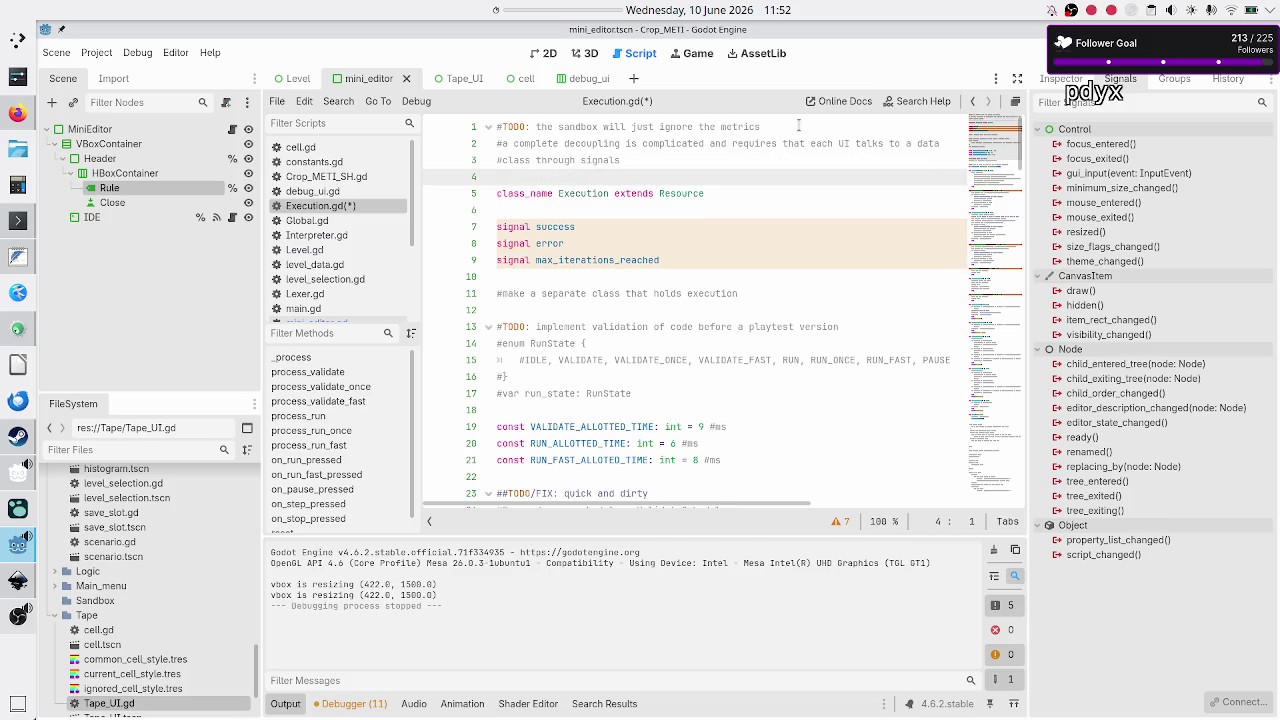
key(Return)
text(#accept some co)
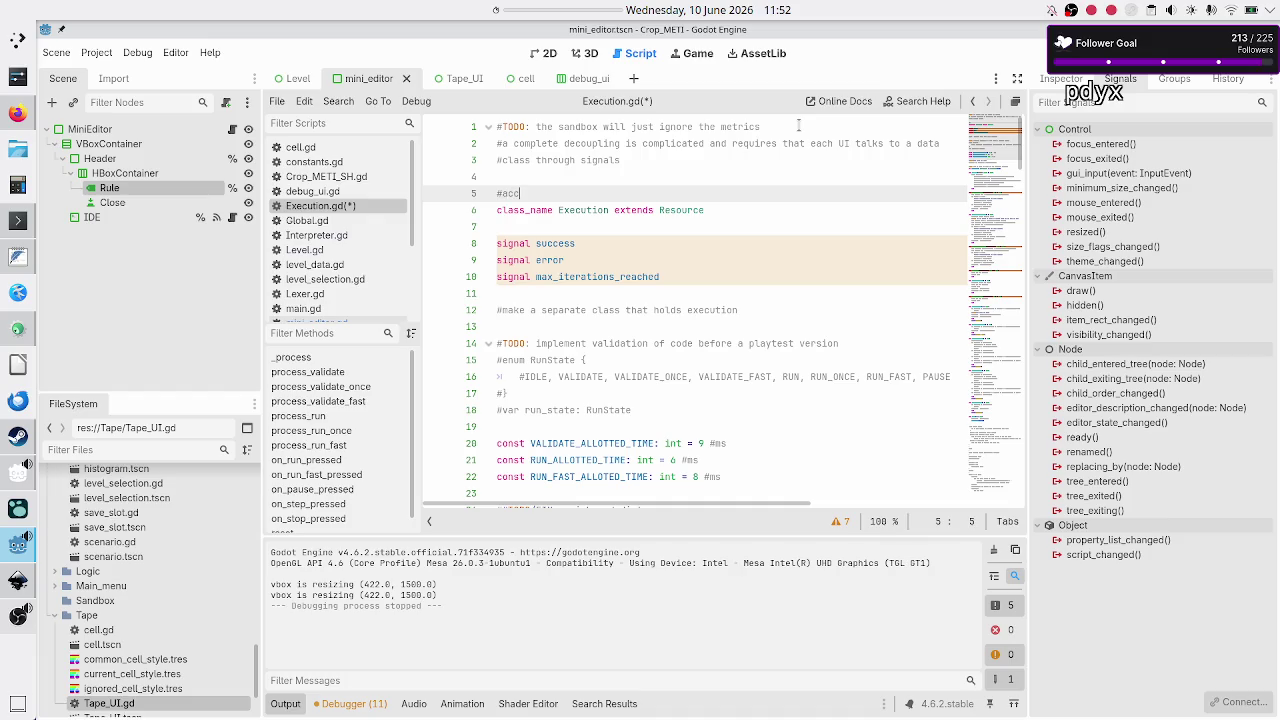
text(upling to th)
text(e UI, )
text(via an init )
text(method )
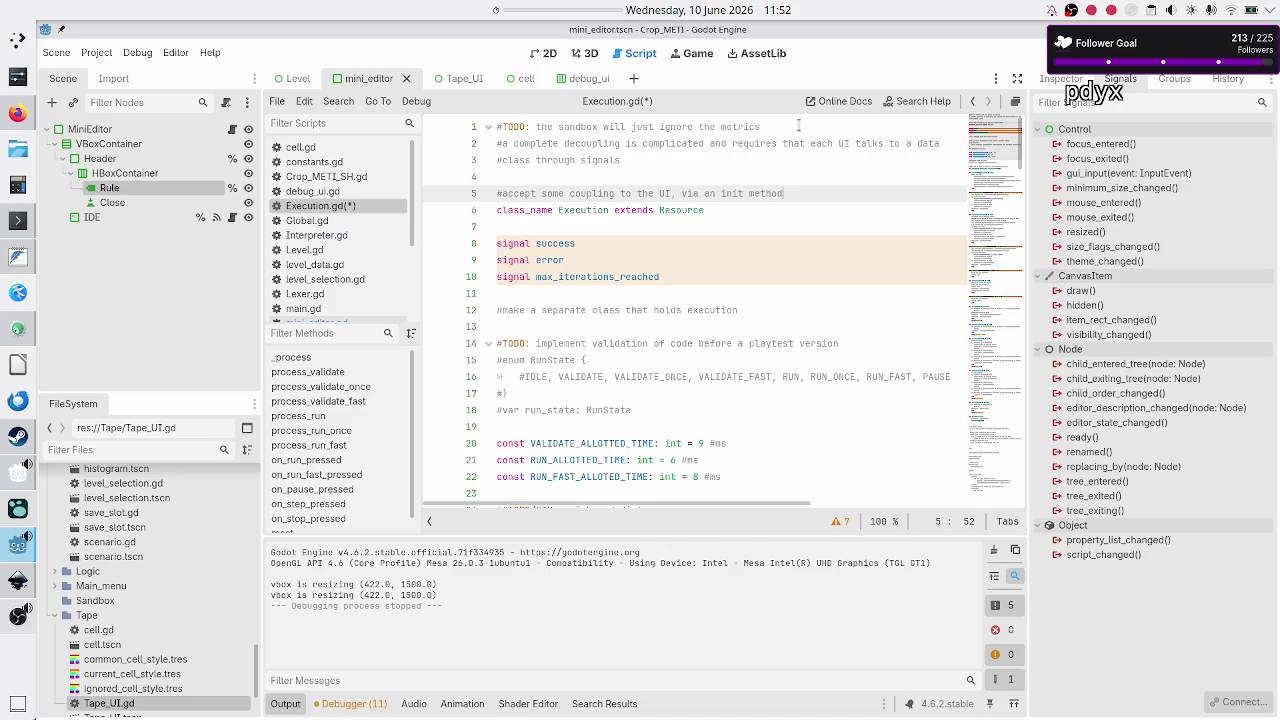
text(that just gi)
key(BackSpace)
key(BackSpace)
key(BackSpace)
text(give)
text(s )
text(references )
text(to the)
Step: Finish the comment with '#UI nodes directly that exec needs to update/read' and save Execution.gd
key(Return)
text(#UI nodes th)
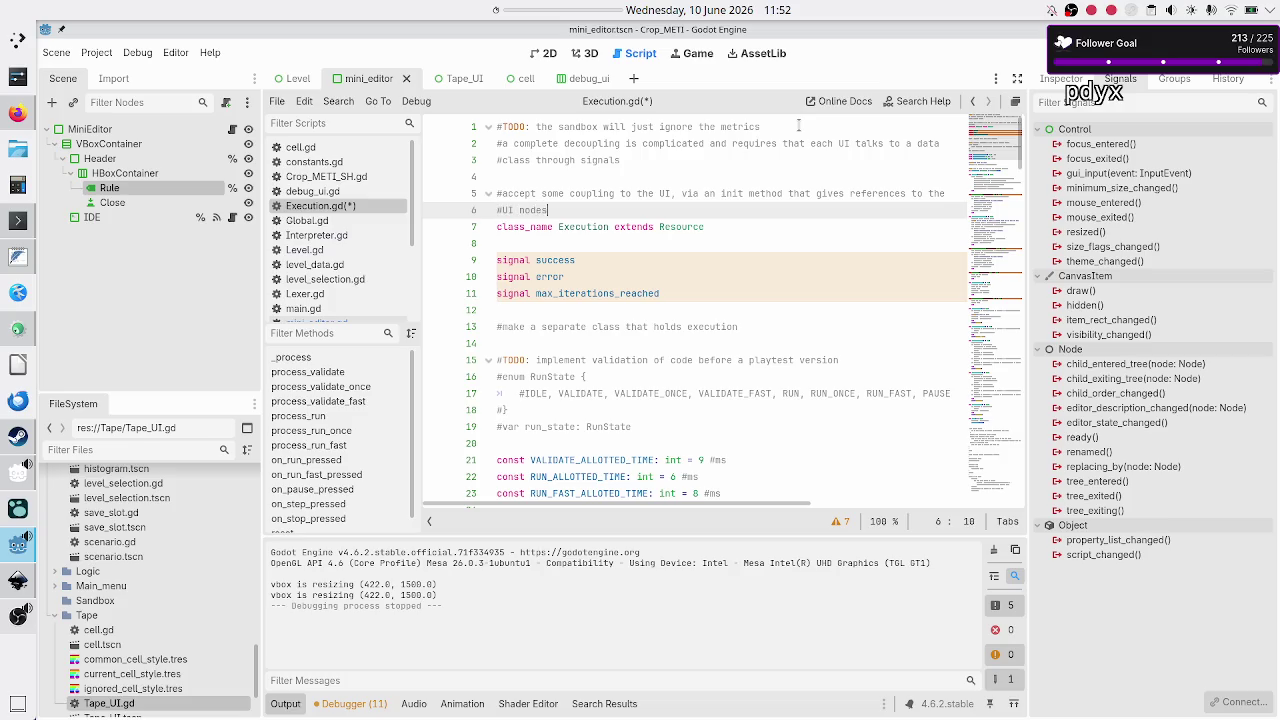
key(BackSpace)
key(BackSpace)
text(directly )
text(that exec )
text(needs to update/read)
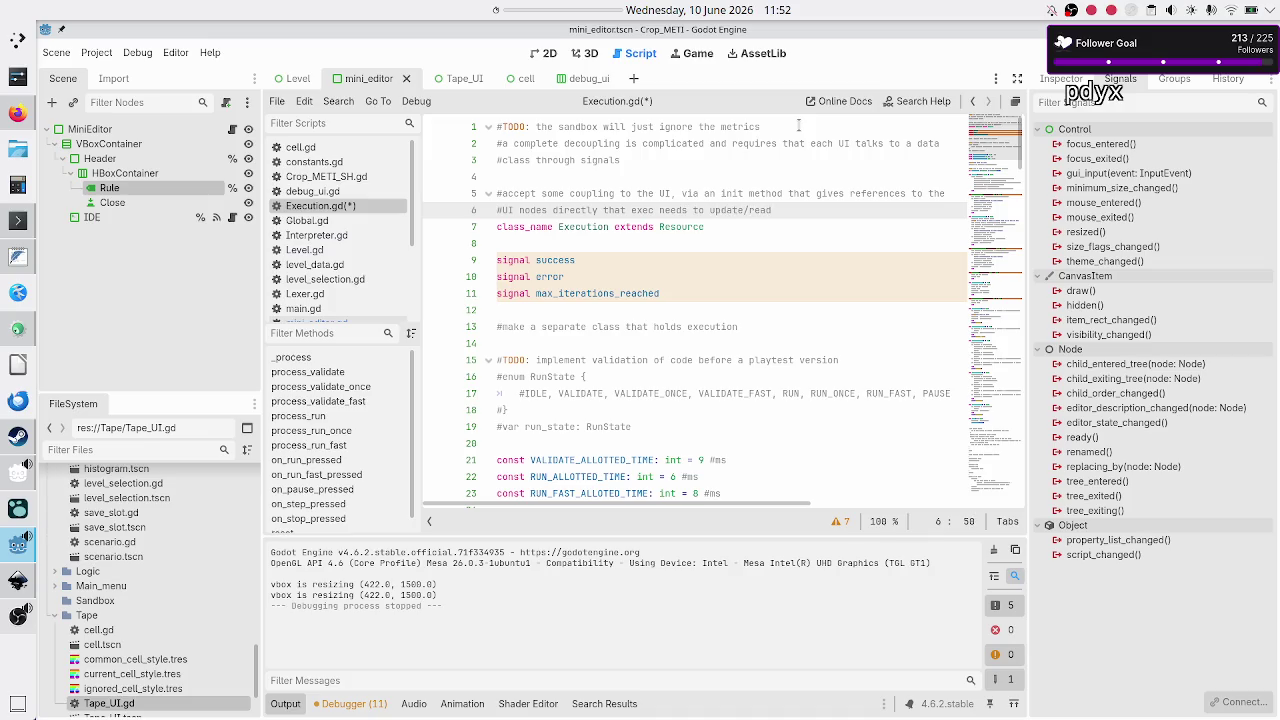
key(ctrl+s)
Step: Add indented comments: the sandbox would create a metrics UI node, but not on the sandbox scene tree
key(Return)
key(Tab)
text(#metrics )
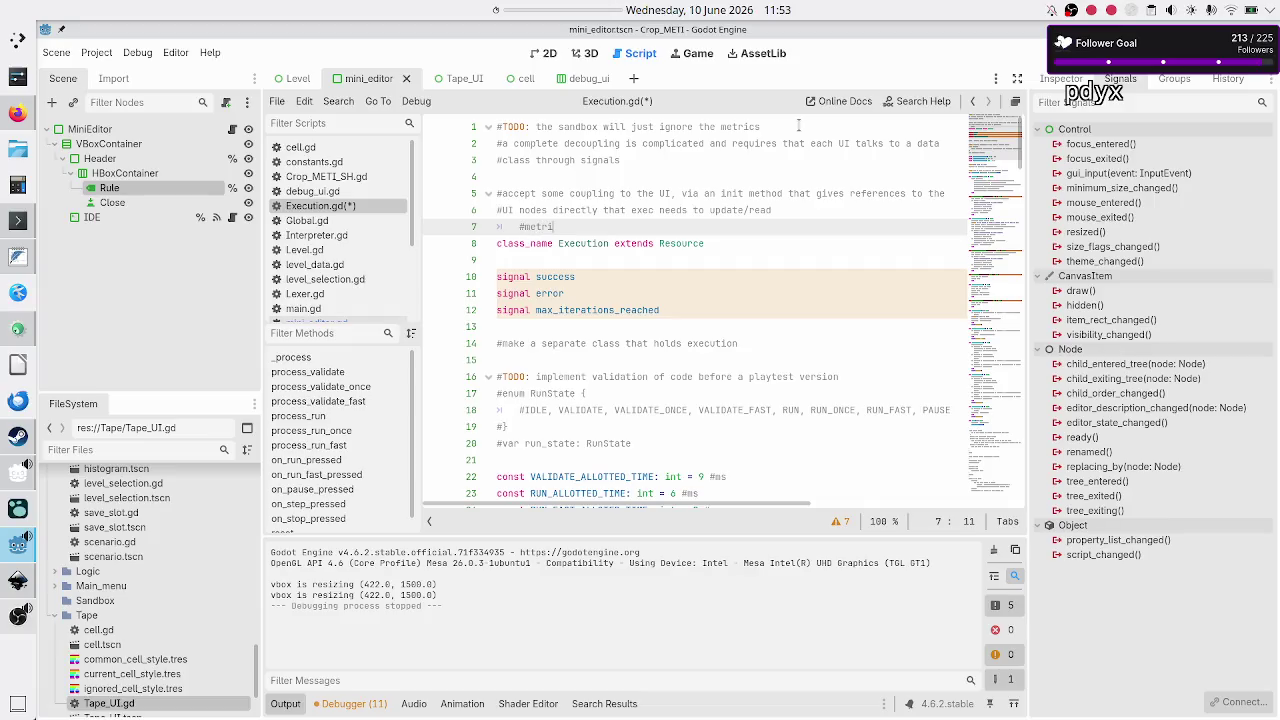
text(UI node, )
text(the sandbox would have to )
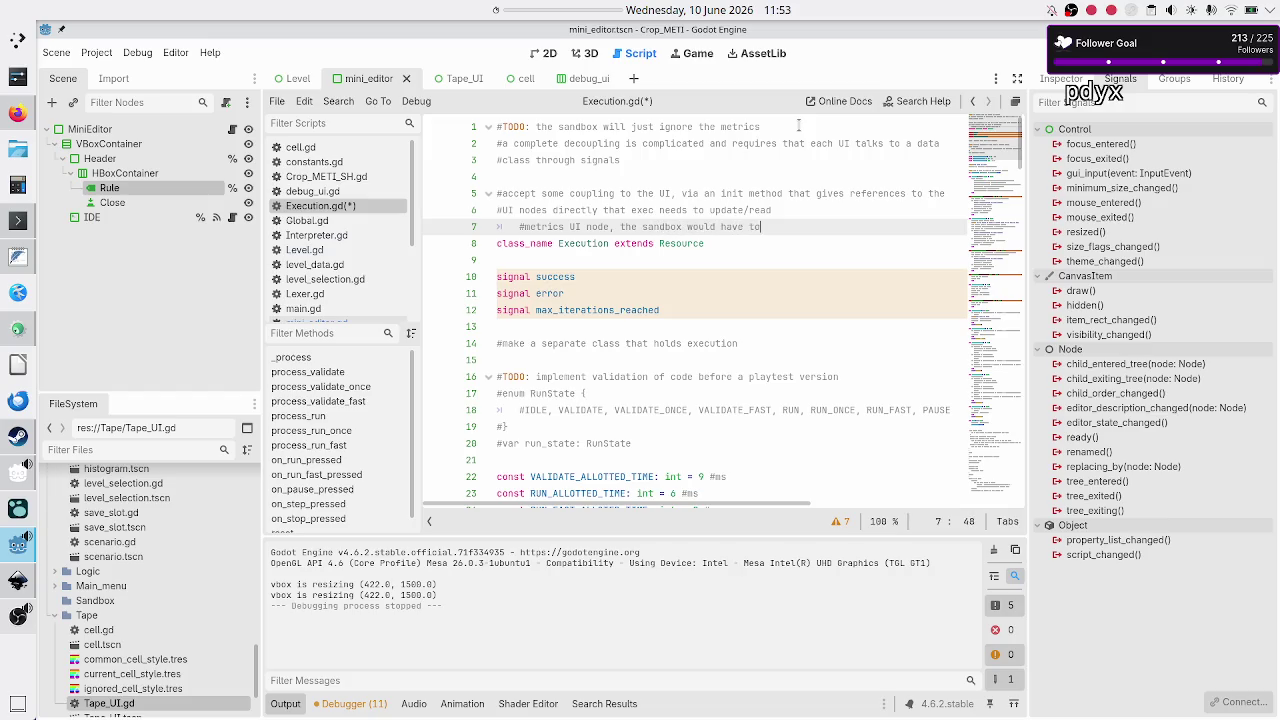
text(create such a)
text( node, then ma)
text(rk it)
key(Return)
text(#invisible)
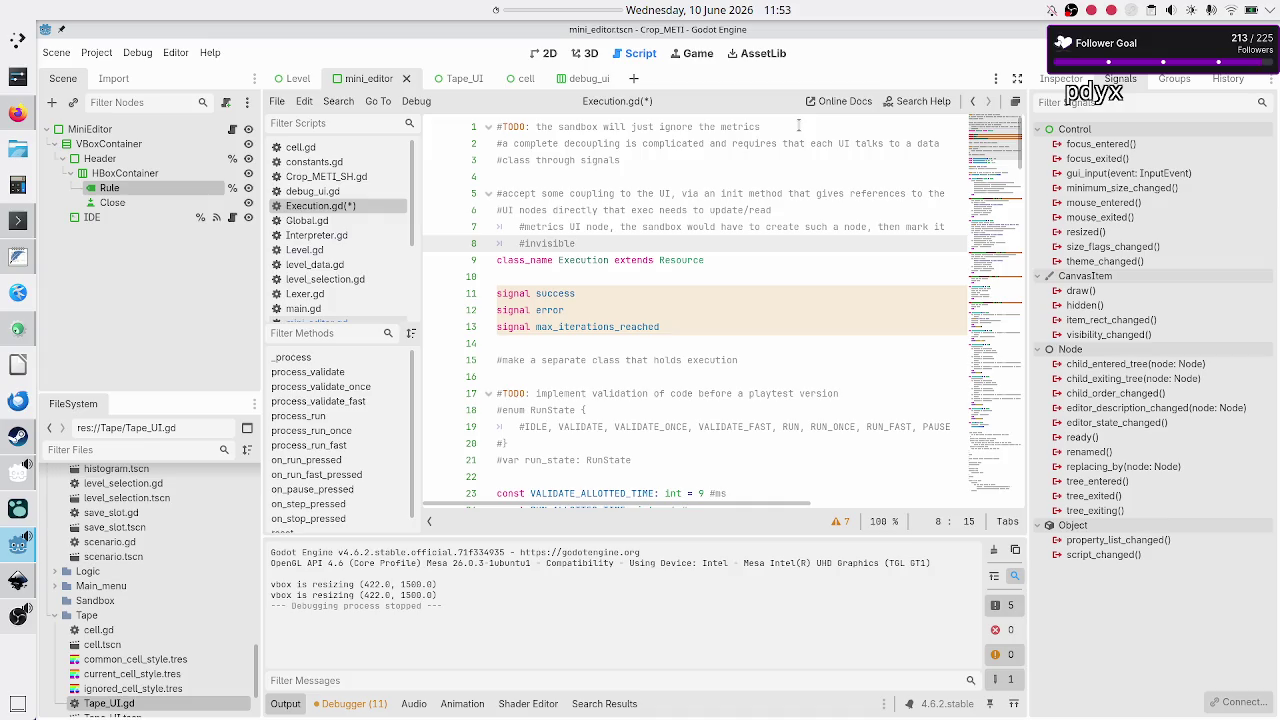
key(BackSpace)
key(BackSpace)
key(BackSpace)
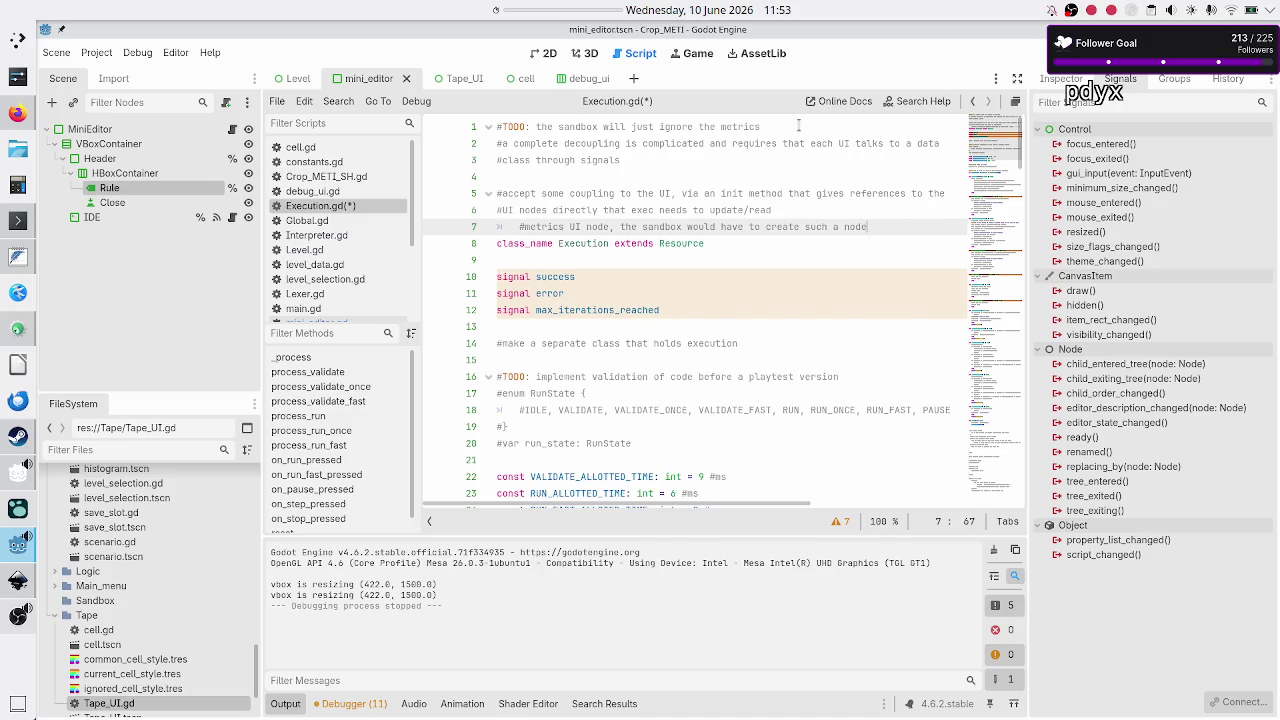
text(()
key(BackSpace)
key(BackSpace)
text(, but not a)
text(dded)
key(BackSpace)
key(BackSpace)
key(BackSpace)
text(on)
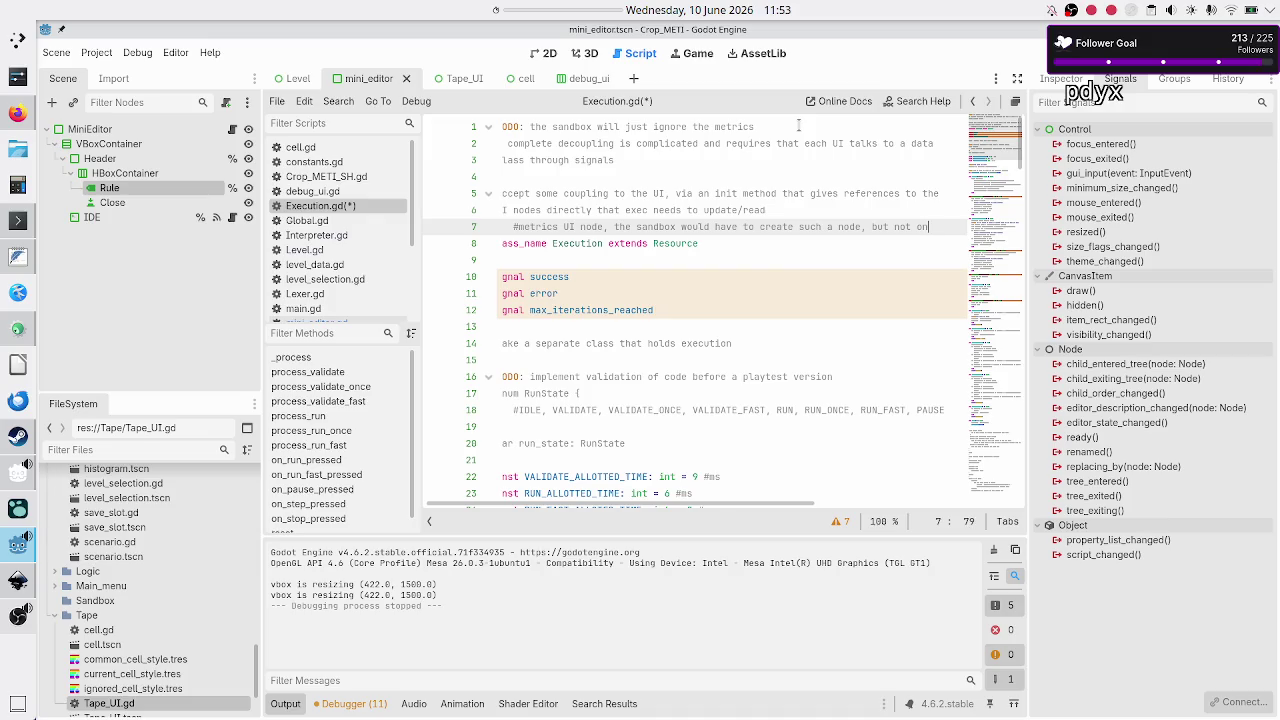
key(Return)
text(#the)
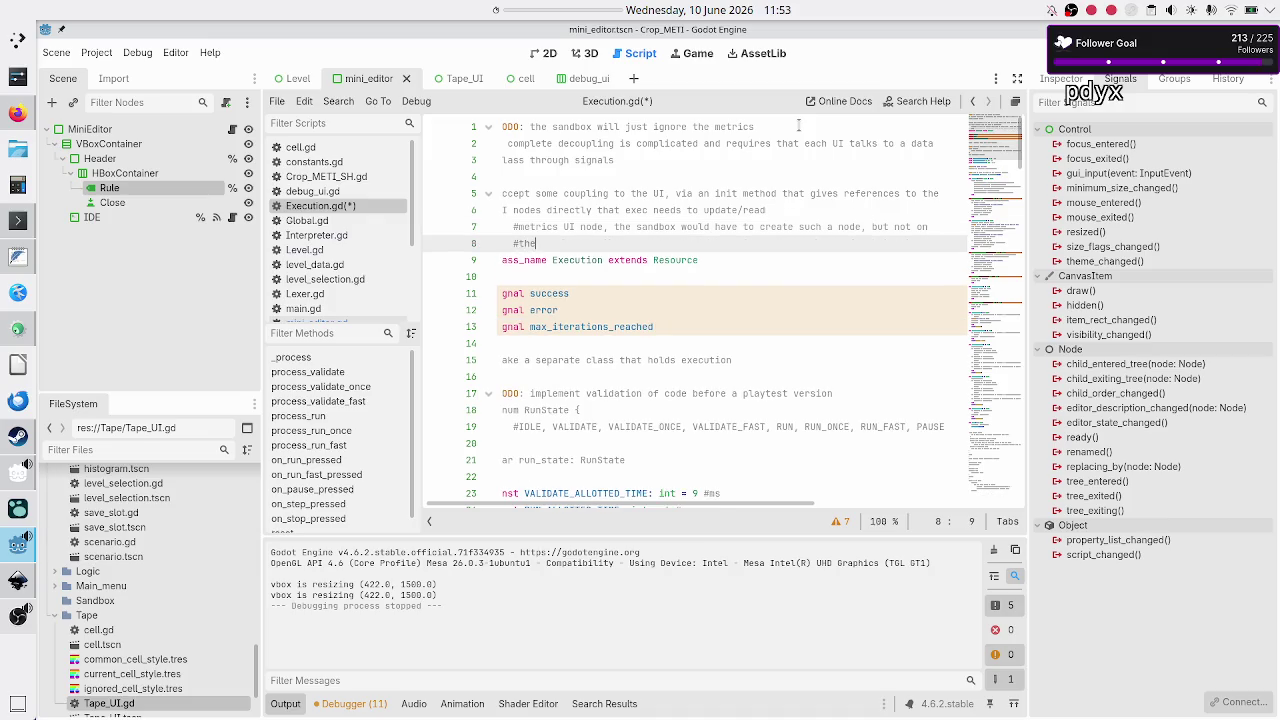
text( sandbox scene t)
text(ree)
Step: Select the decoupling comment on lines 2–3
key(Home)
key(Home)
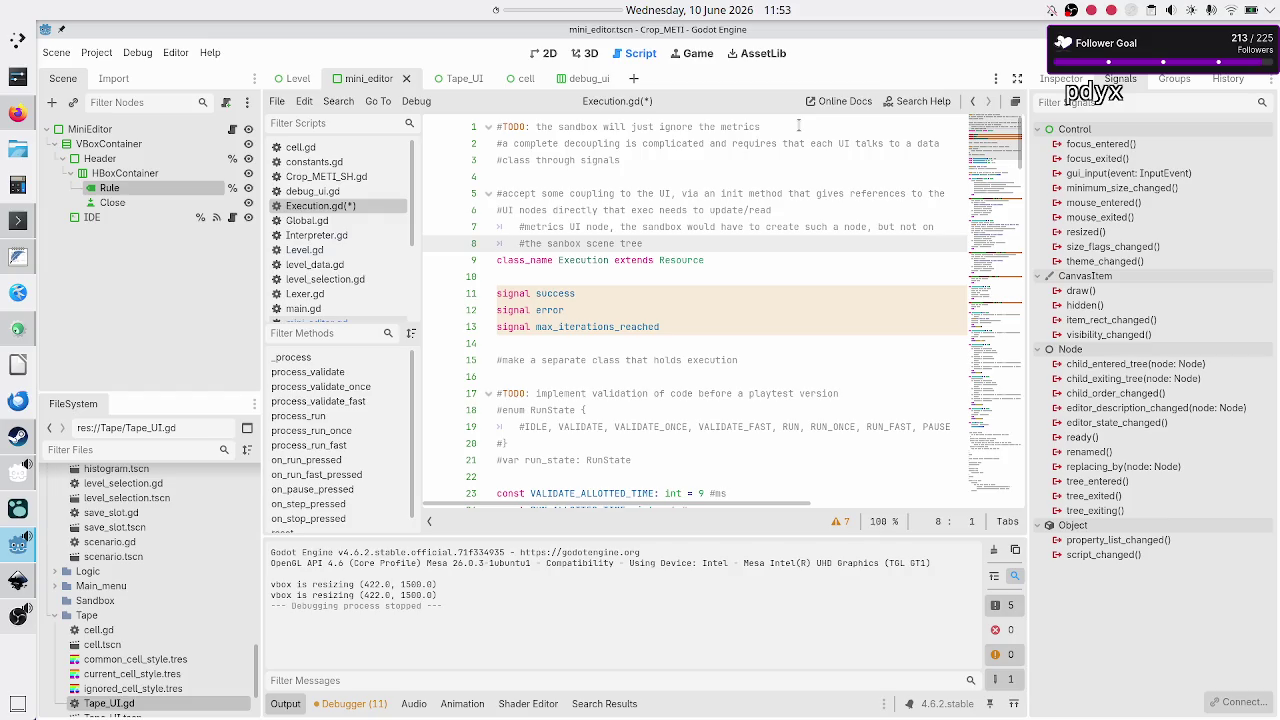
key(Up)
key(Down)
key(Down)
key(Up)
key(Up)
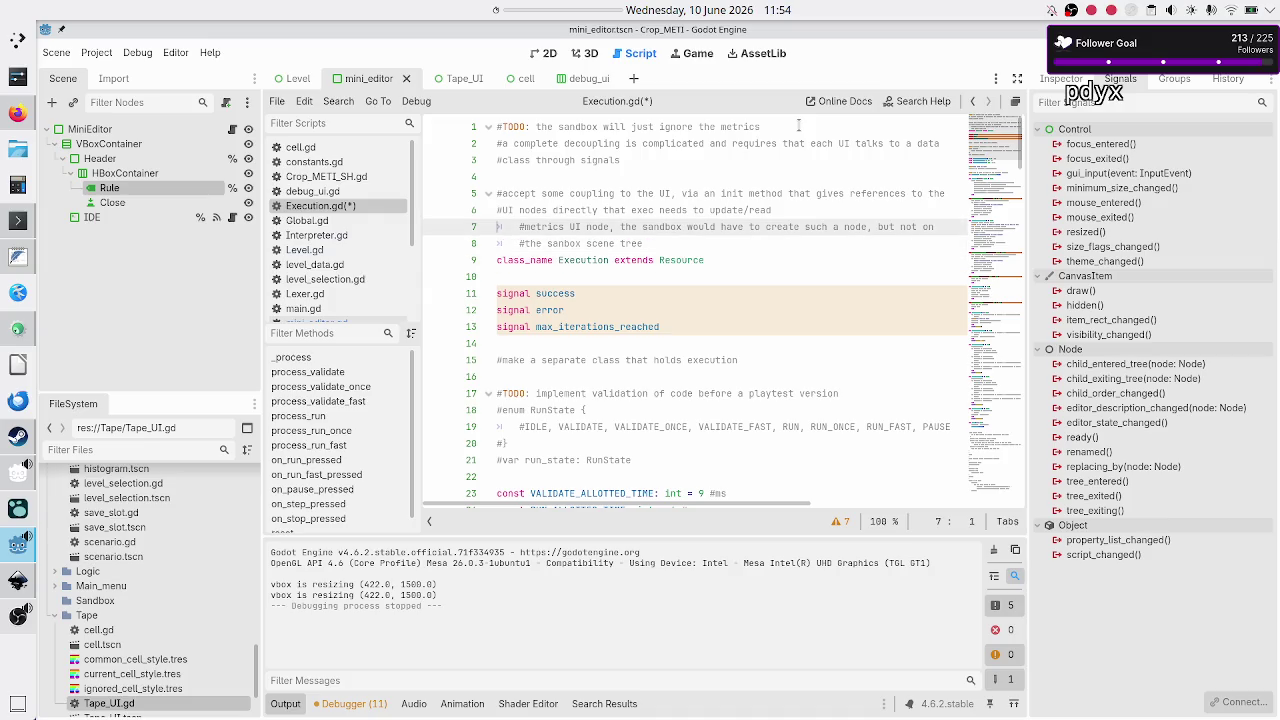
key(shift+Down)
key(shift+End)
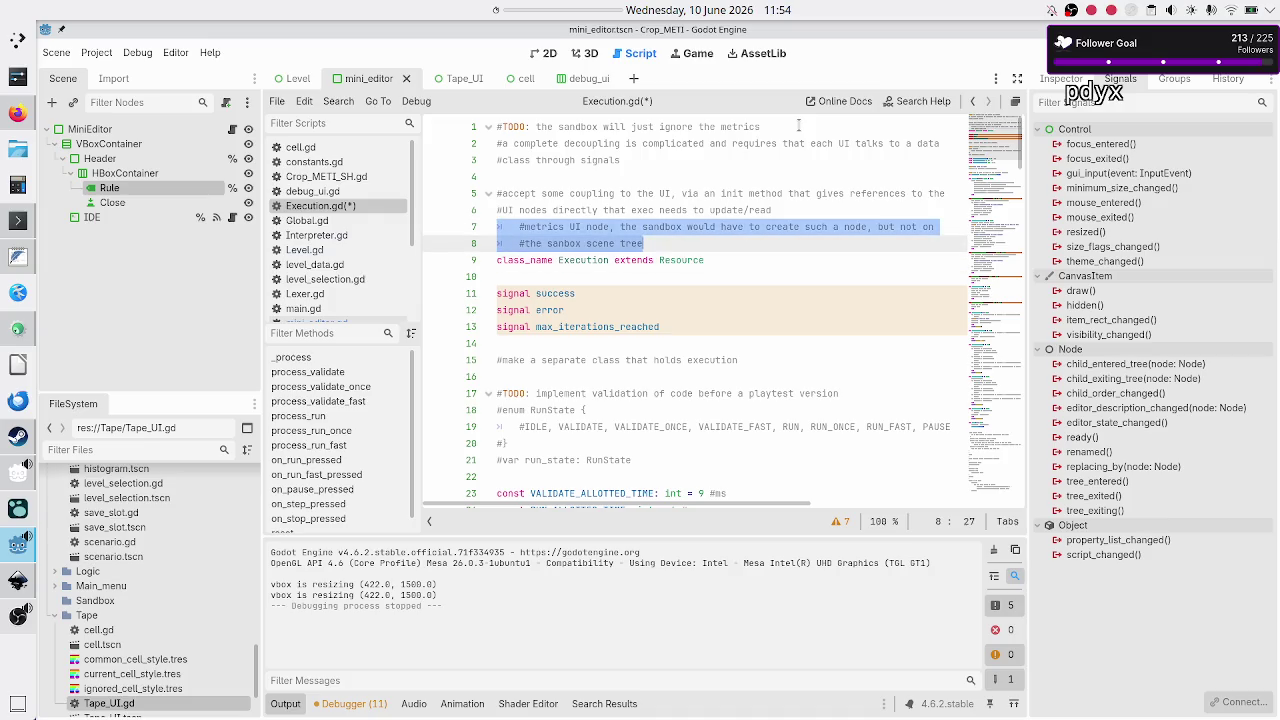
key(Down)
key(Up)
key(Up)
key(Up)
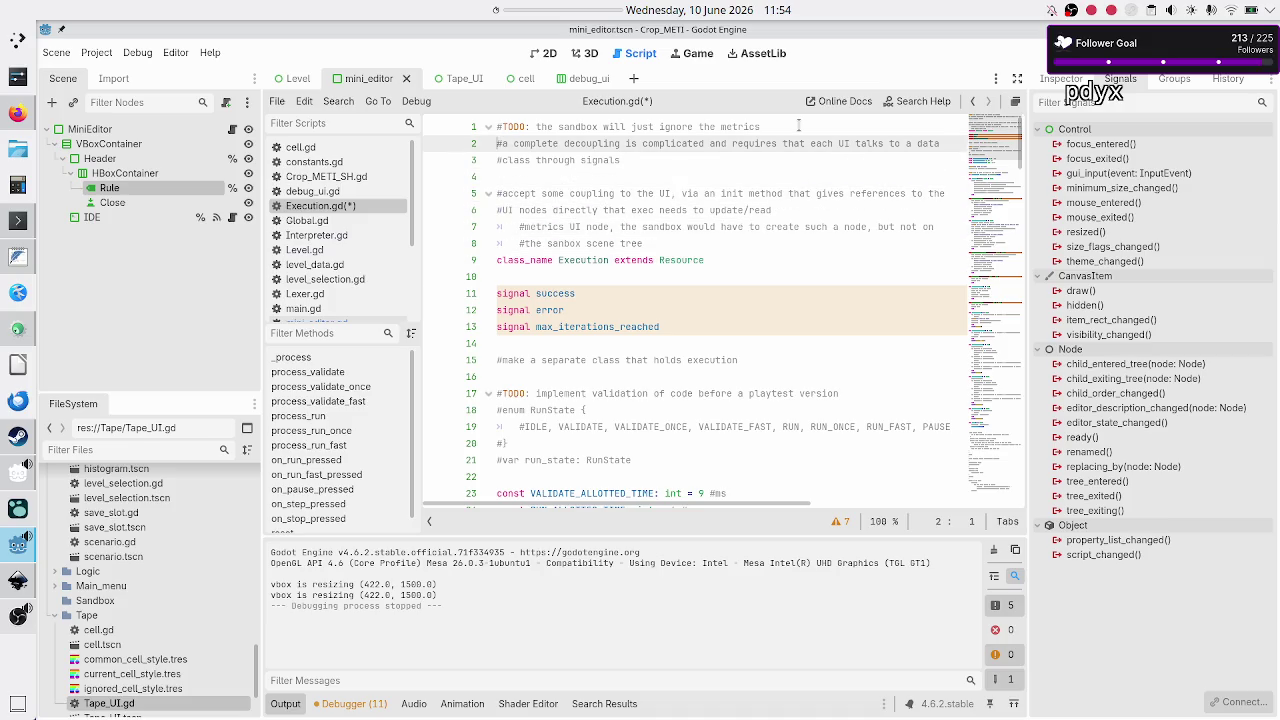
key(shift+Down)
key(shift+End)
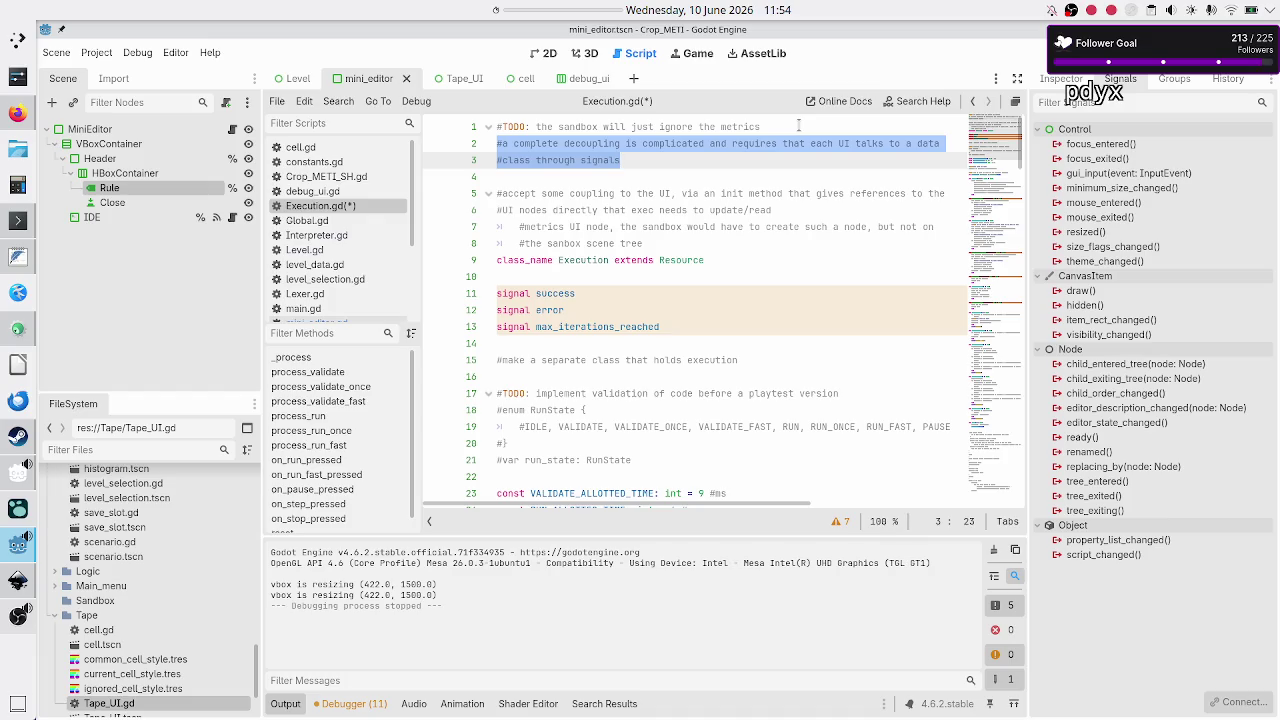
key(Right)
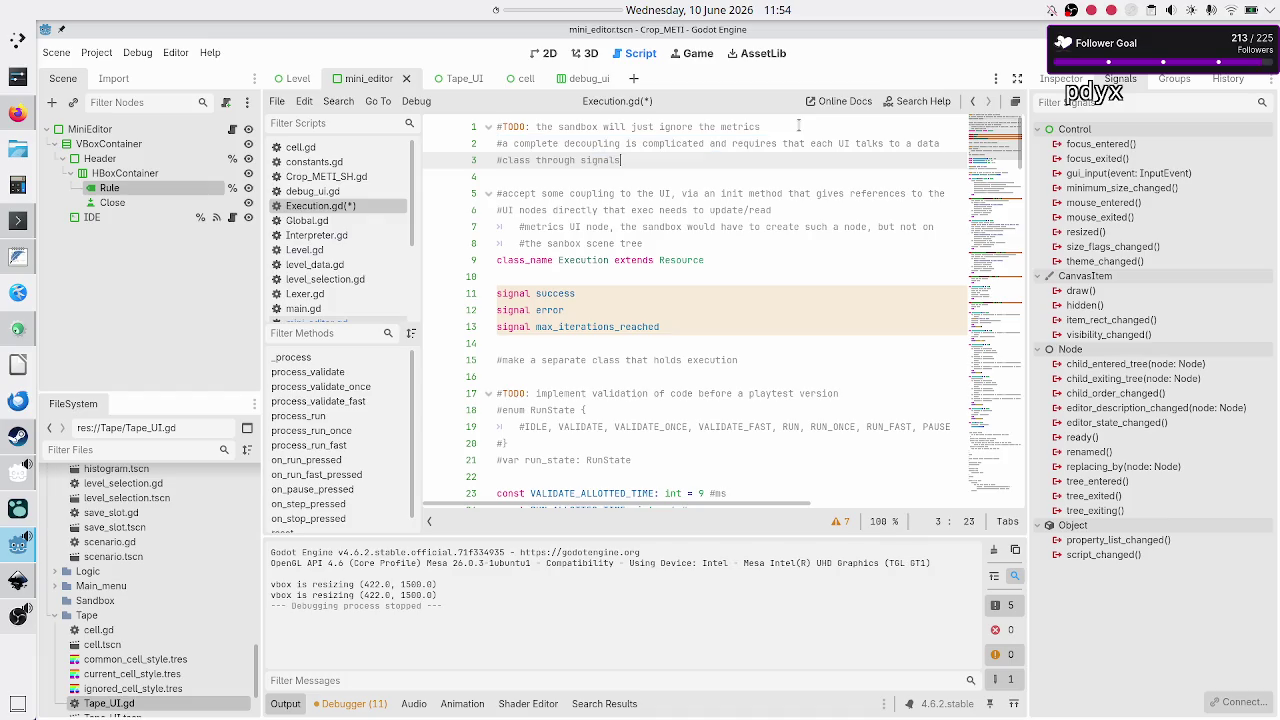
key(Down)
key(Up)
key(Up)
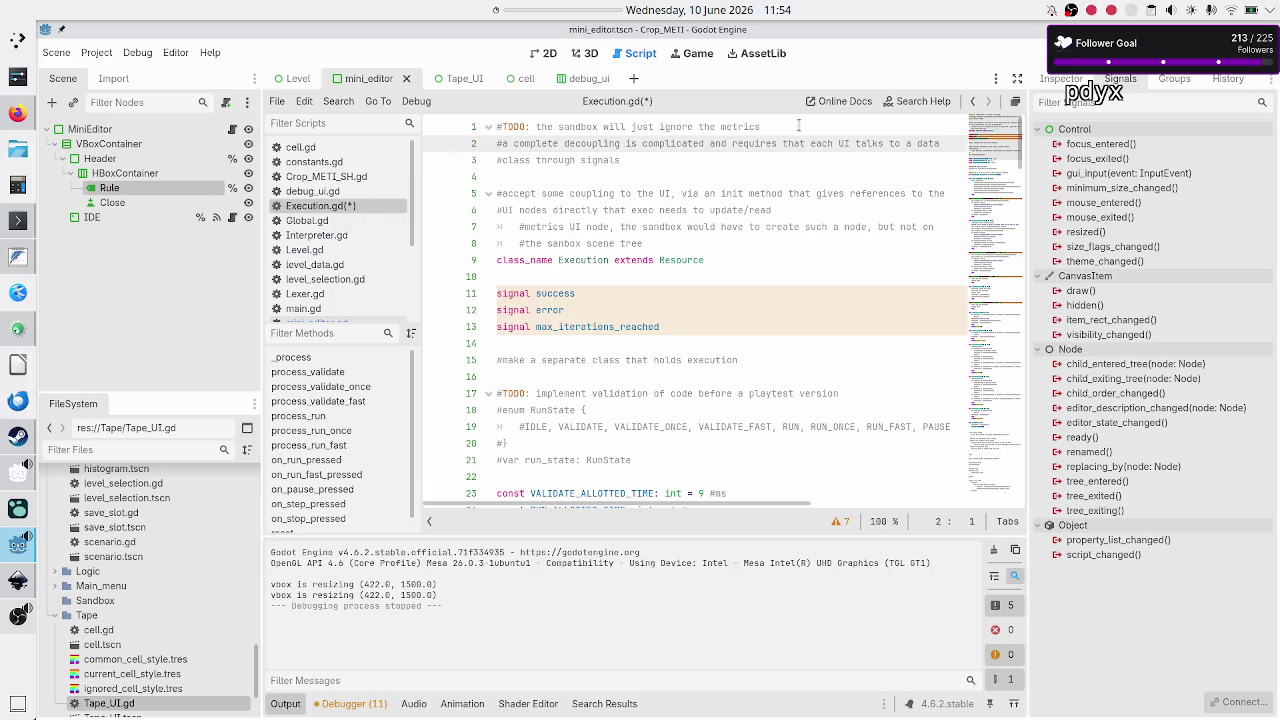
key(shift+Down)
key(shift+Down)
key(shift+Left)
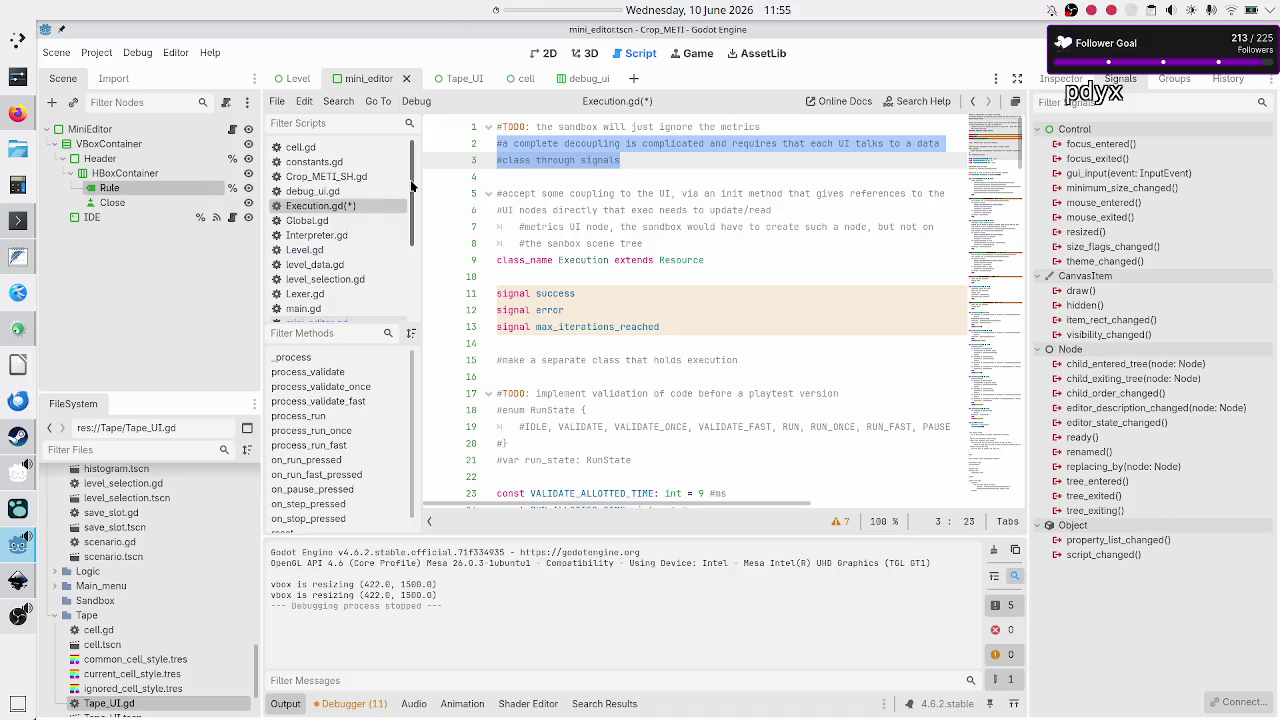
click(336, 236)
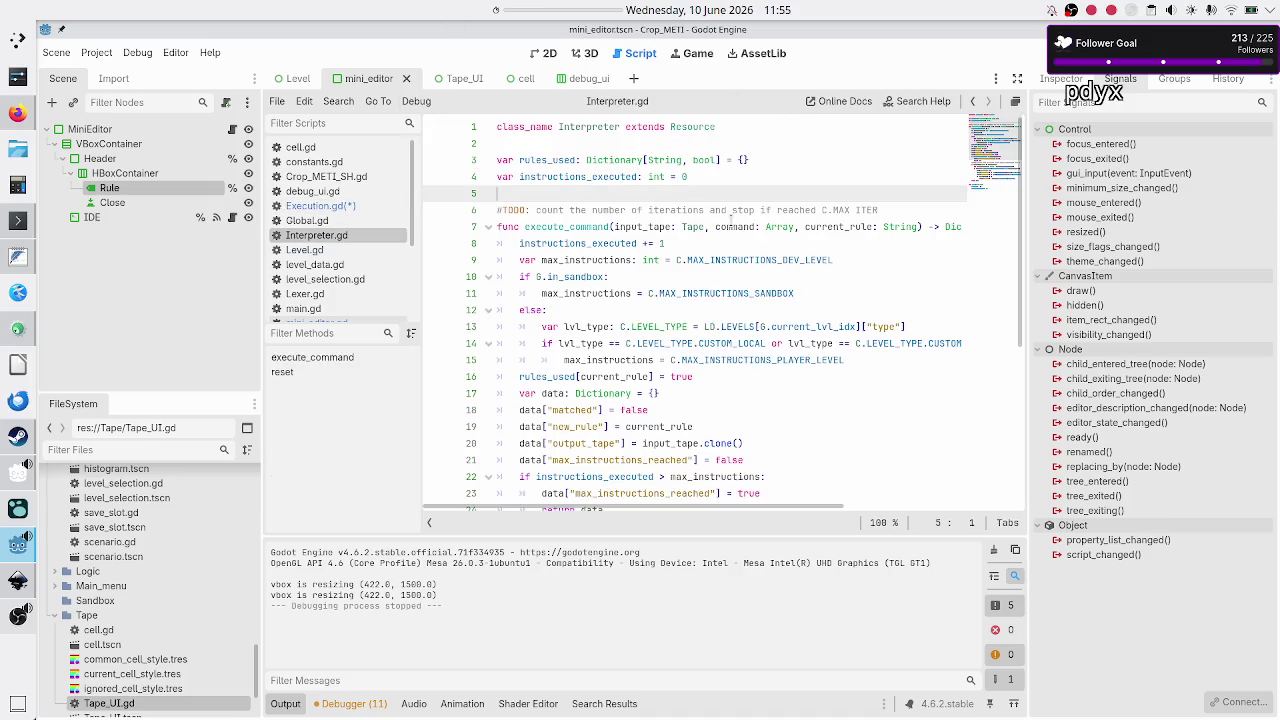
Step: Review execute_command's input_tape, current_rule and Dictionary return type, then switch to Execution.gd
double_click(627, 224)
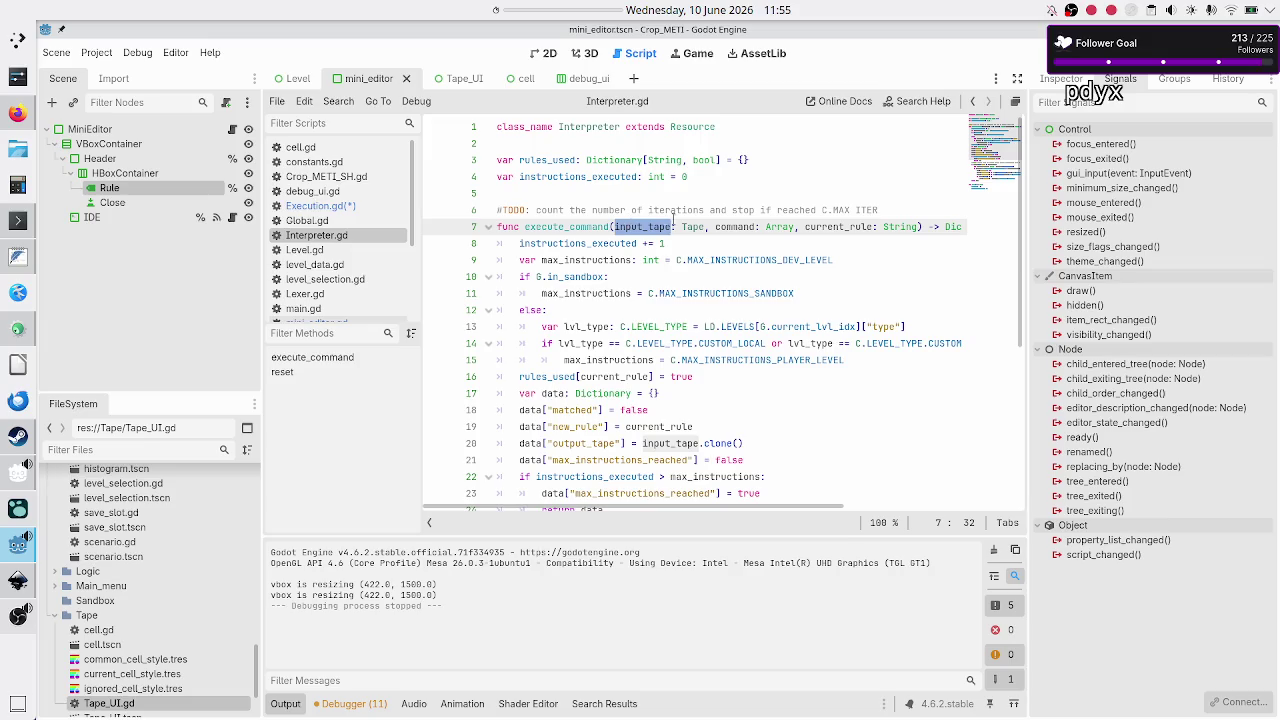
double_click(846, 226)
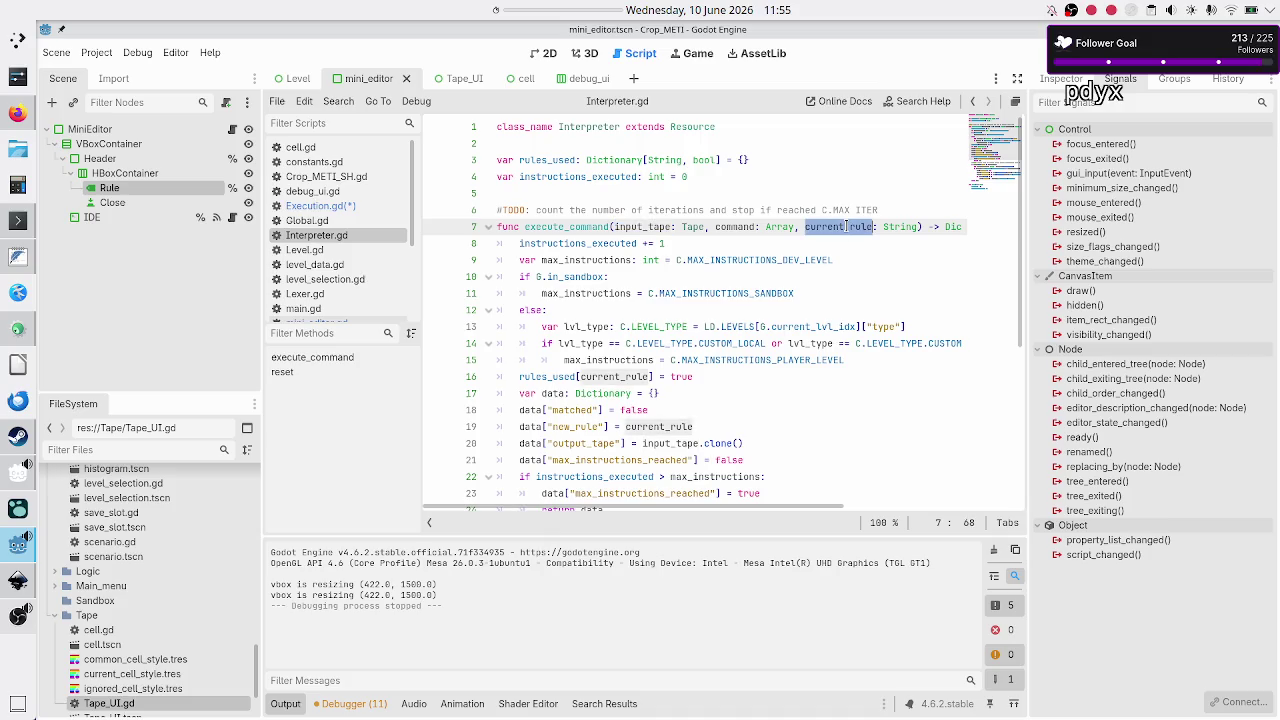
click(723, 222)
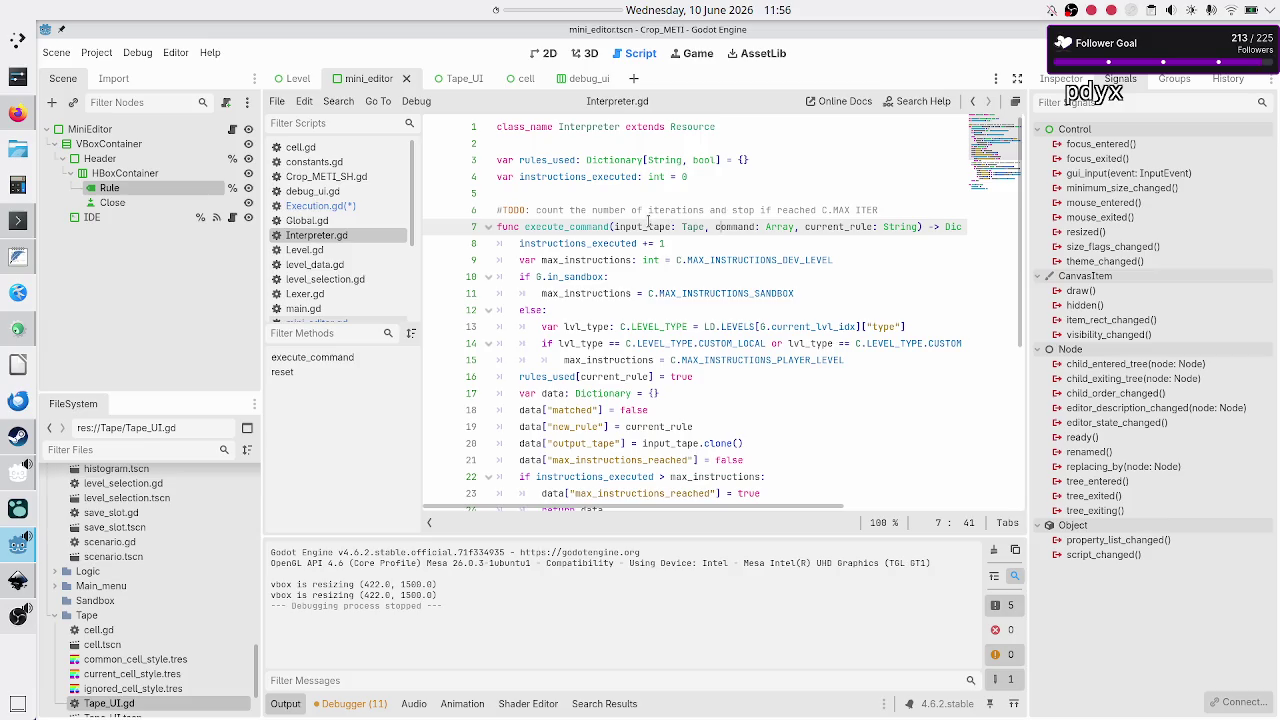
drag(648, 222, 845, 226)
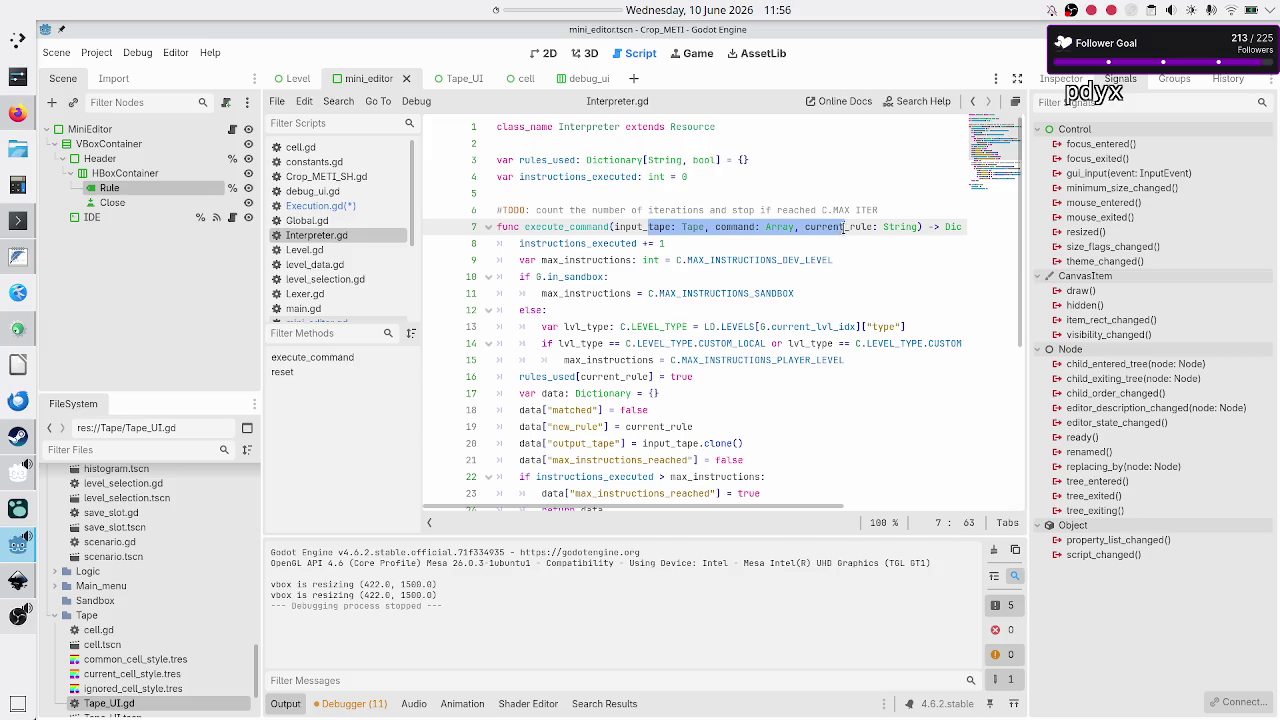
scroll(958, 234, right, 3)
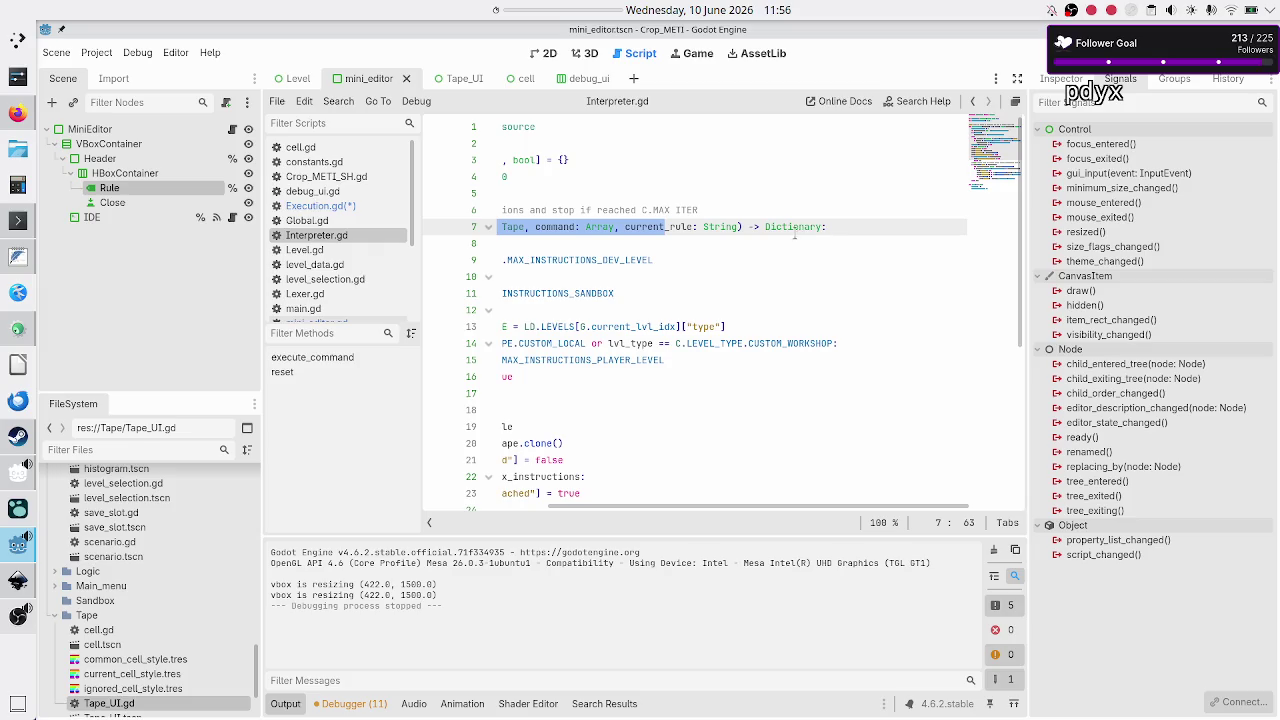
double_click(797, 227)
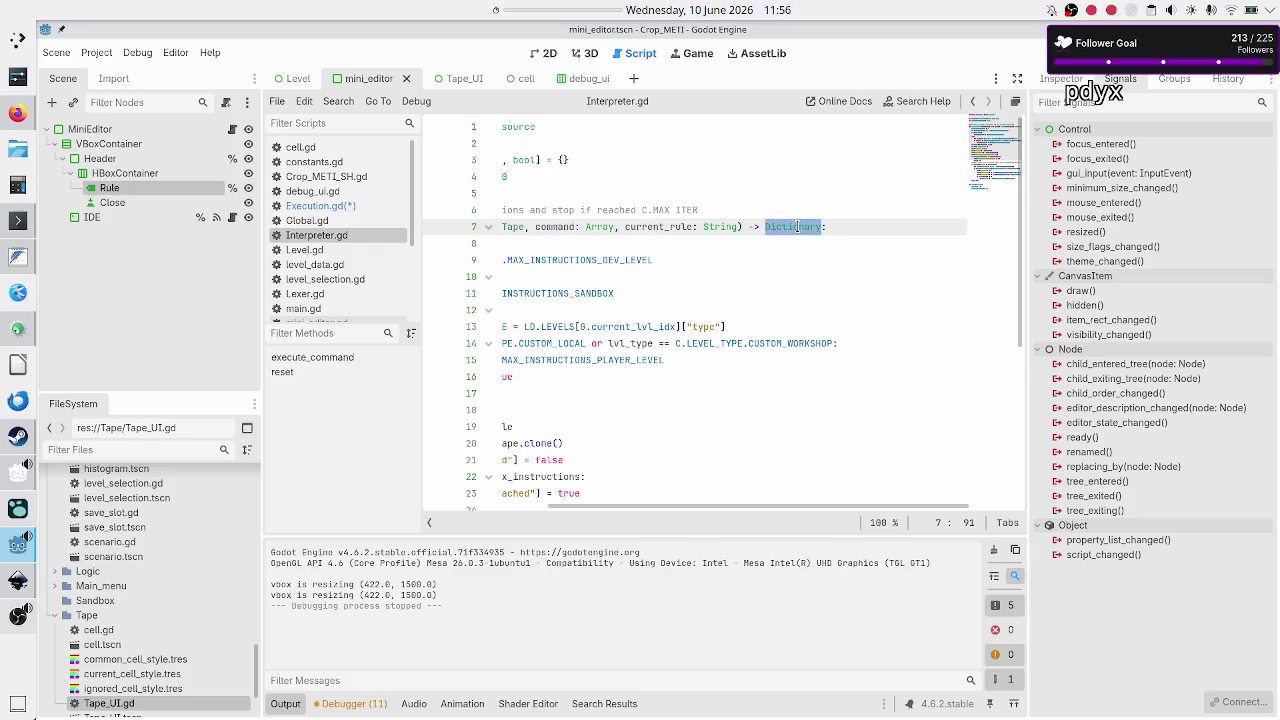
scroll(695, 228, left, 3)
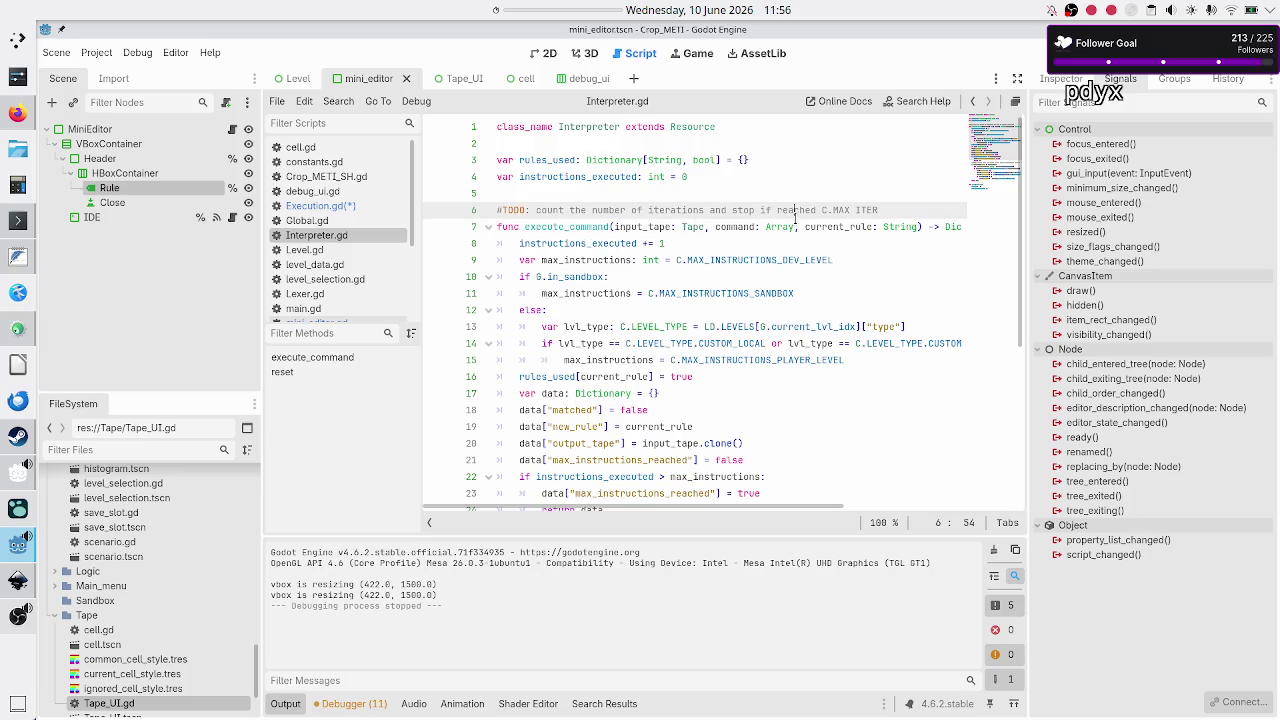
click(350, 206)
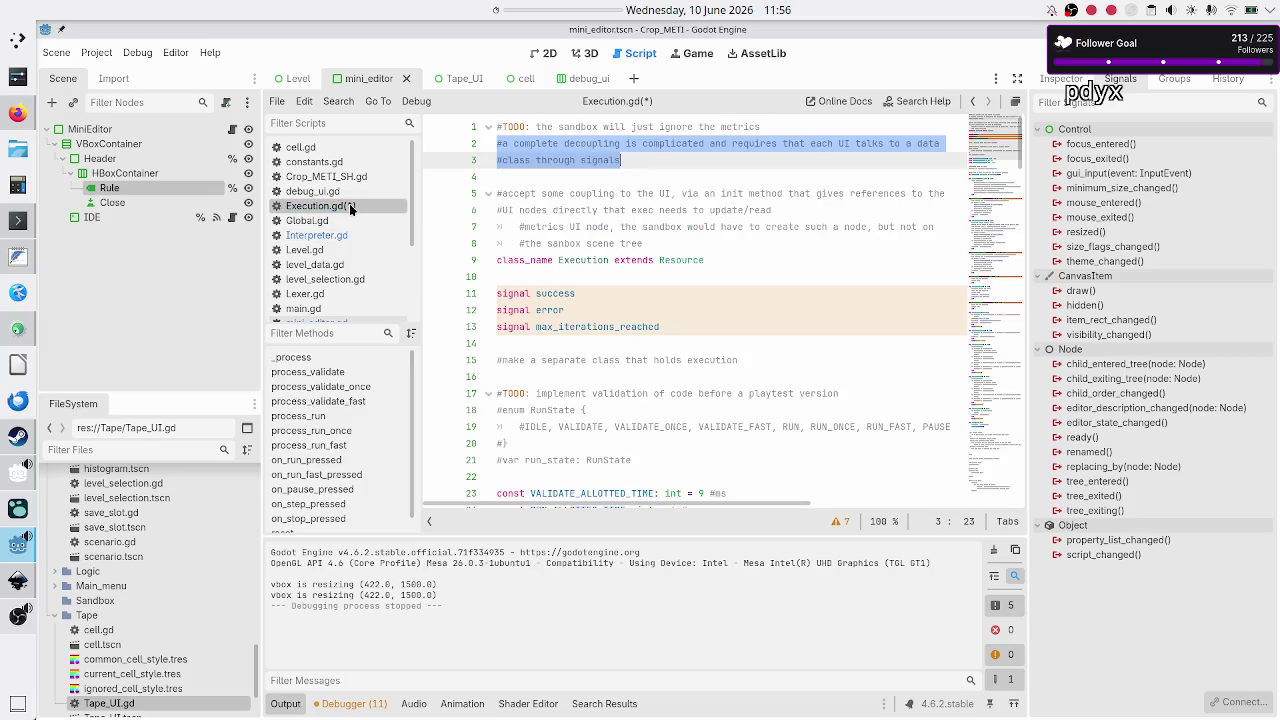
Step: Review the decoupling header comments and save Execution.gd
click(632, 145)
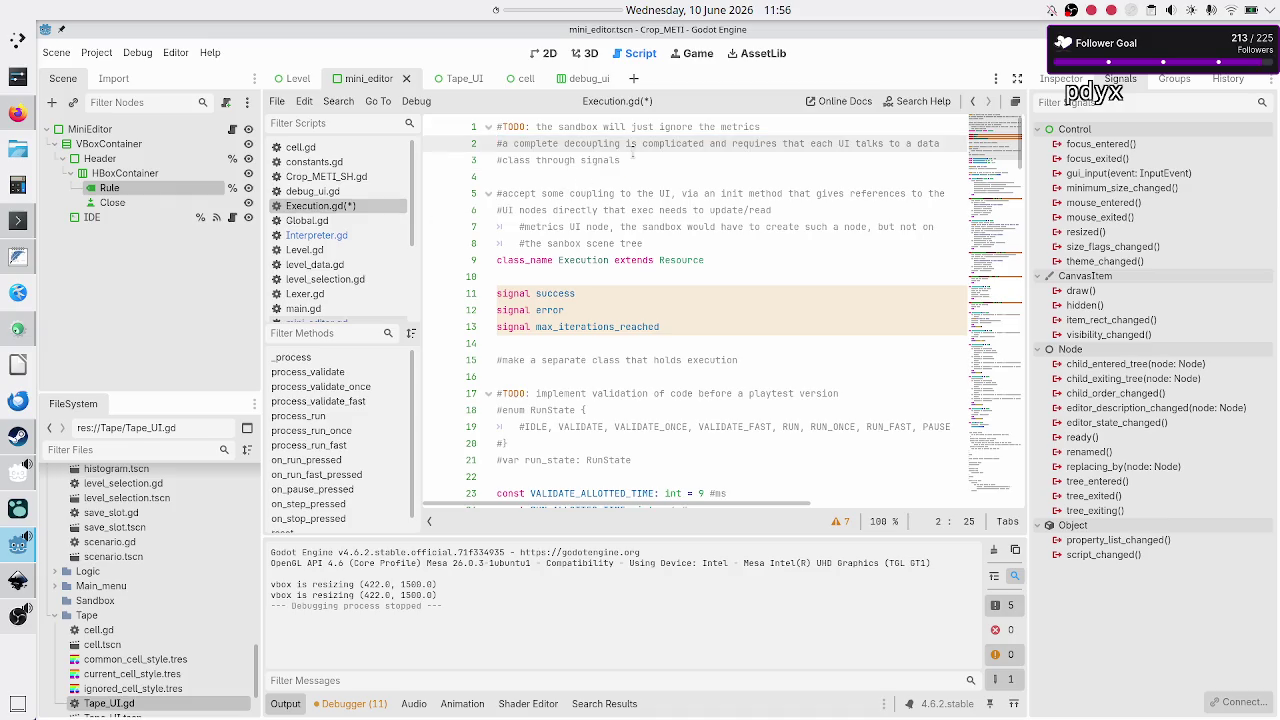
click(632, 159)
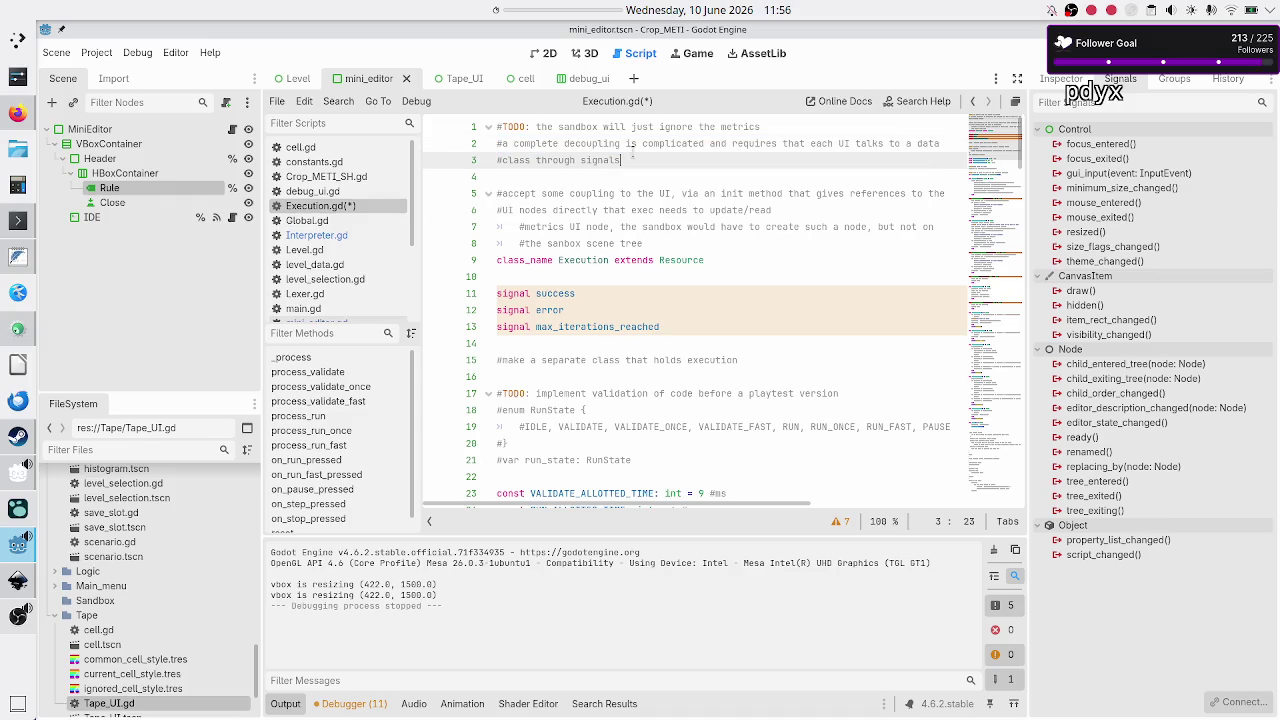
key(Down)
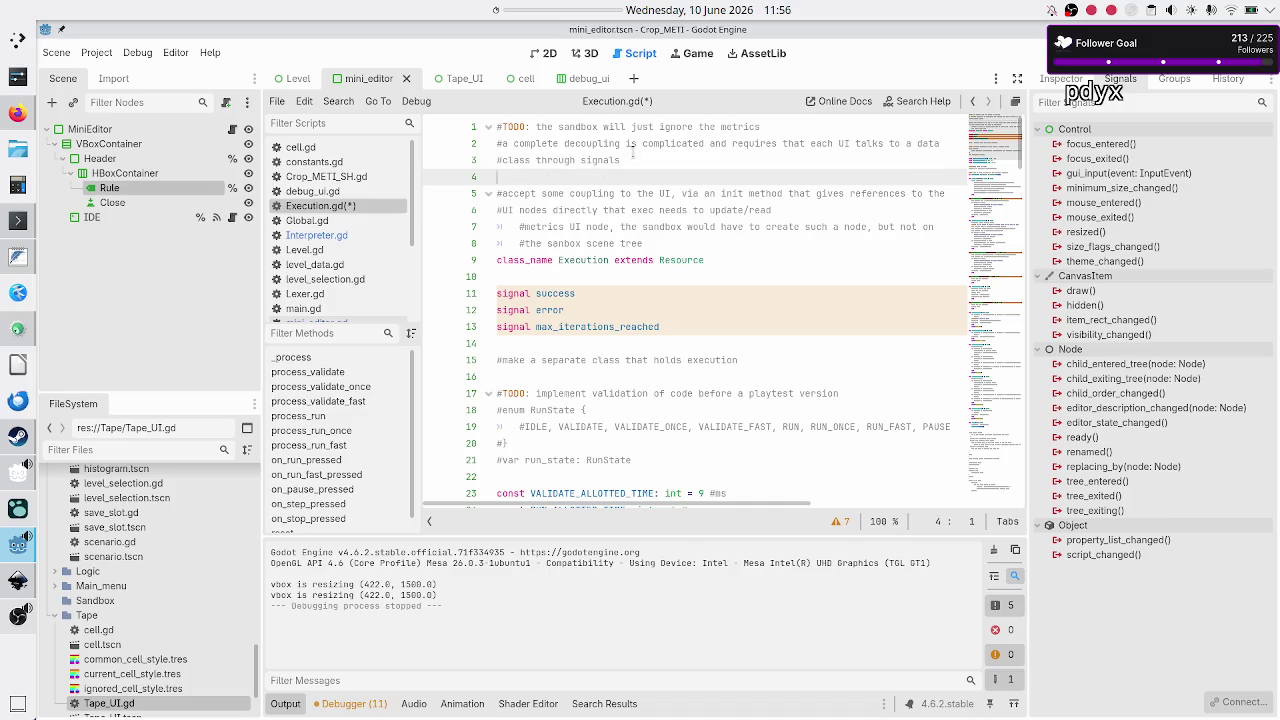
key(Up)
key(Up)
key(Up)
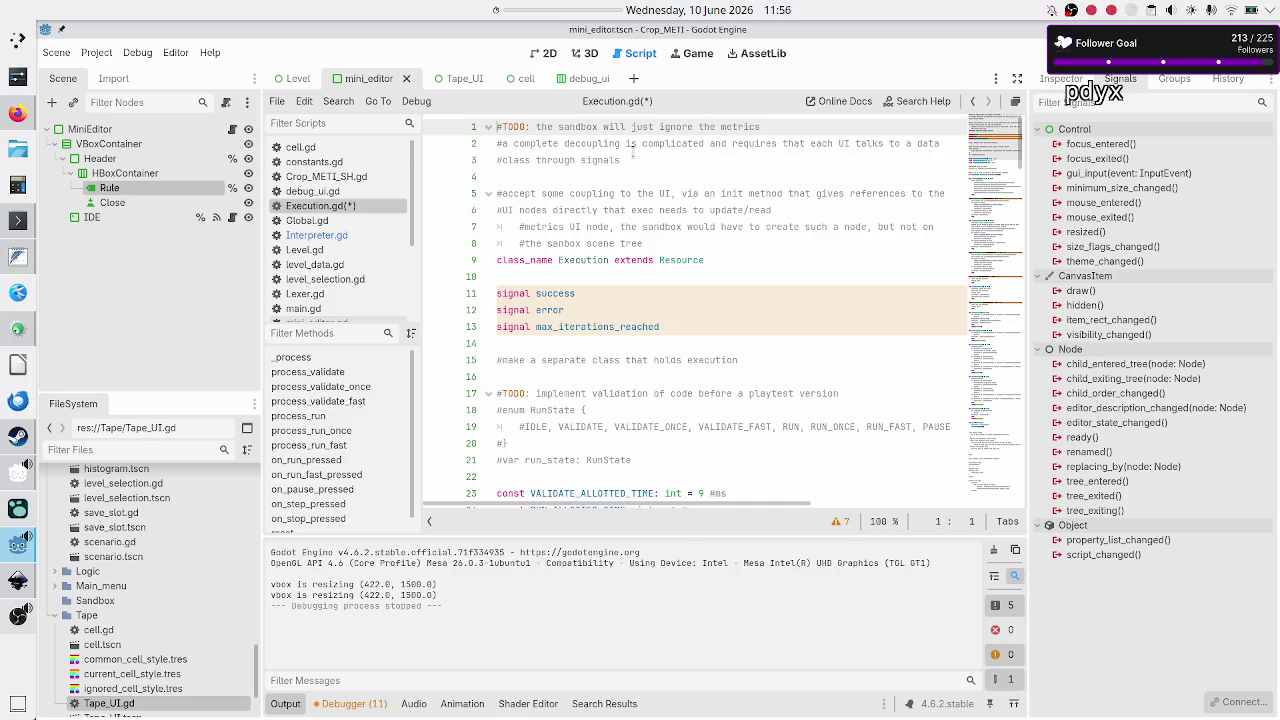
key(Down)
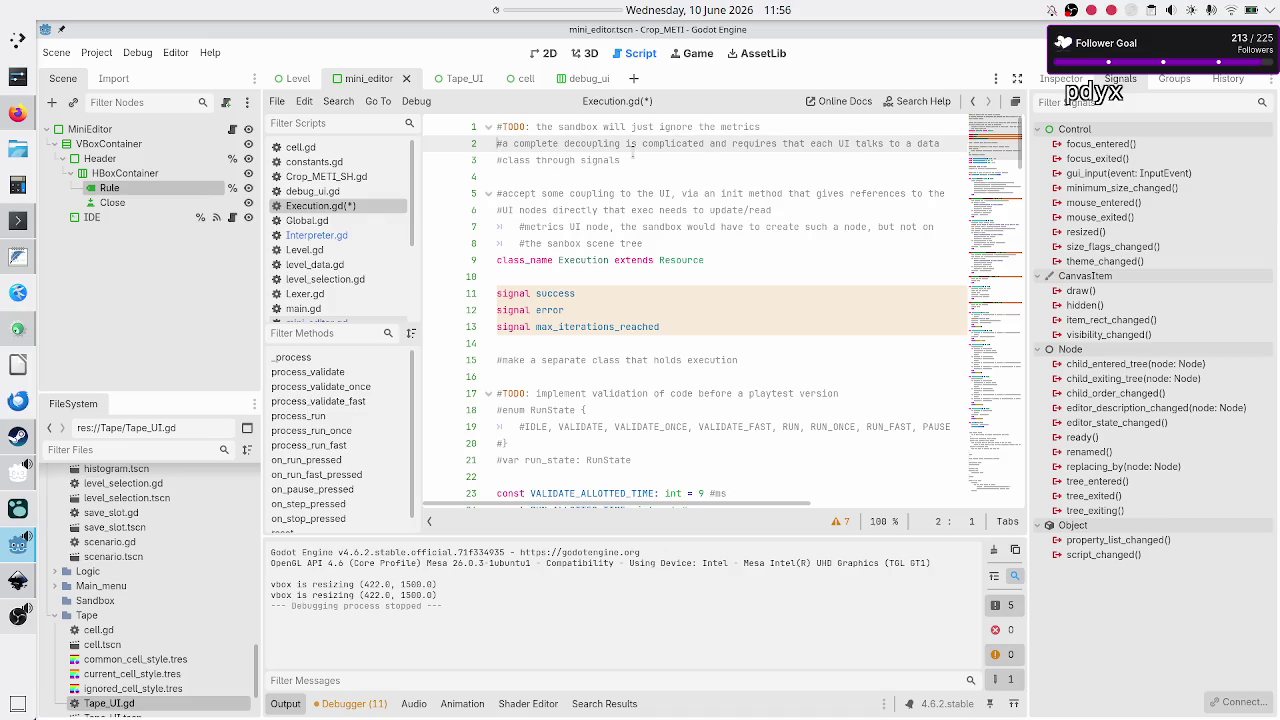
key(ctrl+s)
Step: Highlight 'via an init method', then delete the success, error and max_iterations_reached signals
key(Down)
key(Down)
key(Down)
key(Right)
key(Right)
key(Right)
key(shift+Right)
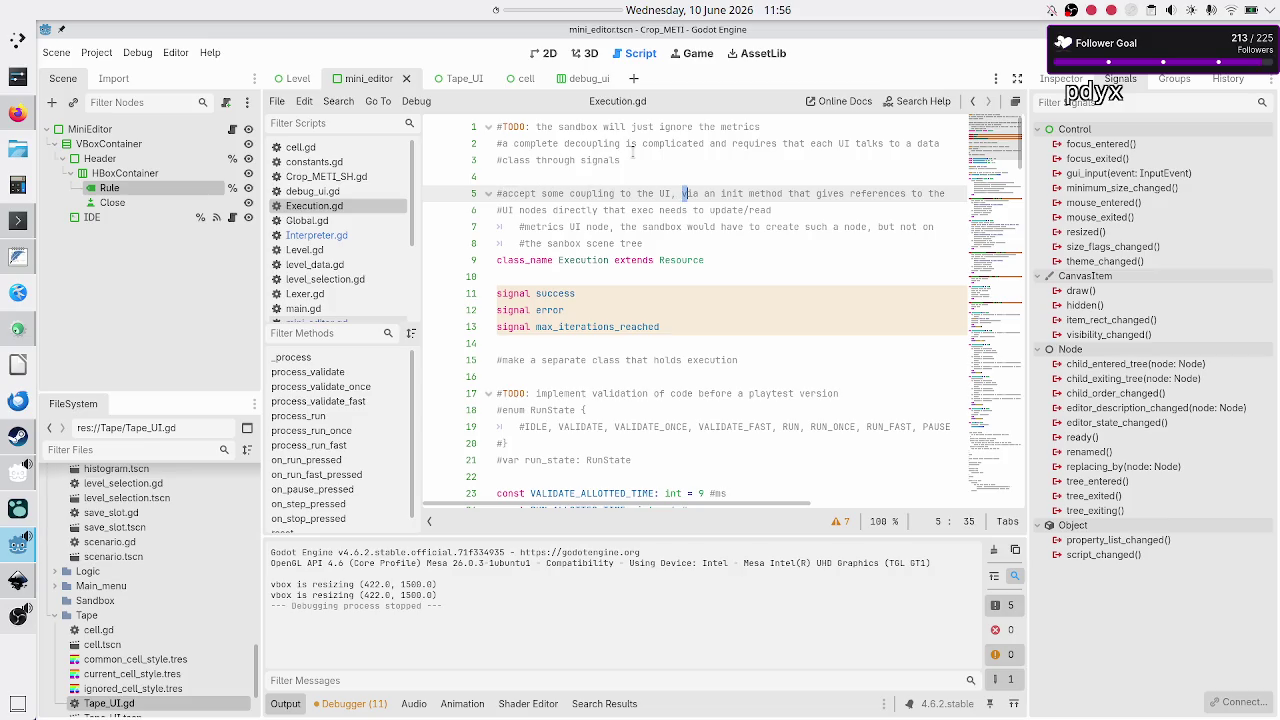
key(shift+Right)
key(shift+Right)
key(shift+Right)
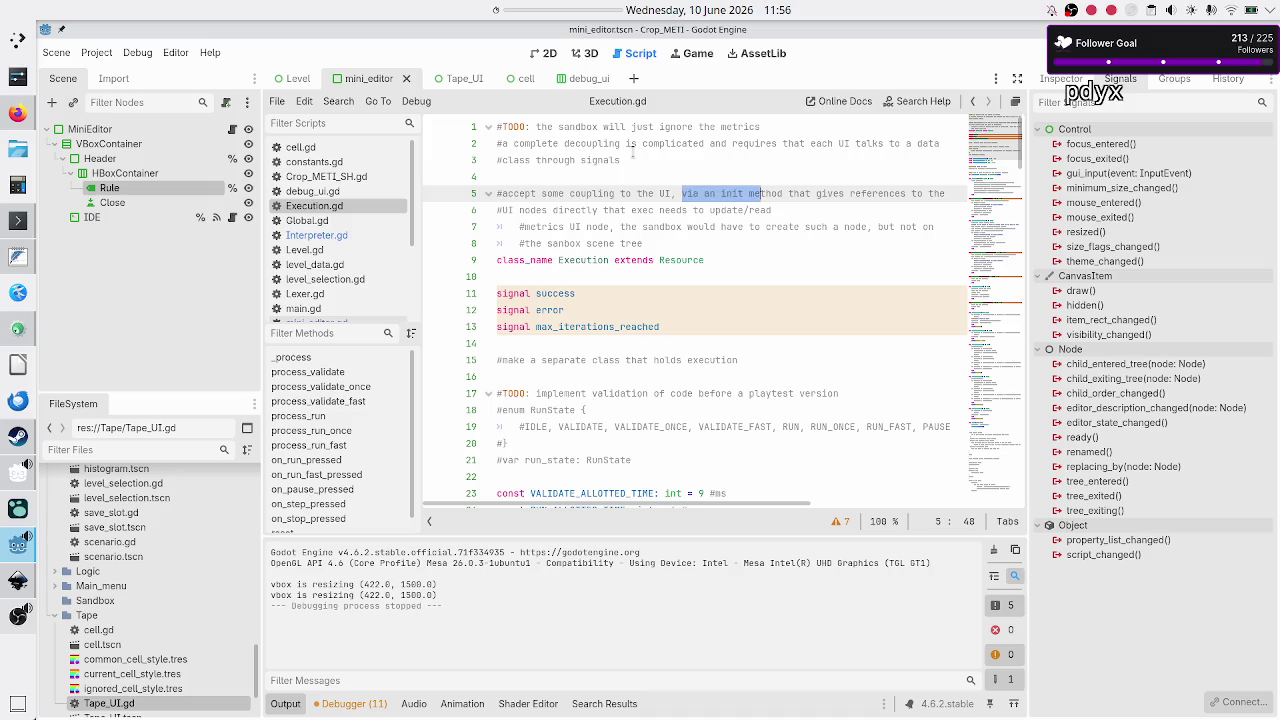
key(Down)
key(Down)
key(Down)
key(Up)
key(Down)
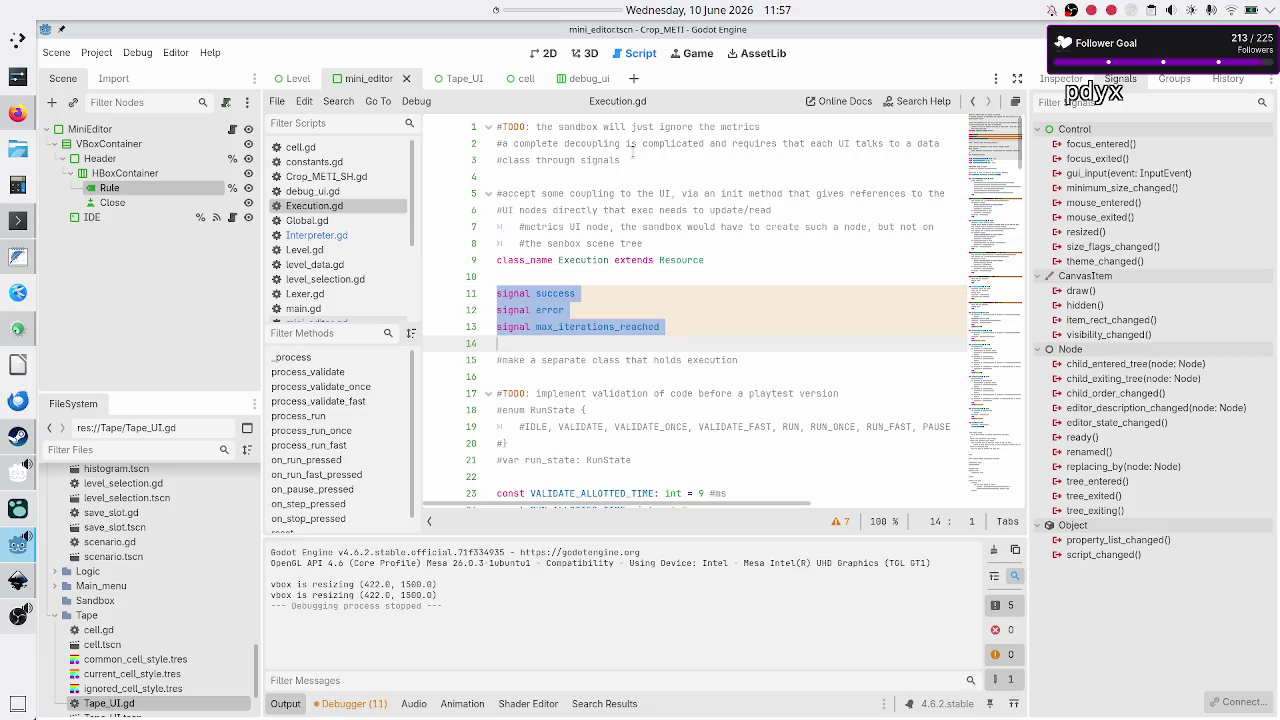
key(BackSpace)
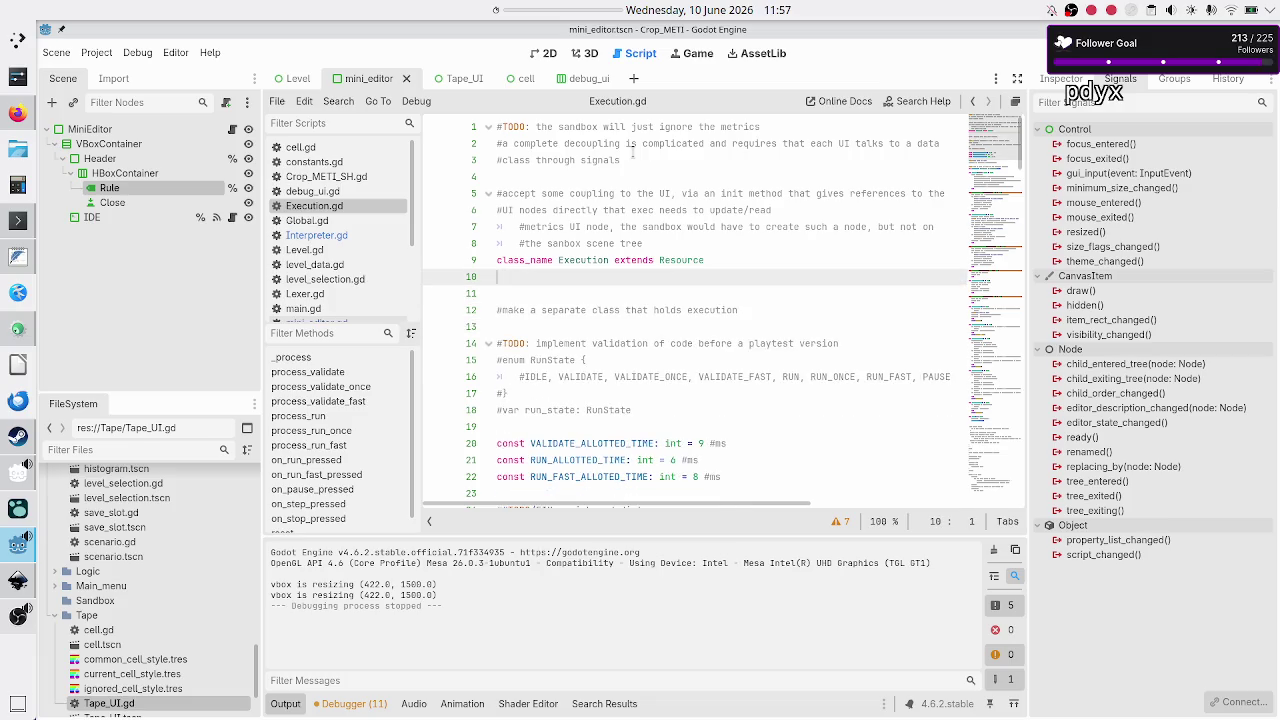
Step: Replace the separate-class comment with an _init function containing only pass
key(Down)
key(Down)
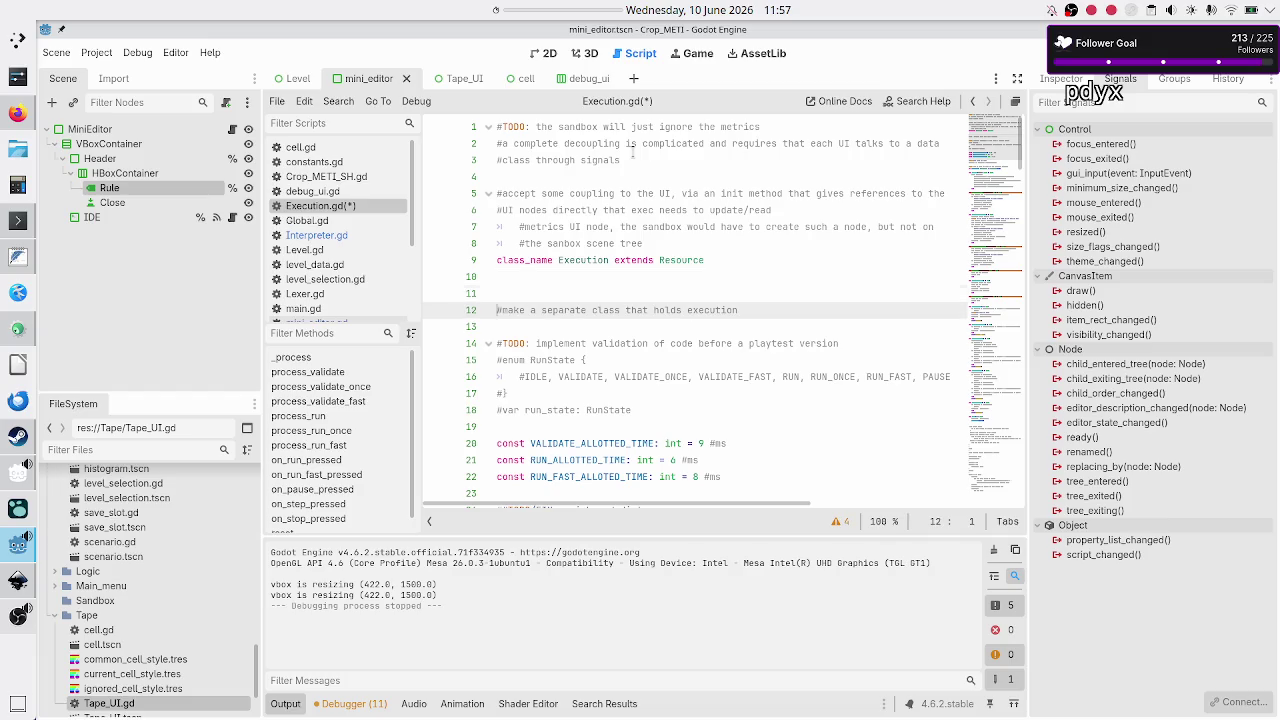
key(shift+End)
key(BackSpace)
key(BackSpace)
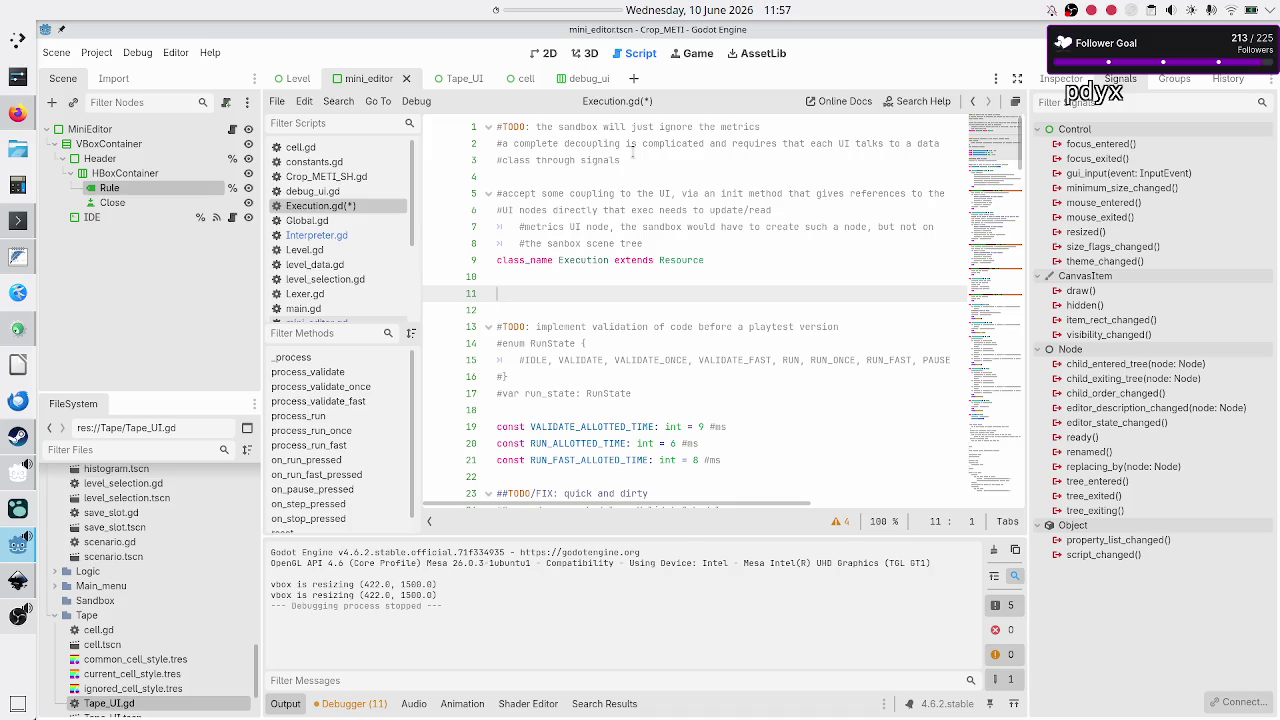
text(func _init)
key(Return)
key(Return)
text(pass)
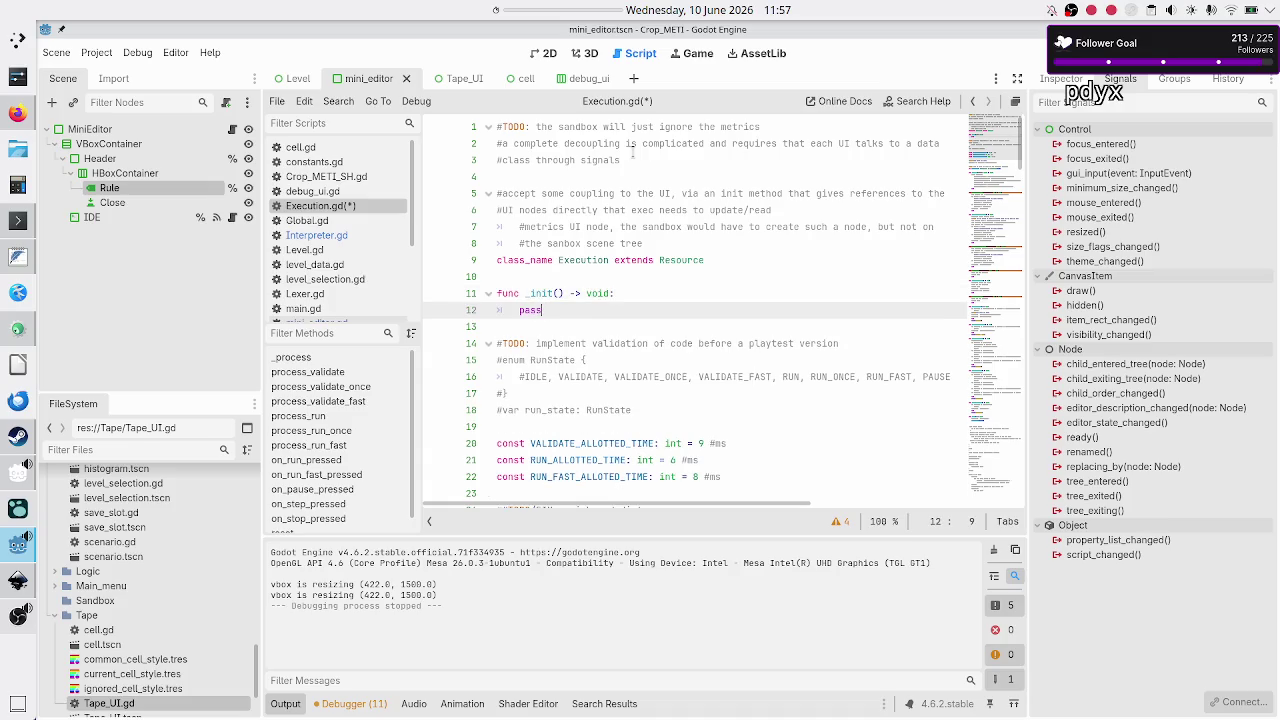
Step: Add a TODO above _init asking whether to accept UI node references or data classes
key(Up)
key(Up)
key(Return)
text(DO: d)
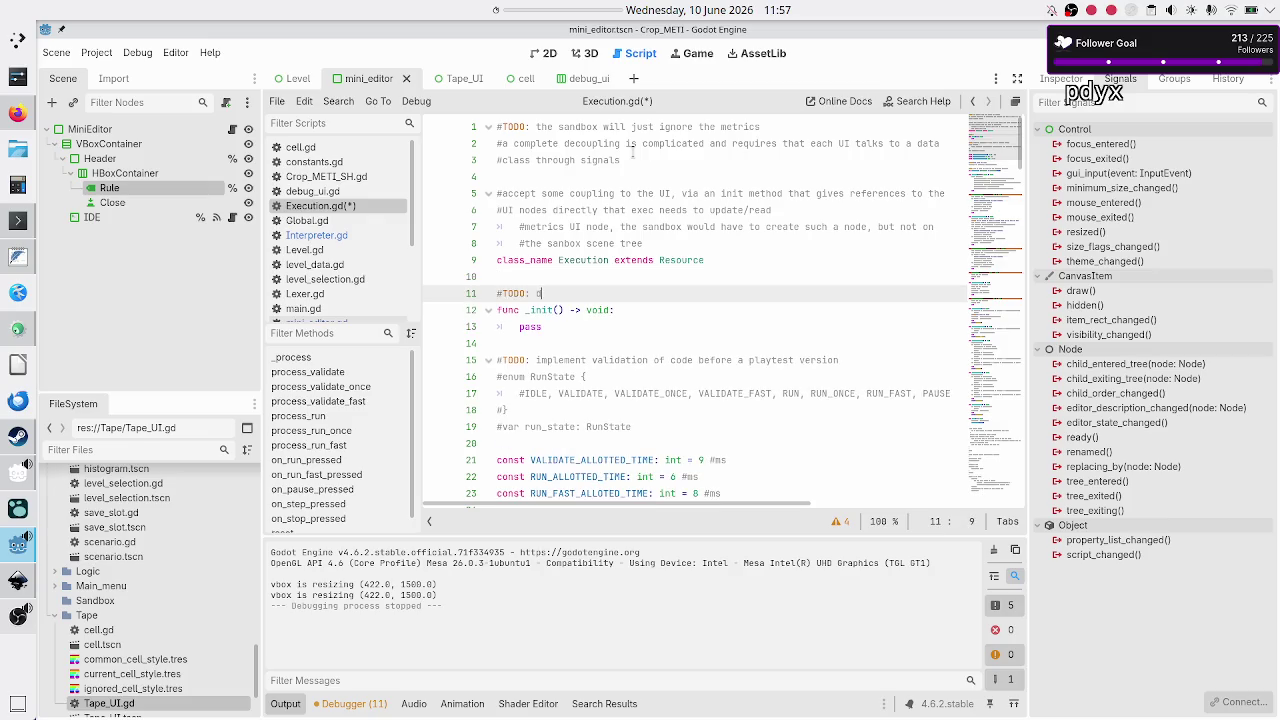
text(o we acc)
text(ept UI node)
text( ref)
text(erences or)
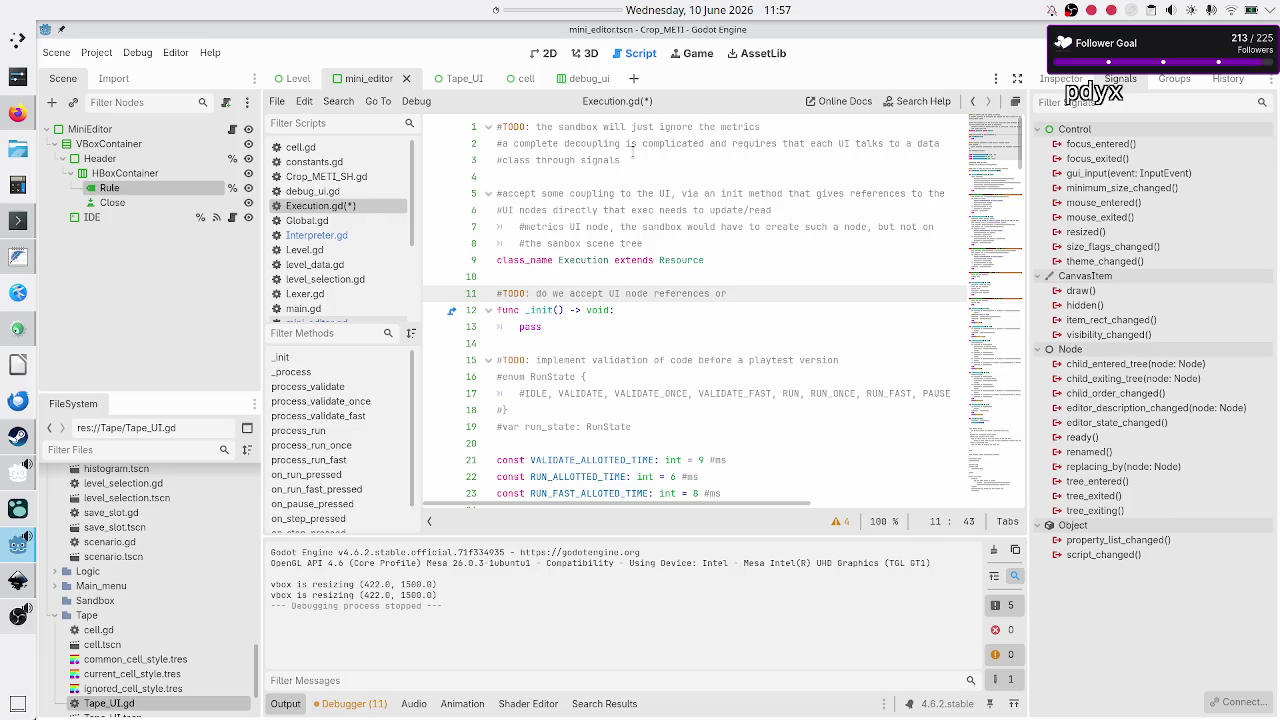
text(data class)
text(es whi)
text(s to??)
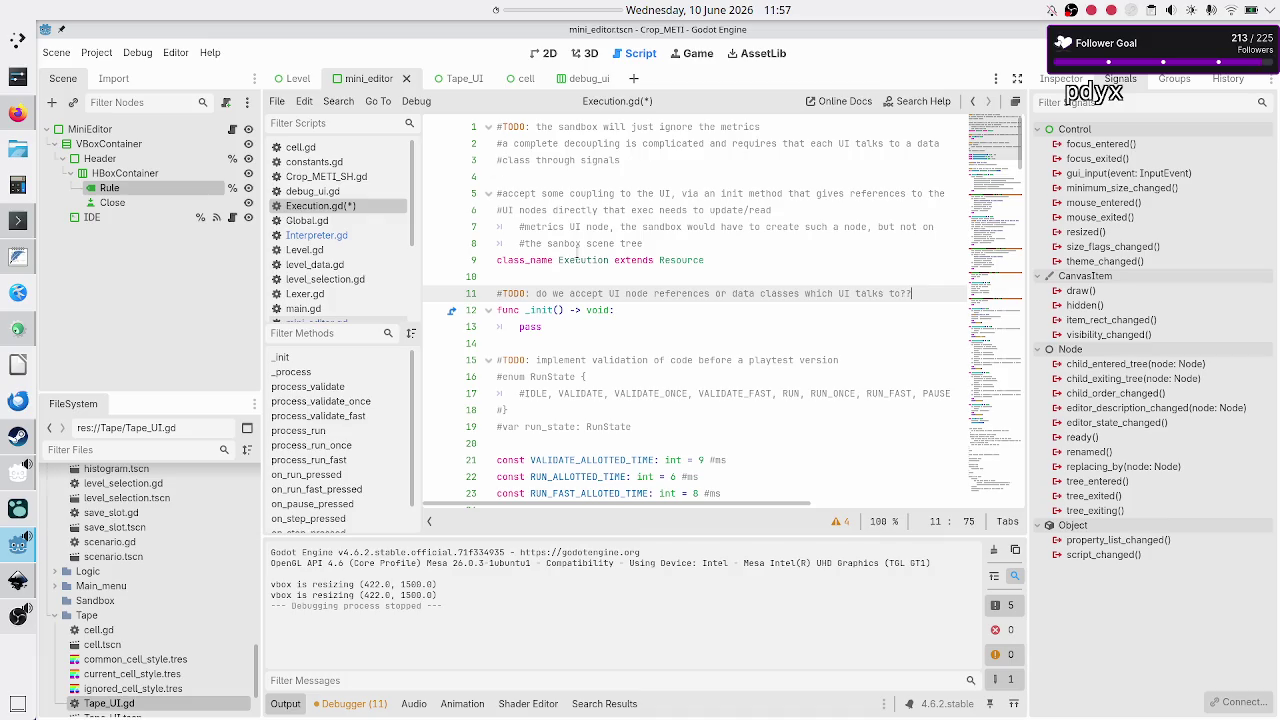
mouse_move(605, 291)
mouse_down()
mouse_move(670, 306)
mouse_move(697, 296)
mouse_up()
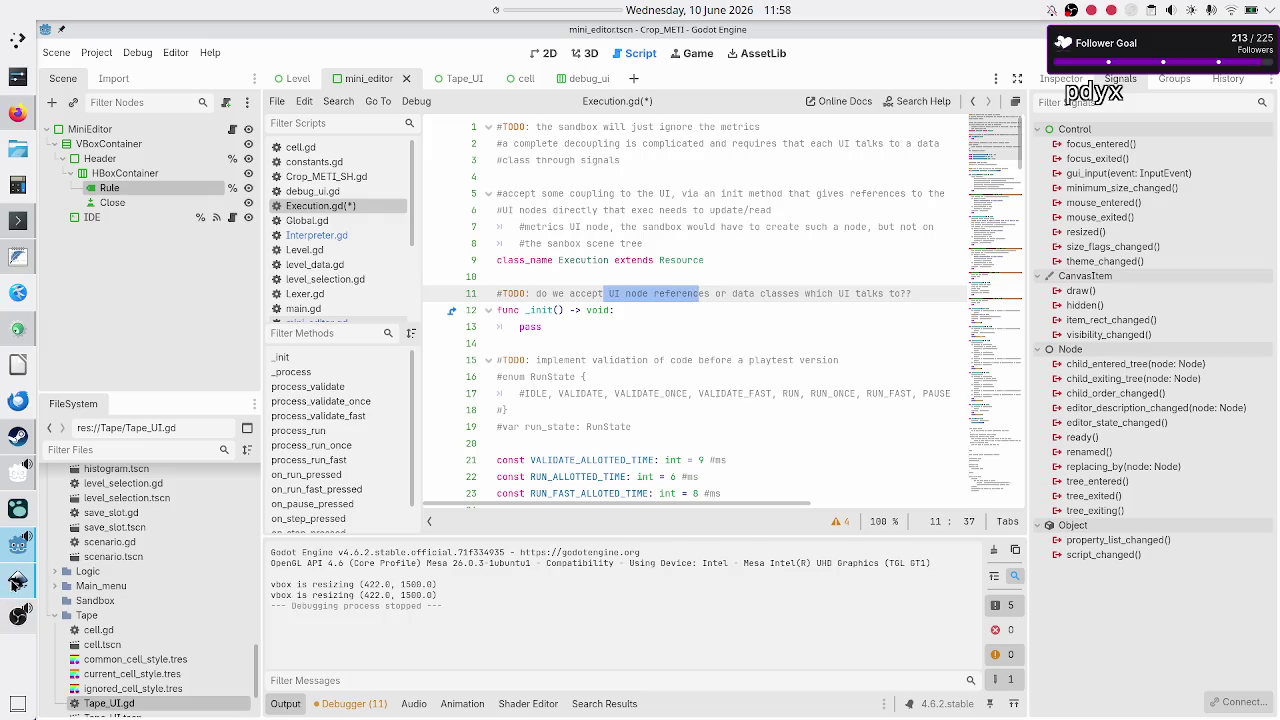
Step: Switch to the level_UI_concepts.svg mockup in Inkscape
click(17, 582)
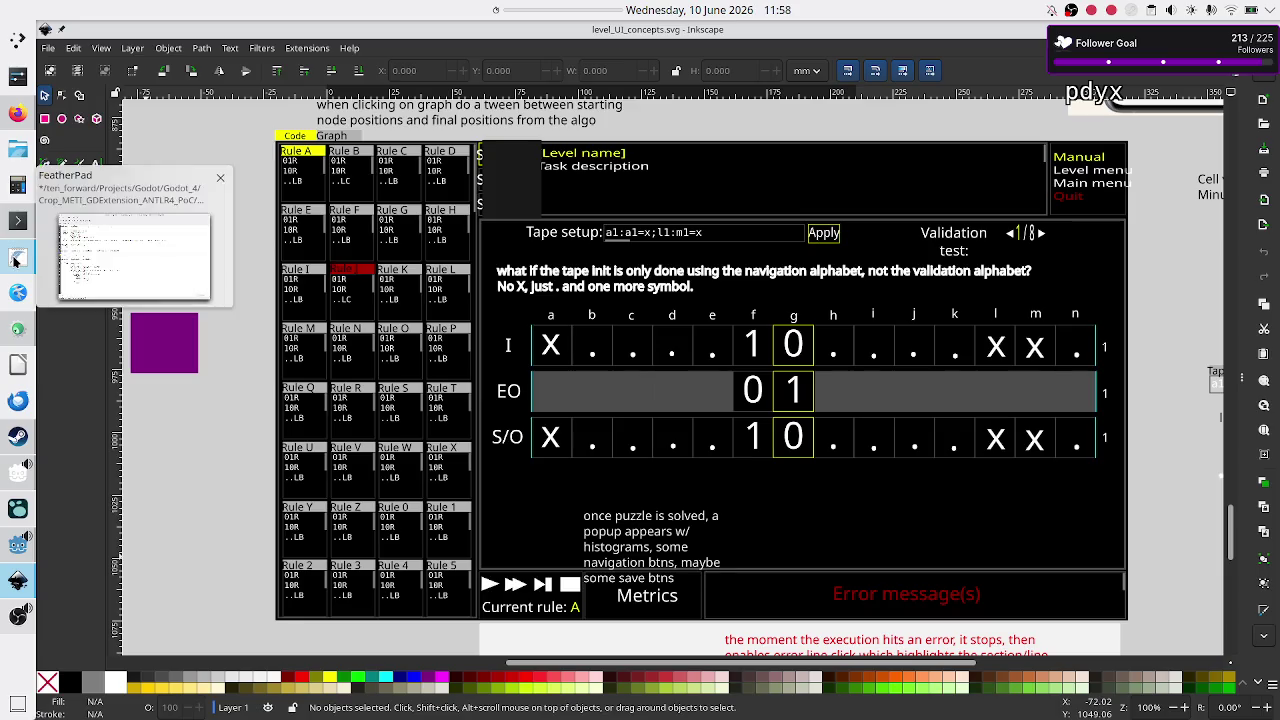
Step: Return from Inkscape to the Godot editor showing Execution.gd
click(17, 472)
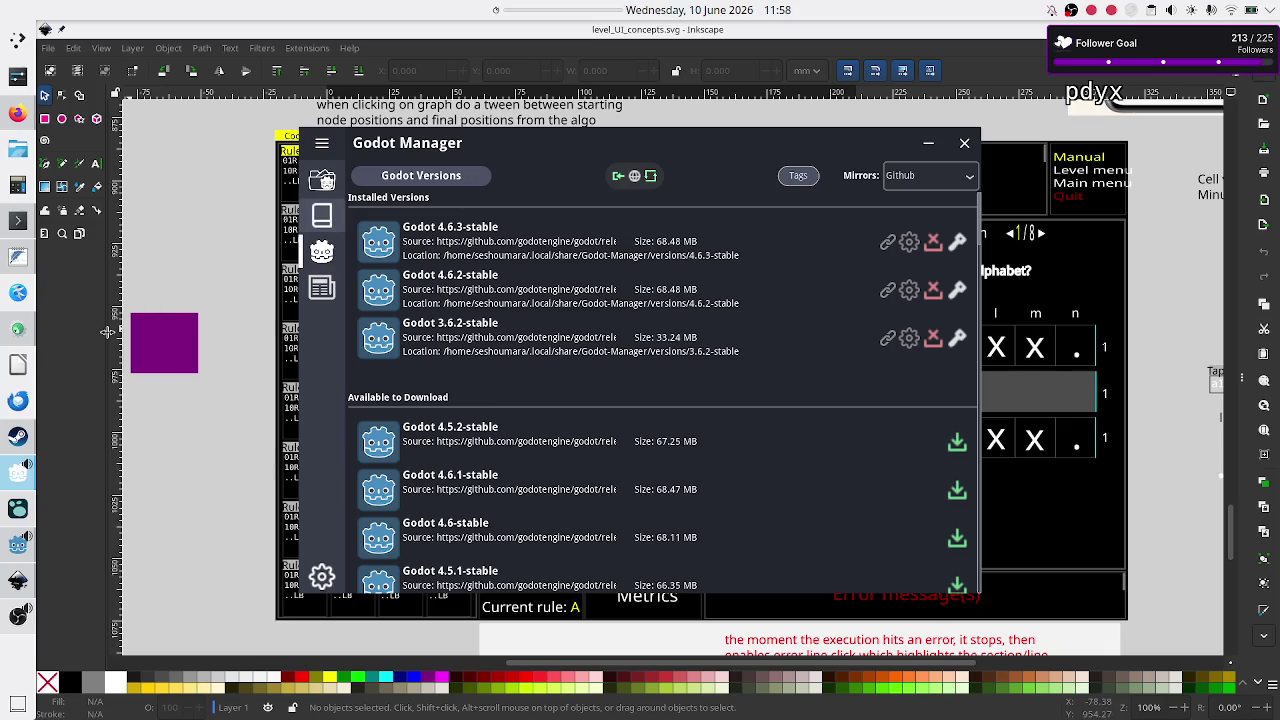
mouse_move(29, 341)
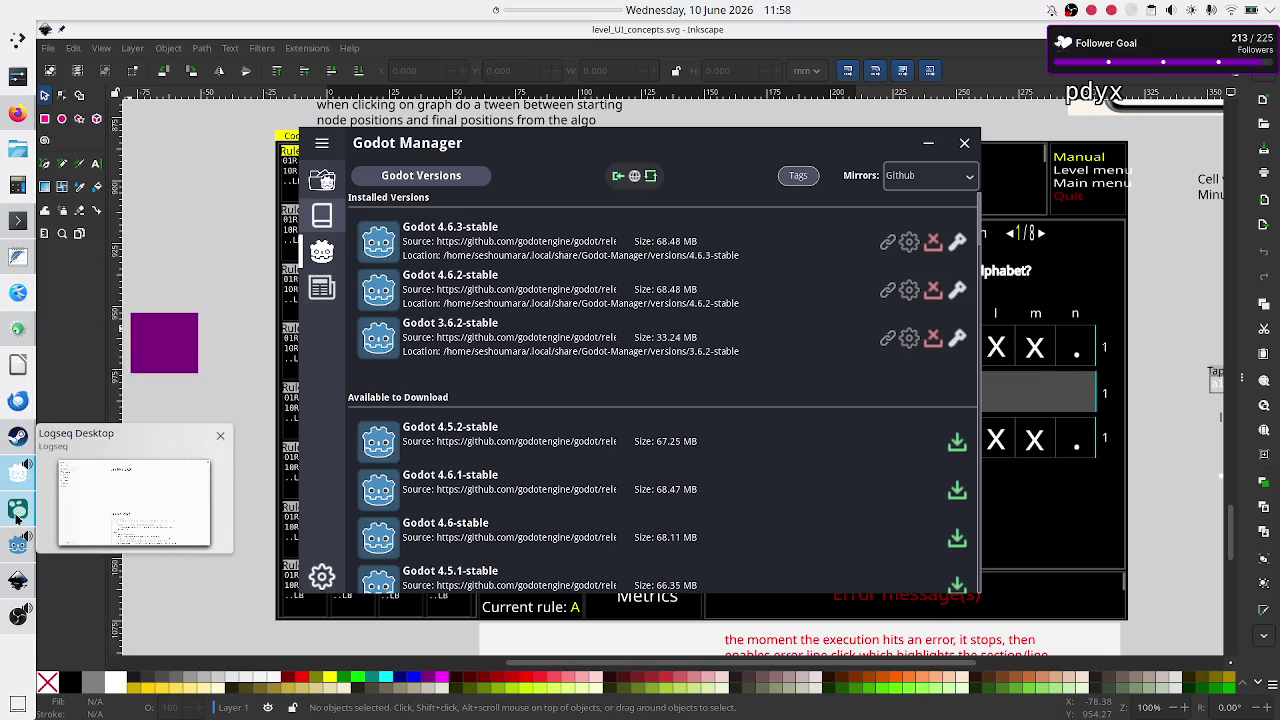
click(14, 543)
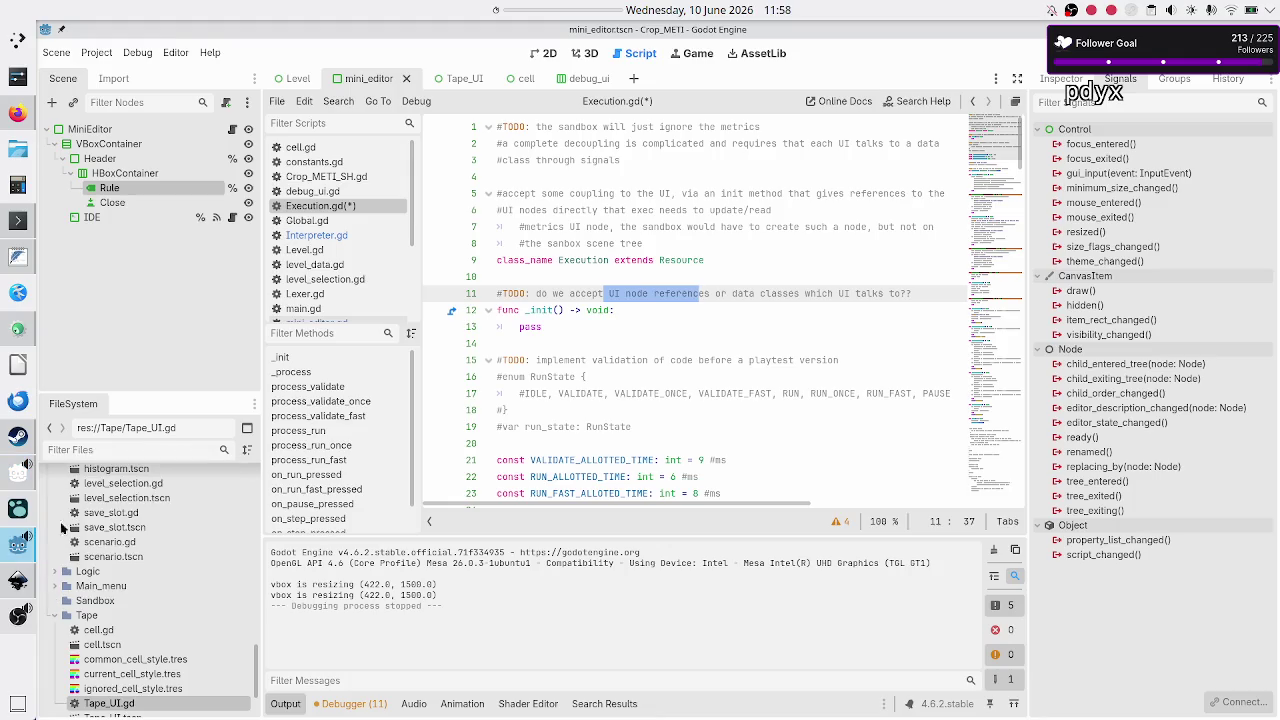
Step: Reread the line 11 TODO about accepting UI node references, selecting phrases of it
key(Home)
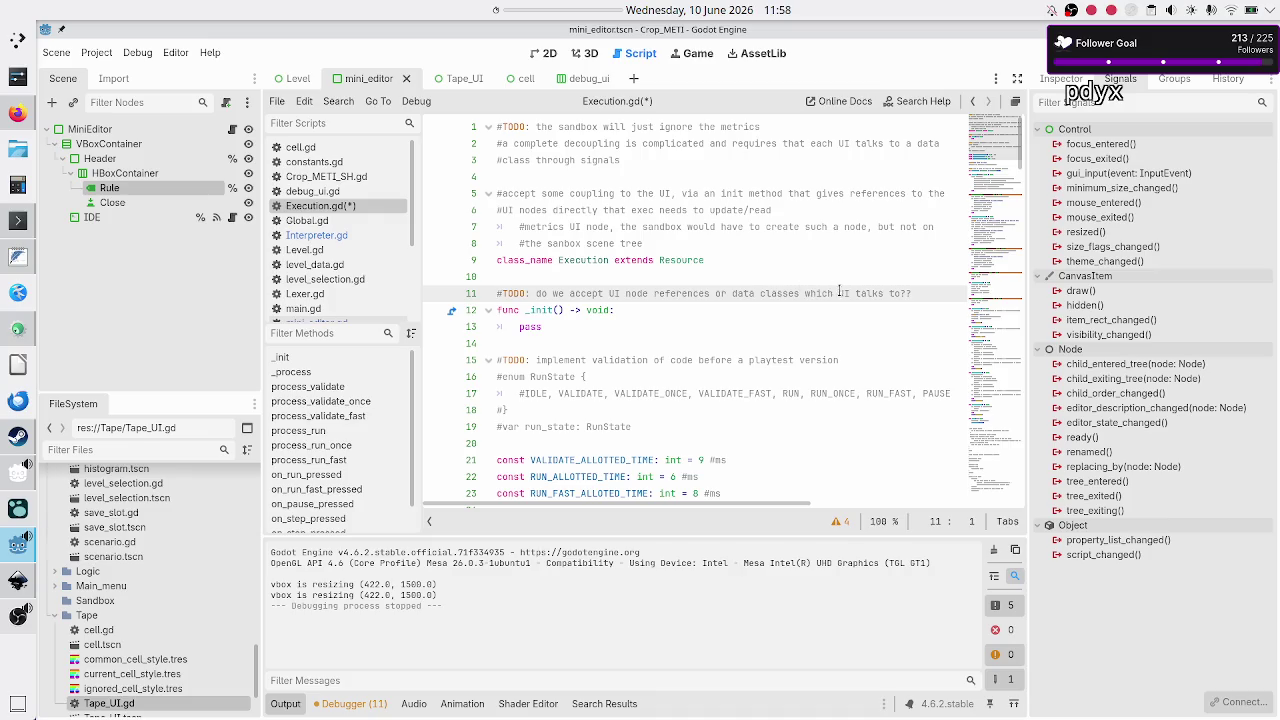
drag(862, 291, 560, 284)
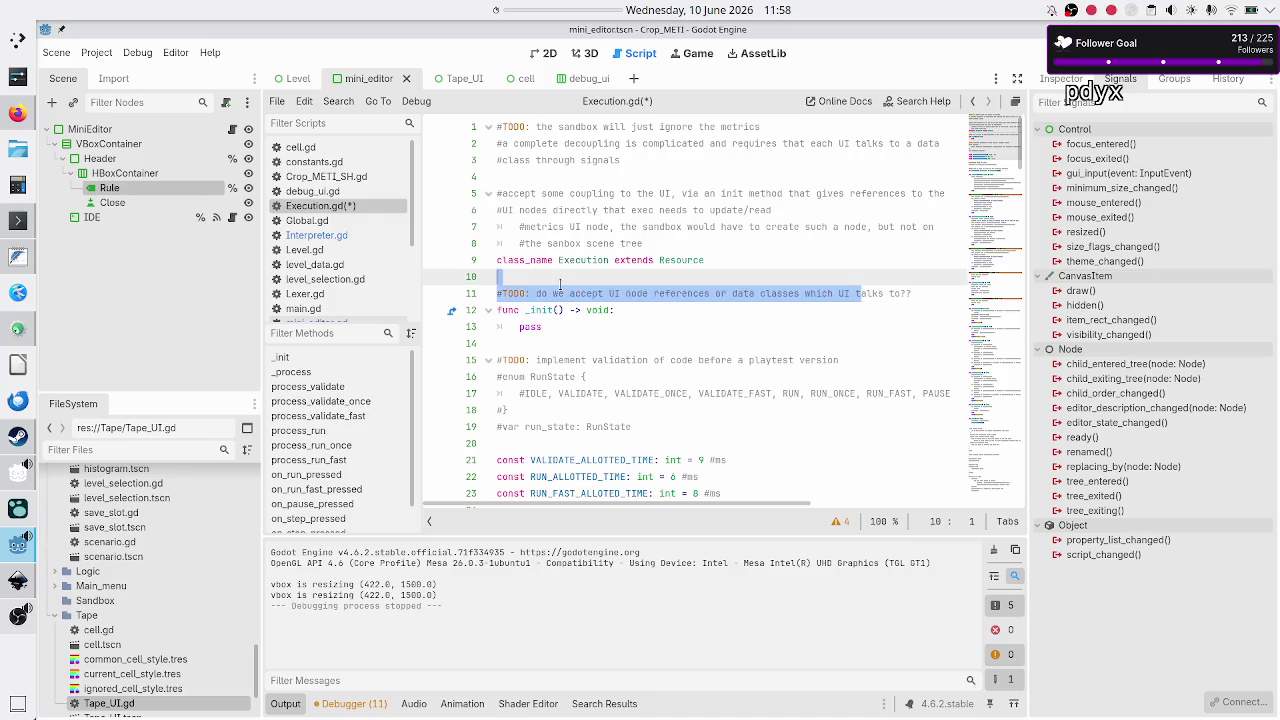
click(560, 284)
click(645, 286)
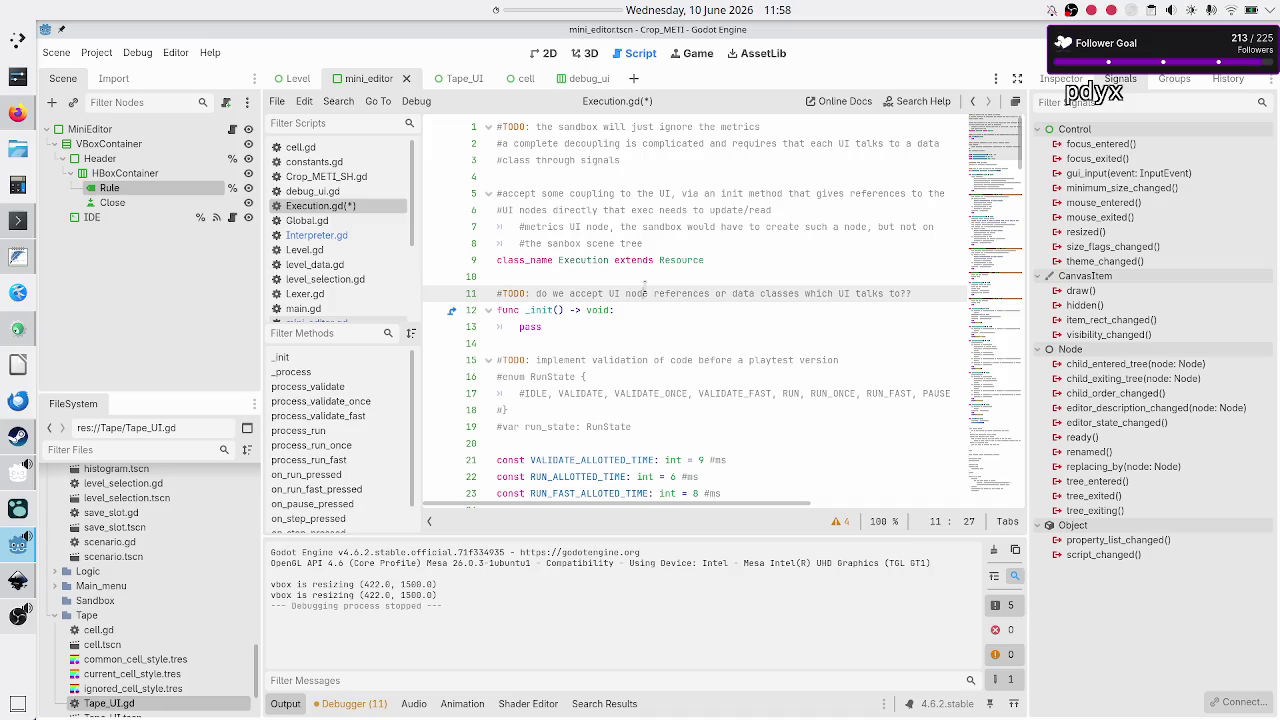
mouse_move(592, 290)
mouse_down()
mouse_move(650, 293)
mouse_move(600, 310)
mouse_move(586, 294)
mouse_up()
click(650, 293)
click(586, 294)
drag(667, 298, 566, 294)
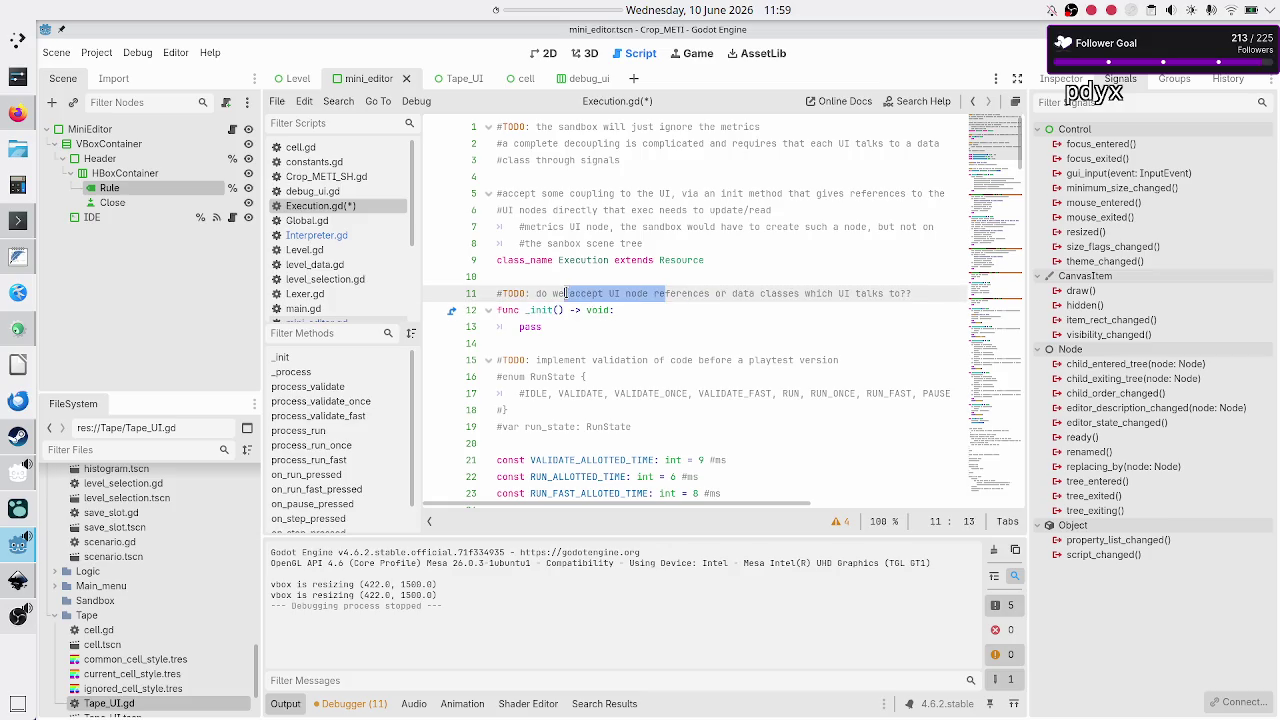
click(566, 294)
right_click(692, 293)
click(660, 290)
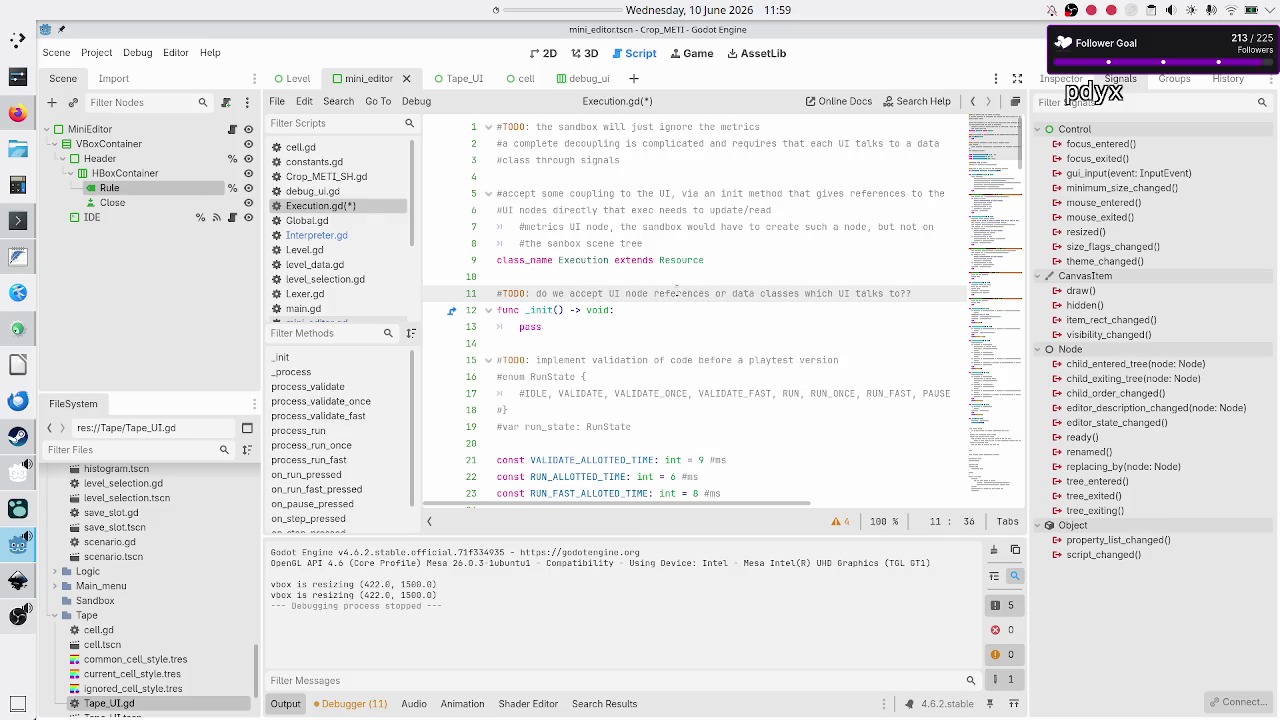
drag(699, 293, 540, 293)
click(540, 293)
drag(684, 290, 555, 293)
click(555, 295)
click(612, 277)
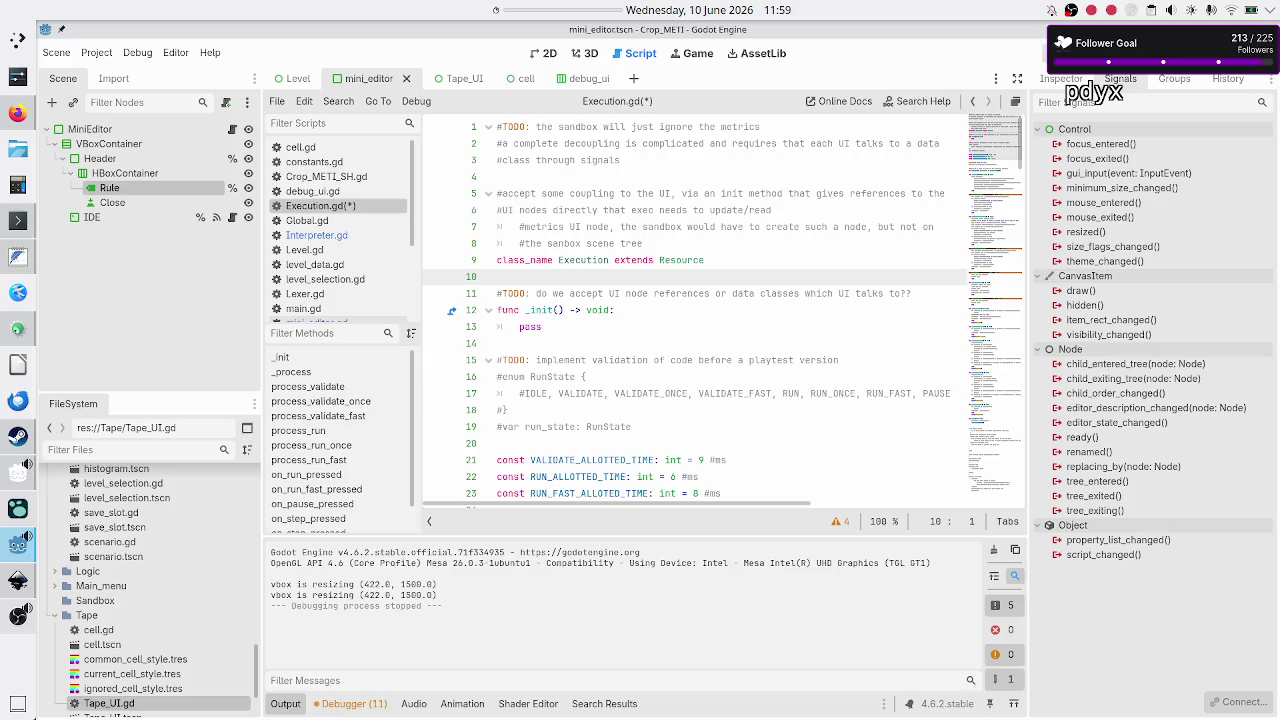
Step: Test-run the project with F6, stop it with F8, then switch to the Inkscape UI mockup
key(F6)
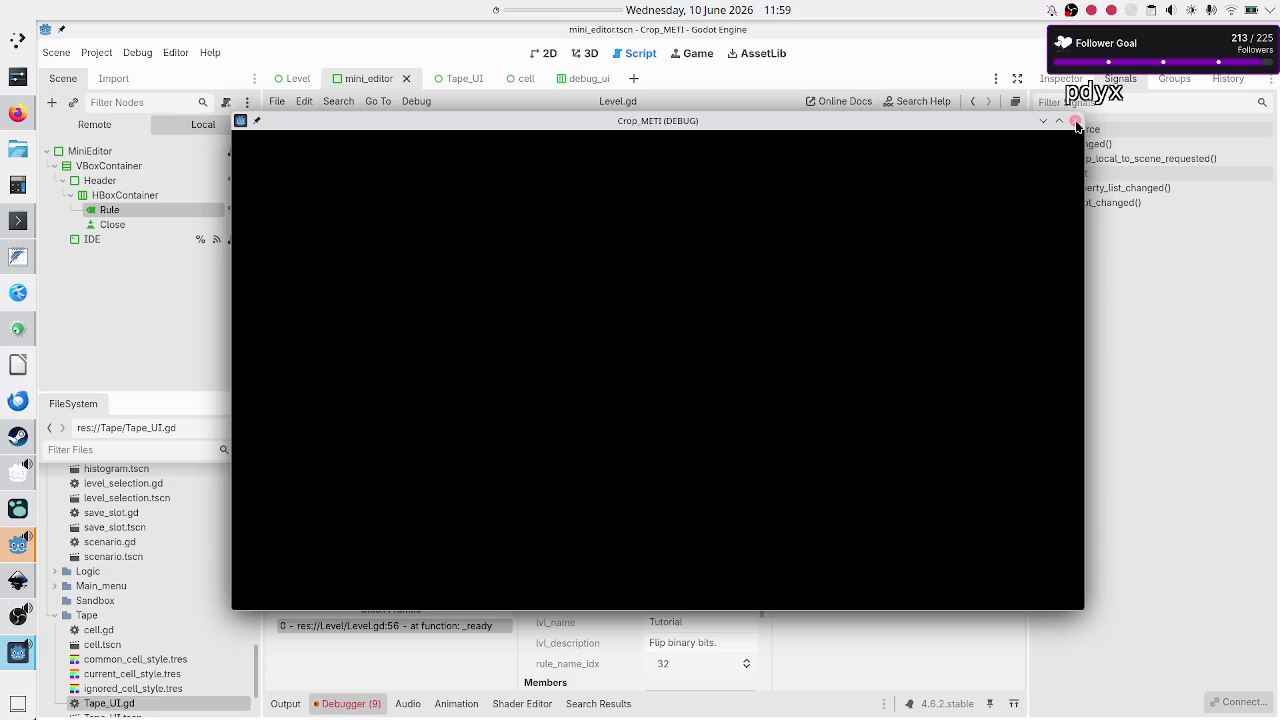
key(F8)
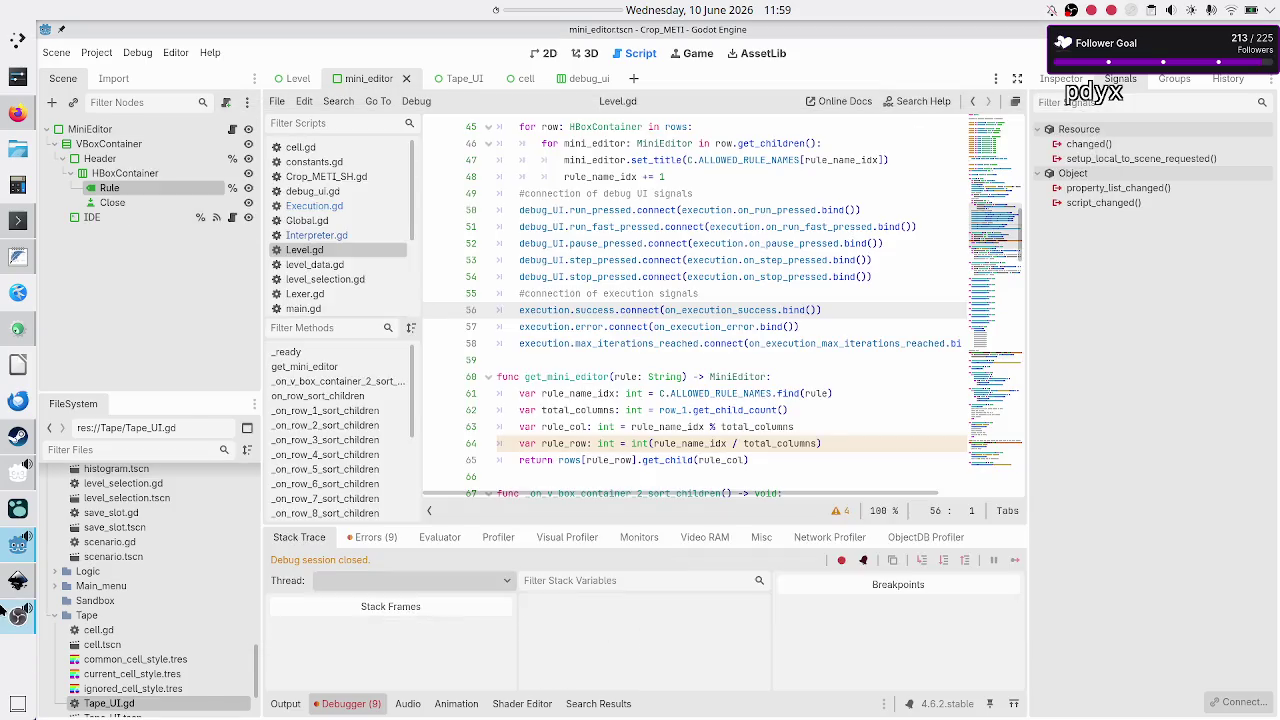
click(17, 581)
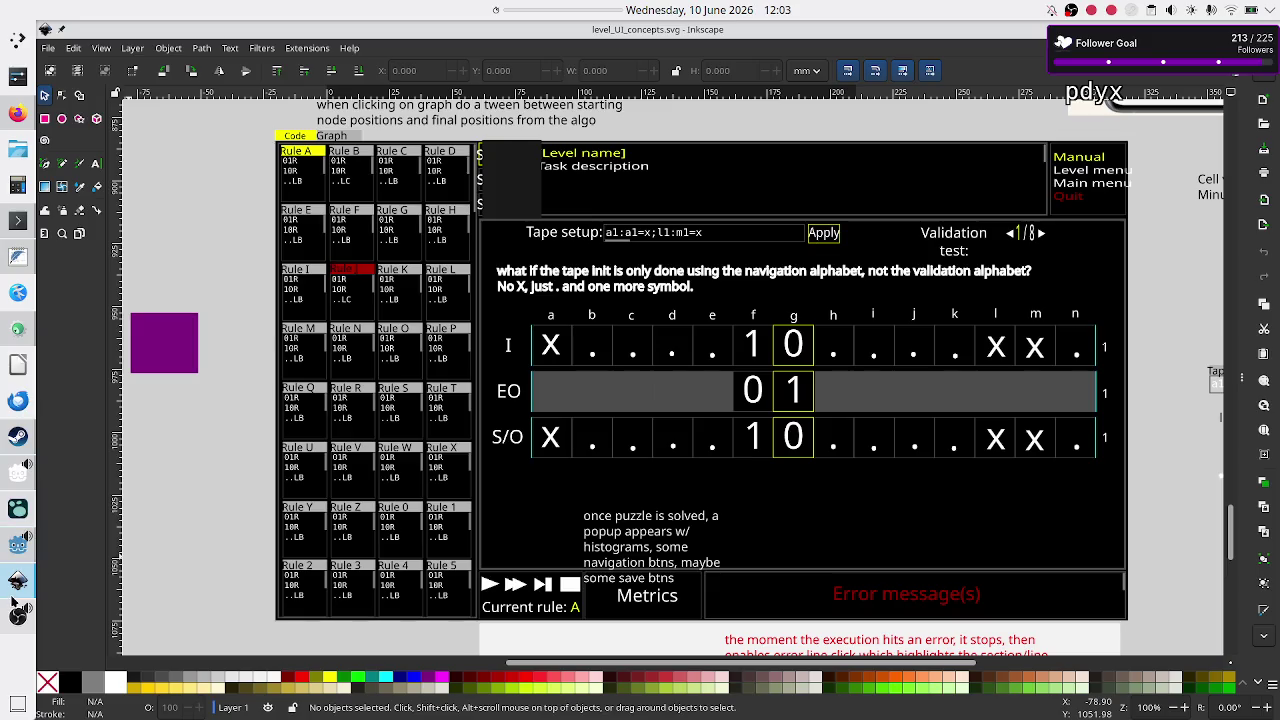
mouse_move(17, 610)
click(15, 543)
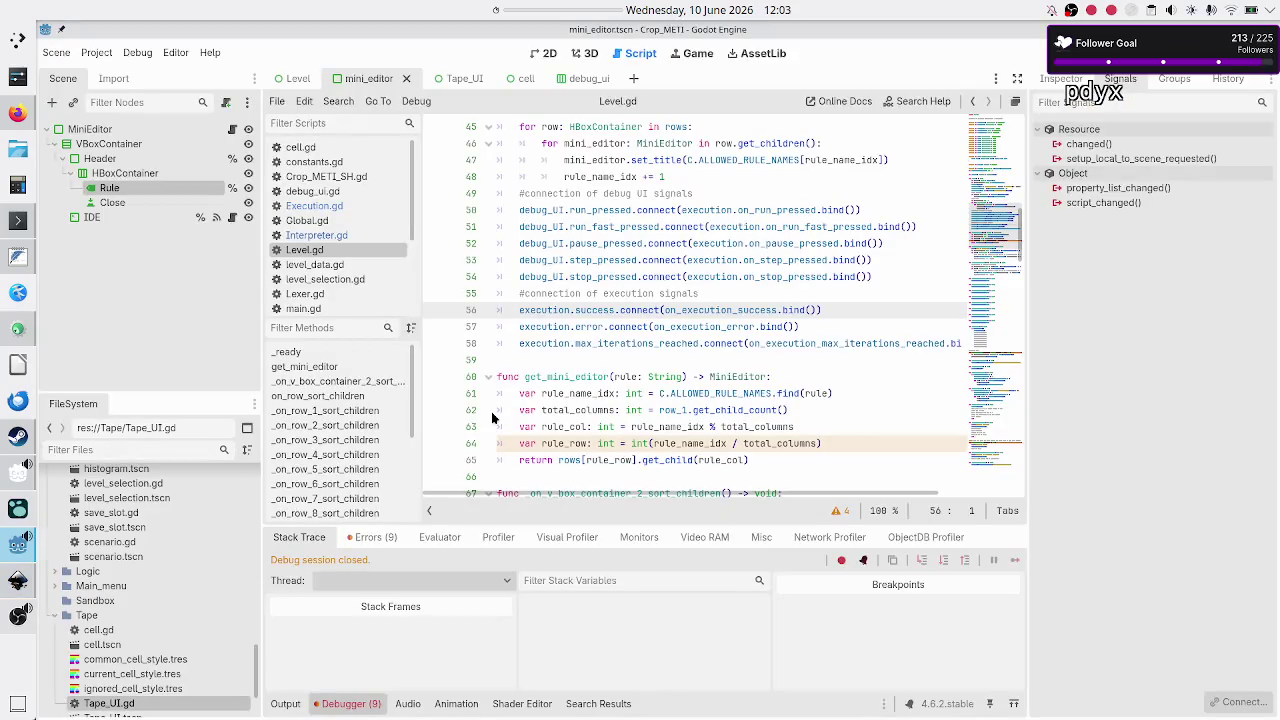
Step: Scroll Level.gd to the top, then bring up execution_plan.txt in FeatherPad at the end of the notes
scroll(652, 330, up, 12)
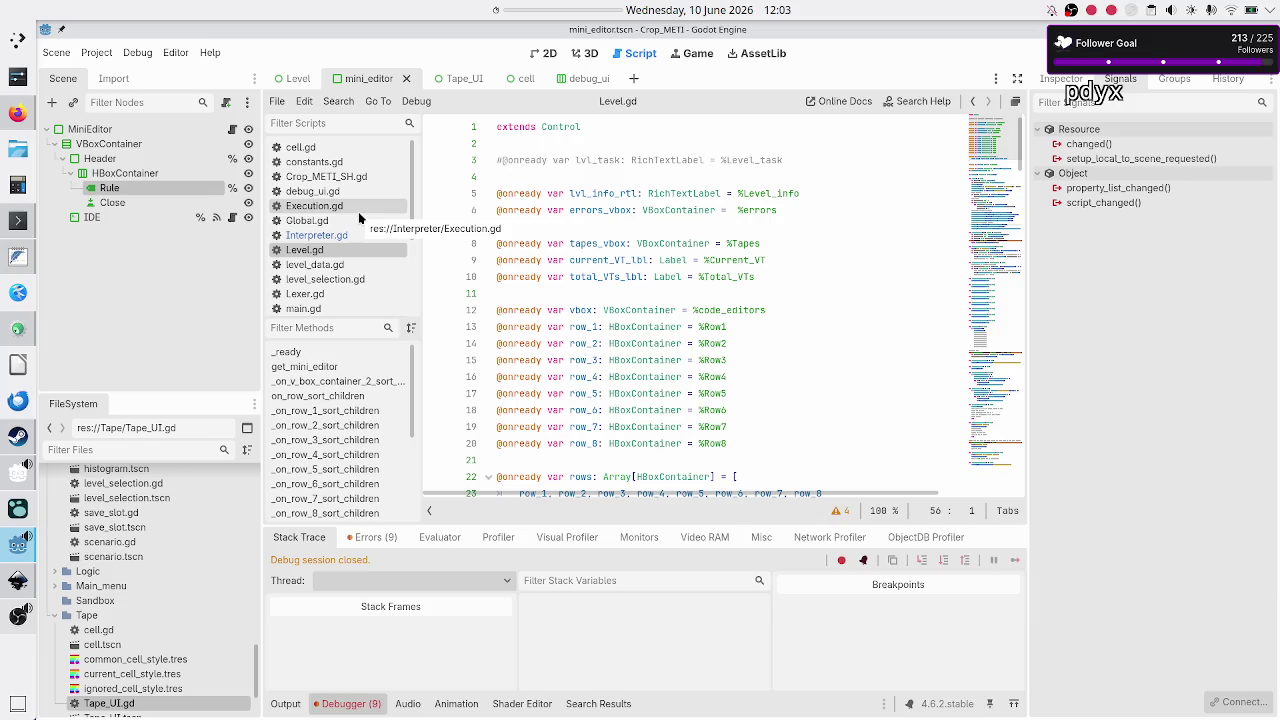
click(12, 262)
click(296, 625)
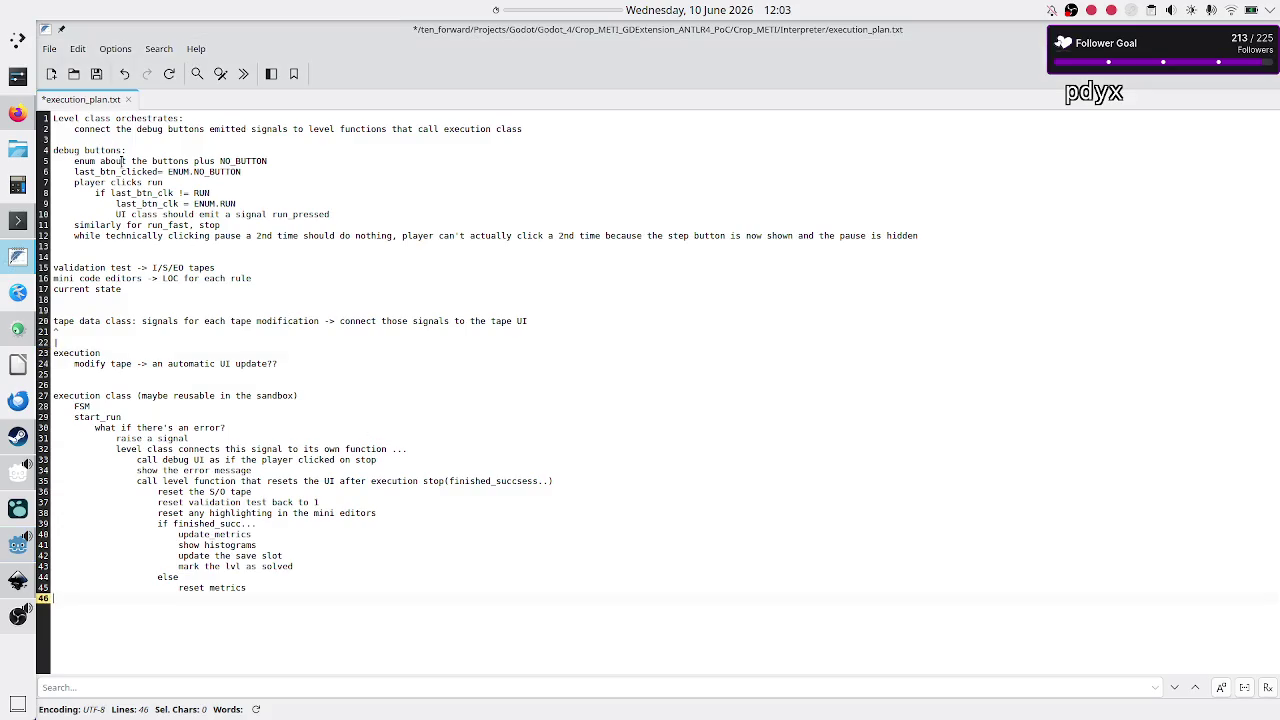
Step: Start a new document with 'couple or' and 'decouple from UI' as separate lines
click(53, 76)
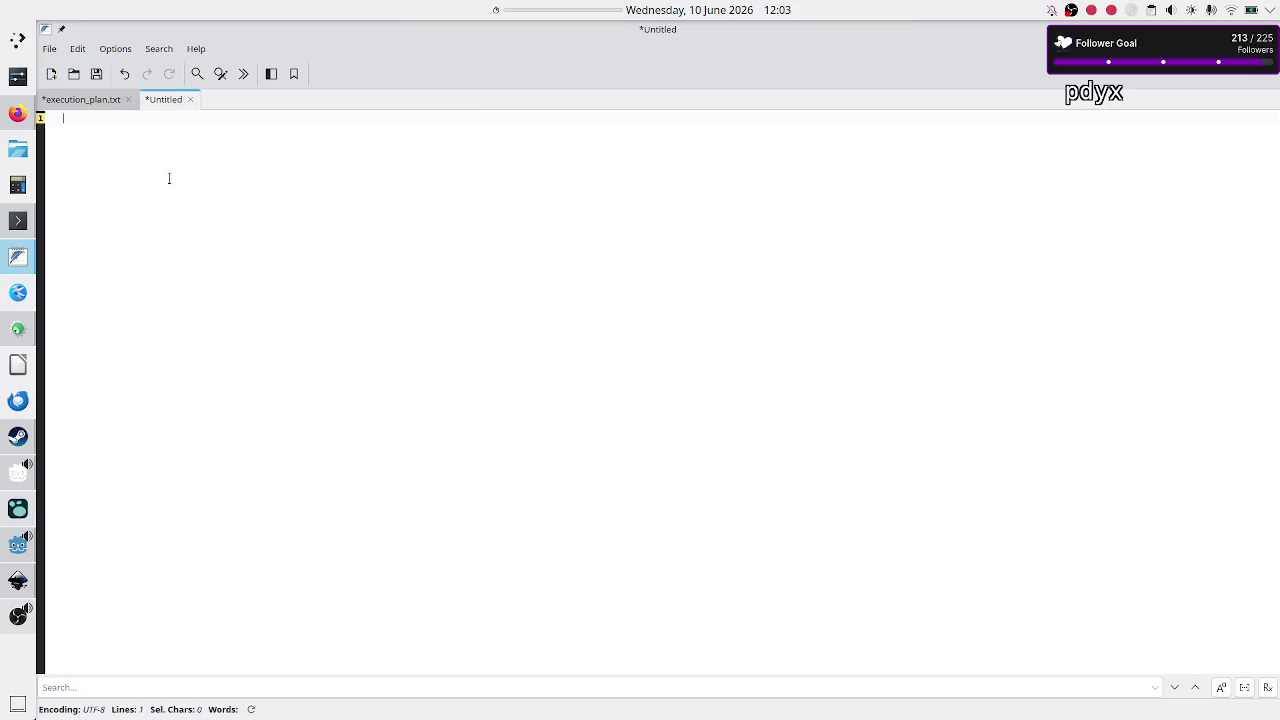
text(couple or)
text(decouple fro)
text(m UT)
key(BackSpace)
key(BackSpace)
key(BackSpace)
key(Return)
key(Return)
key(Up)
Step: Note under coupling that effort is very small: pass the UI nodes to a func from level
text(re)
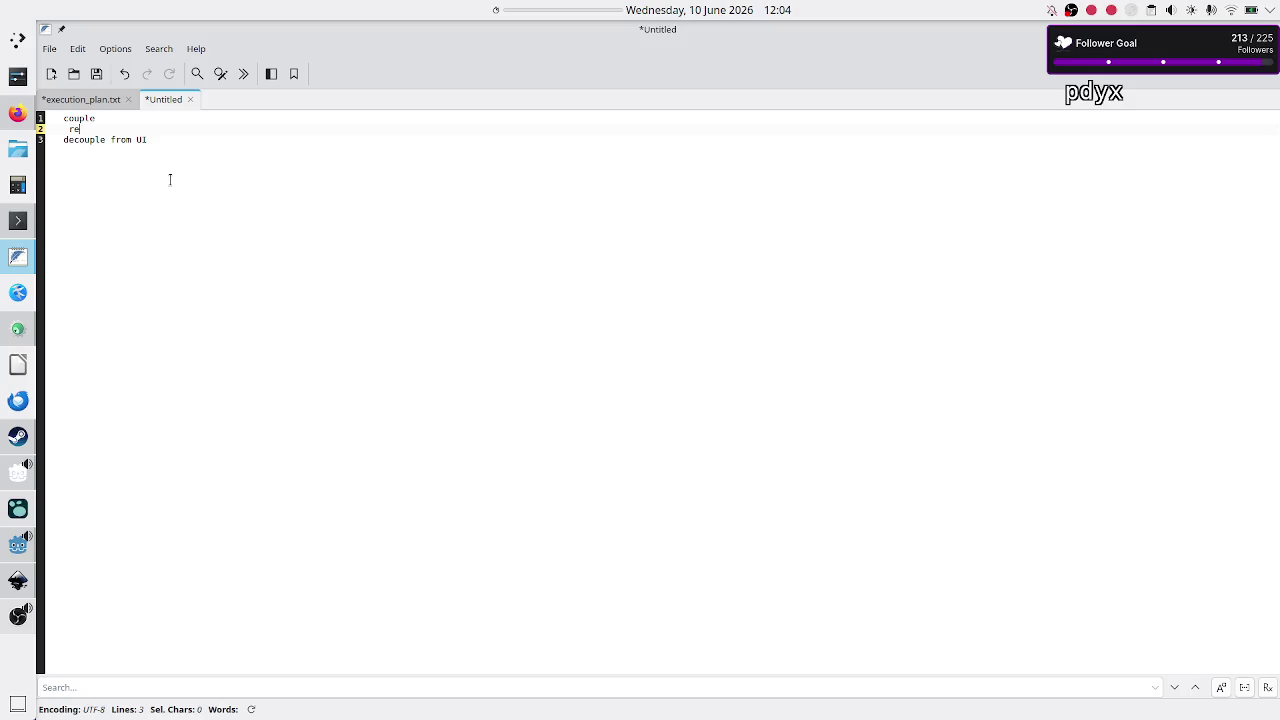
text(qq)
text(uir a)
text(lmost no ex)
text(tra impl)
key(BackSpace)
key(BackSpace)
key(BackSpace)
key(BackSpace)
key(BackSpace)
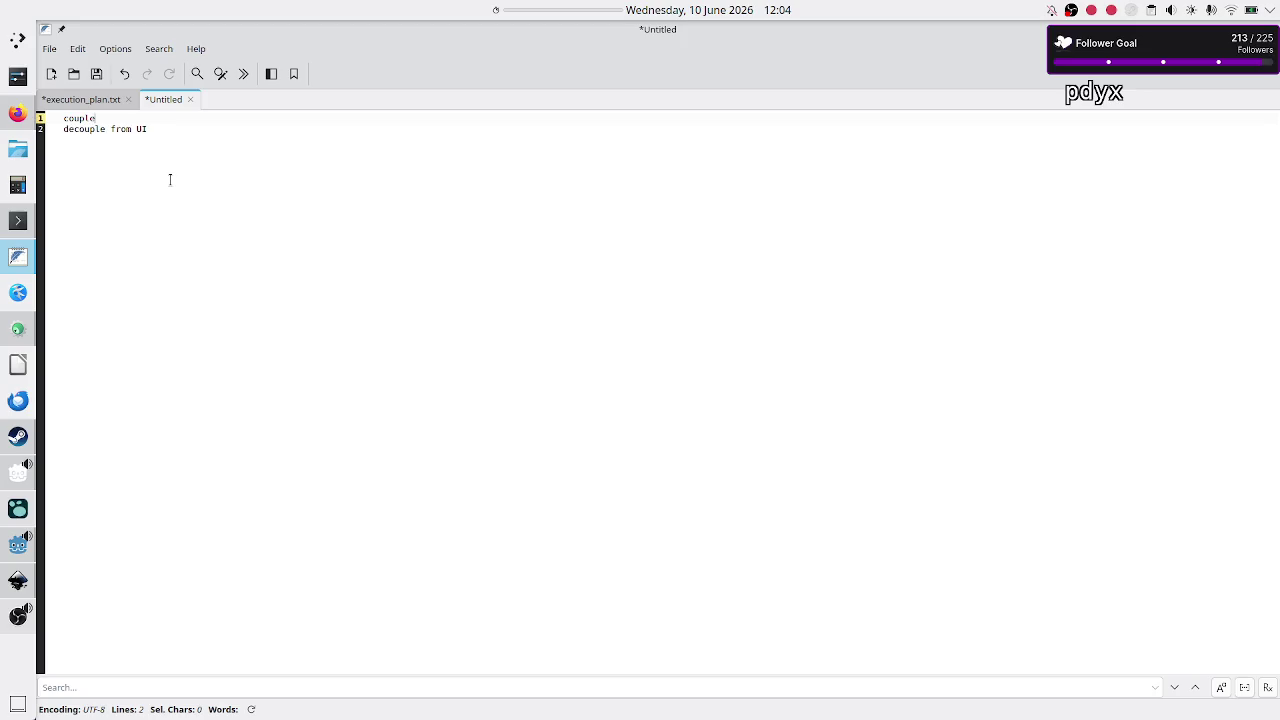
key(Tab)
text(:effort is)
text( very small)
text(hus)
key(BackSpace)
key(BackSpace)
text(need to pass )
text(the UI noide)
key(BackSpace)
key(BackSpace)
key(BackSpace)
text(des to a funct)
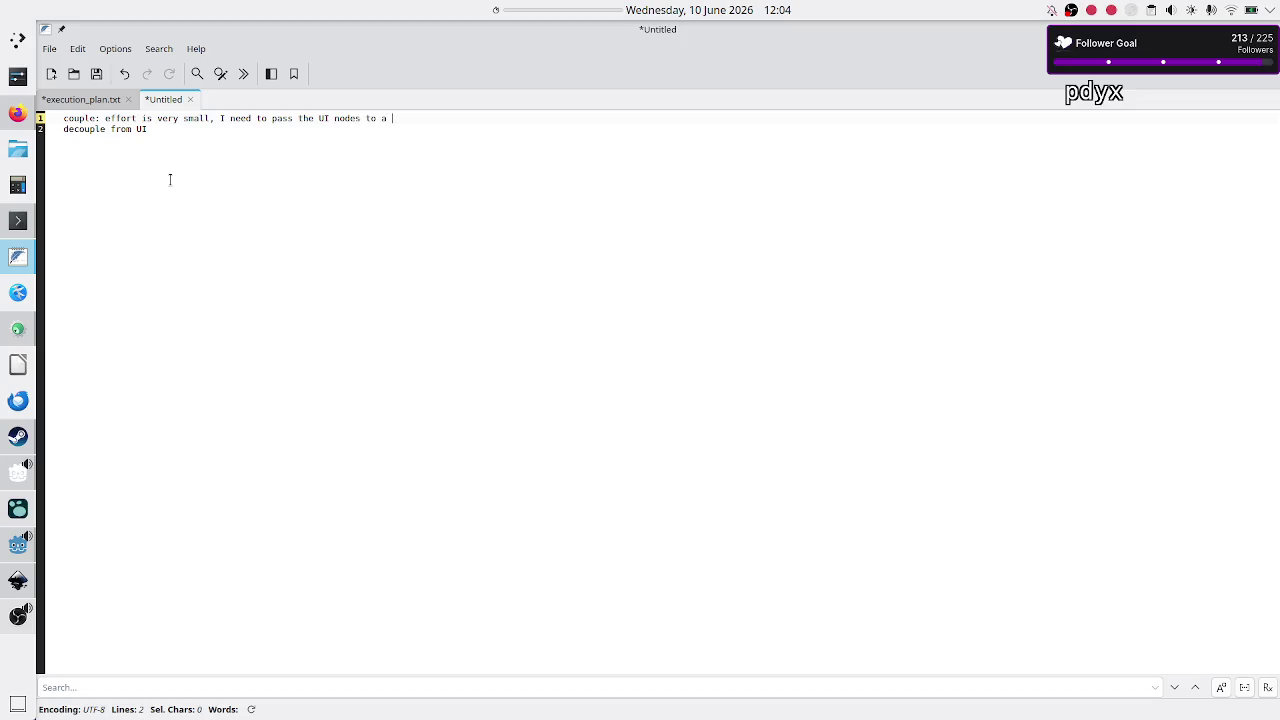
text( from level)
Step: Mark the decouple-from-UI line as big effort
key(Down)
text(bi)
key(BackSpace)
text(ig eff)
key(BackSpace)
text(fort)
Step: Add a class for each element (code editor, tape, metrics, error console) communicating via signals to the UI
key(Return)
text(I have to c)
text(reate a )
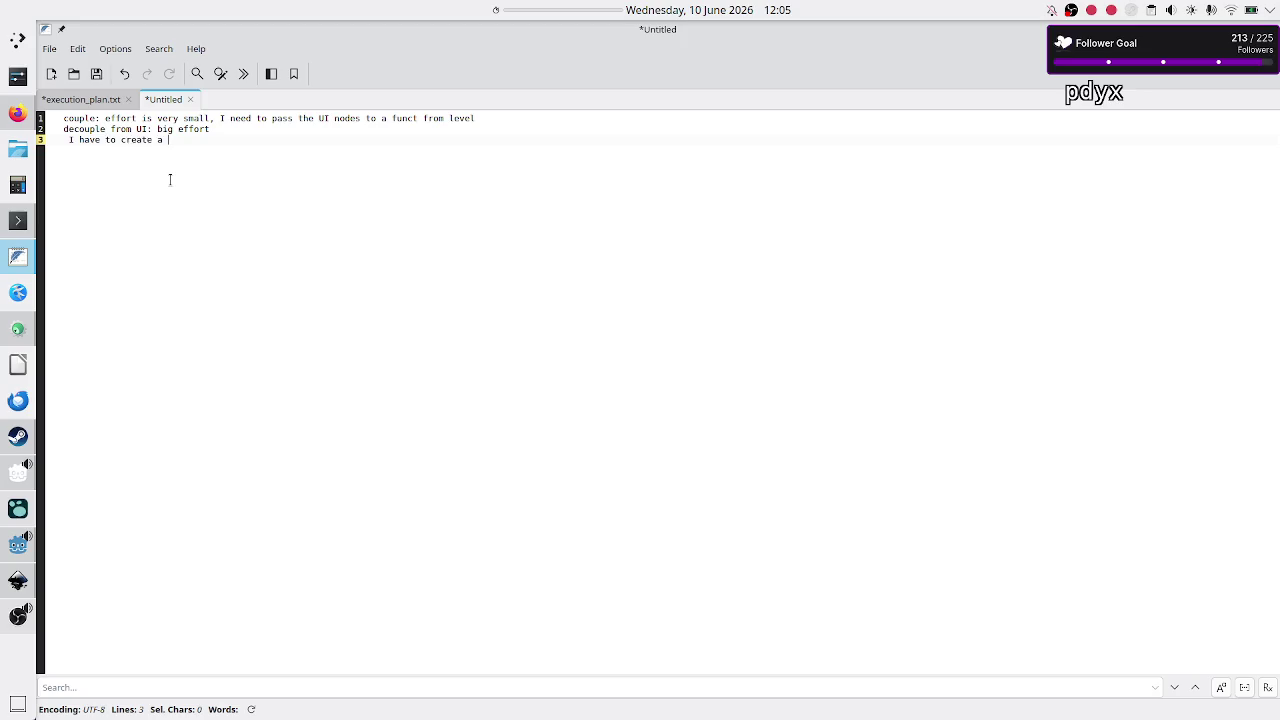
text(class for each UI )
text(element:)
text( code editor, tape,)
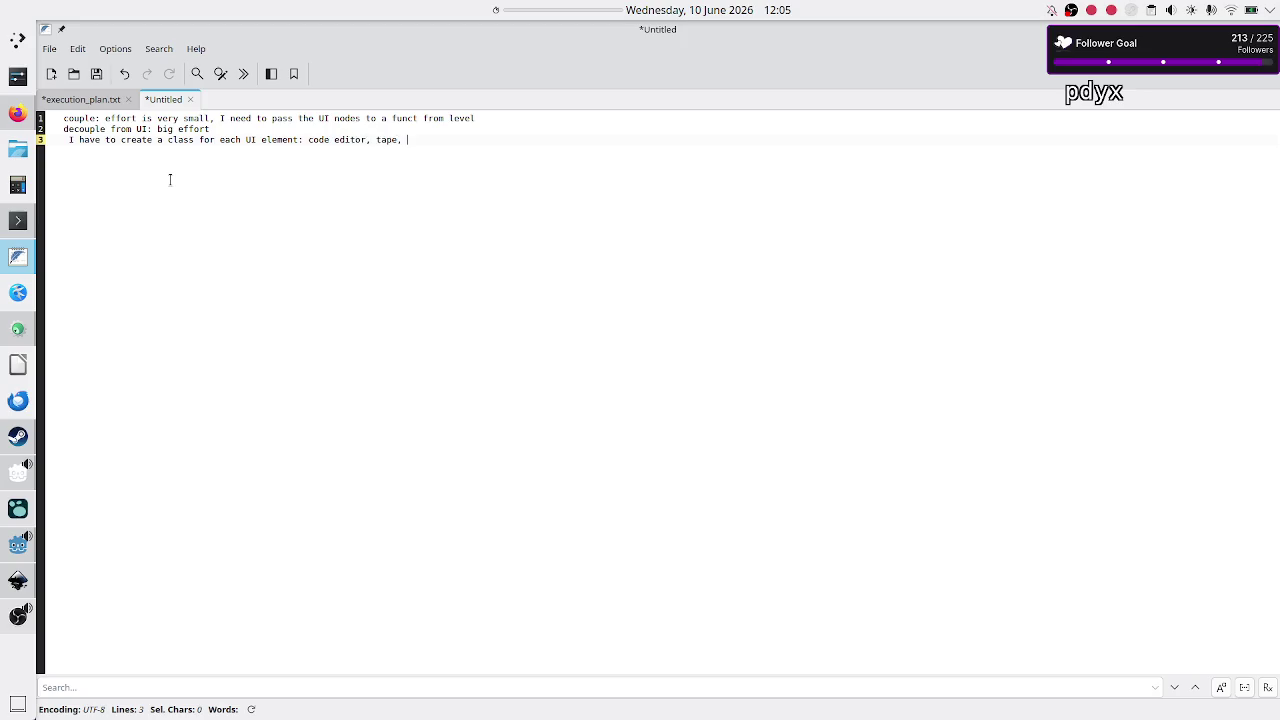
text(we)
key(BackSpace)
key(BackSpace)
text(metrics, error console)
key(Return)
text(need to comm)
text(unicate)
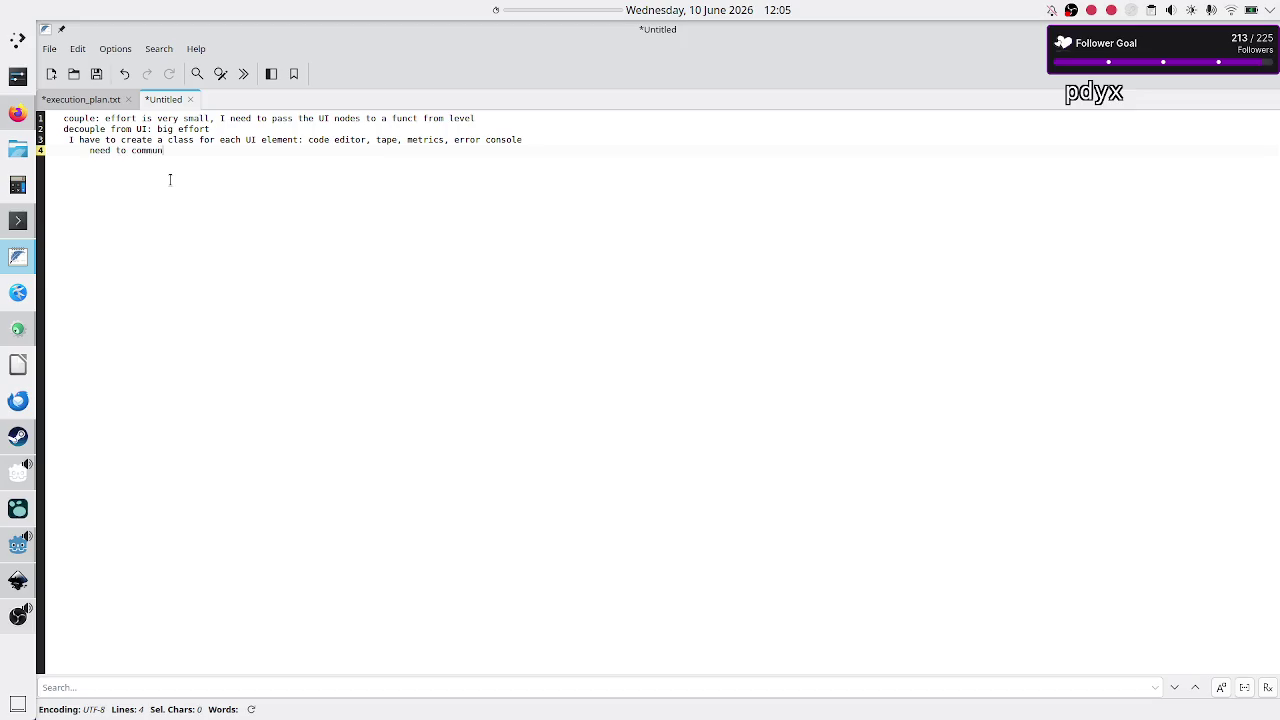
key(BackSpace)
text(via signals to the U)
key(Up)
key(Up)
key(Up)
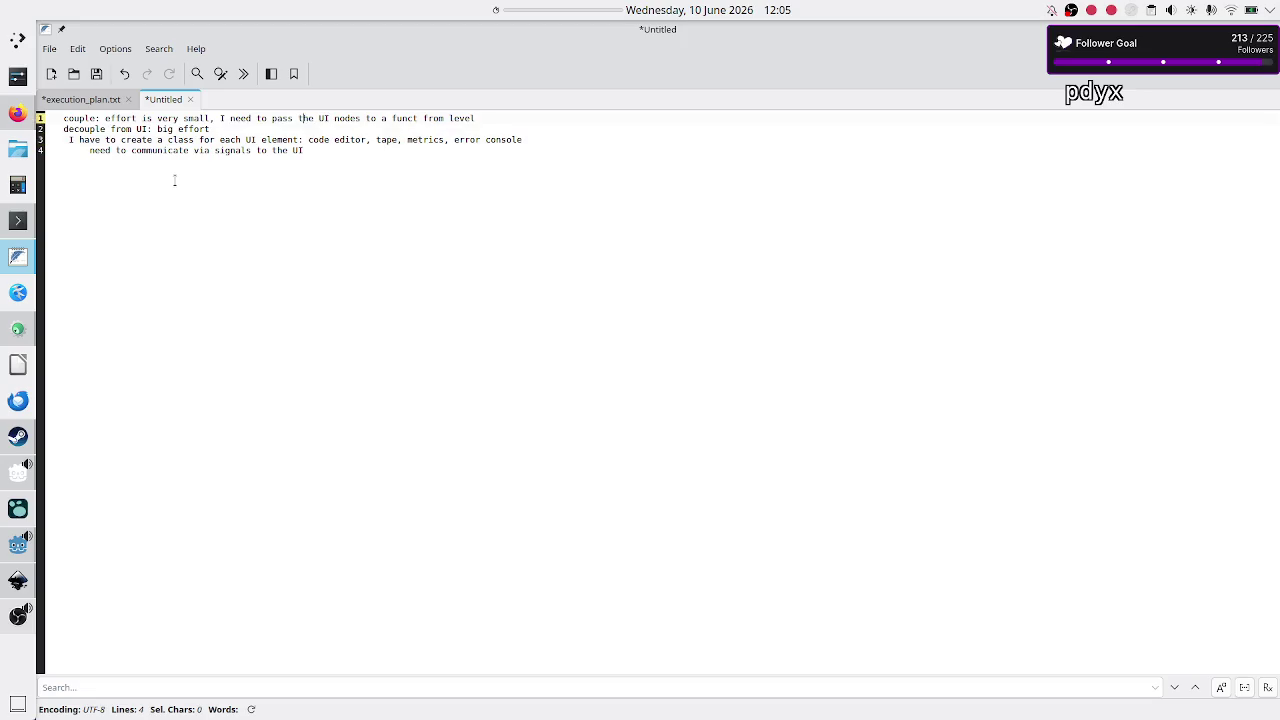
Step: Insert a blank line between the coupling note and the decoupling notes
key(Down)
key(Home)
key(Return)
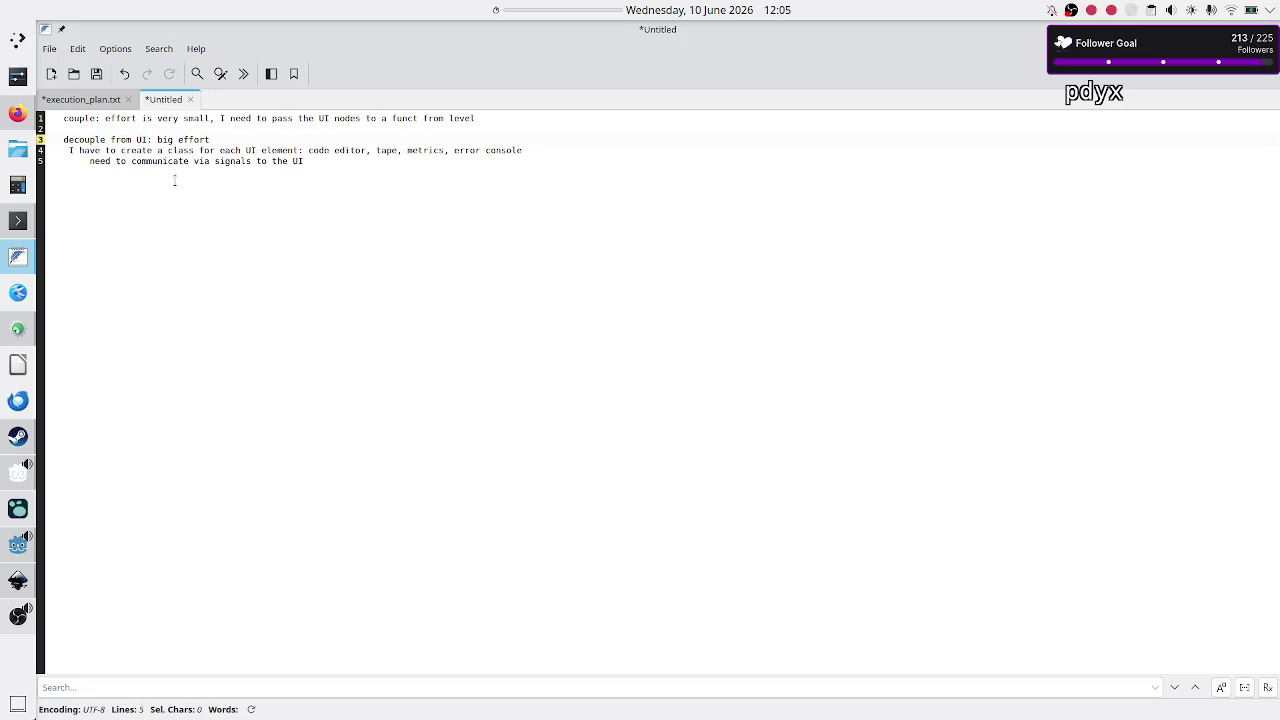
key(Up)
key(Up)
key(shift+End)
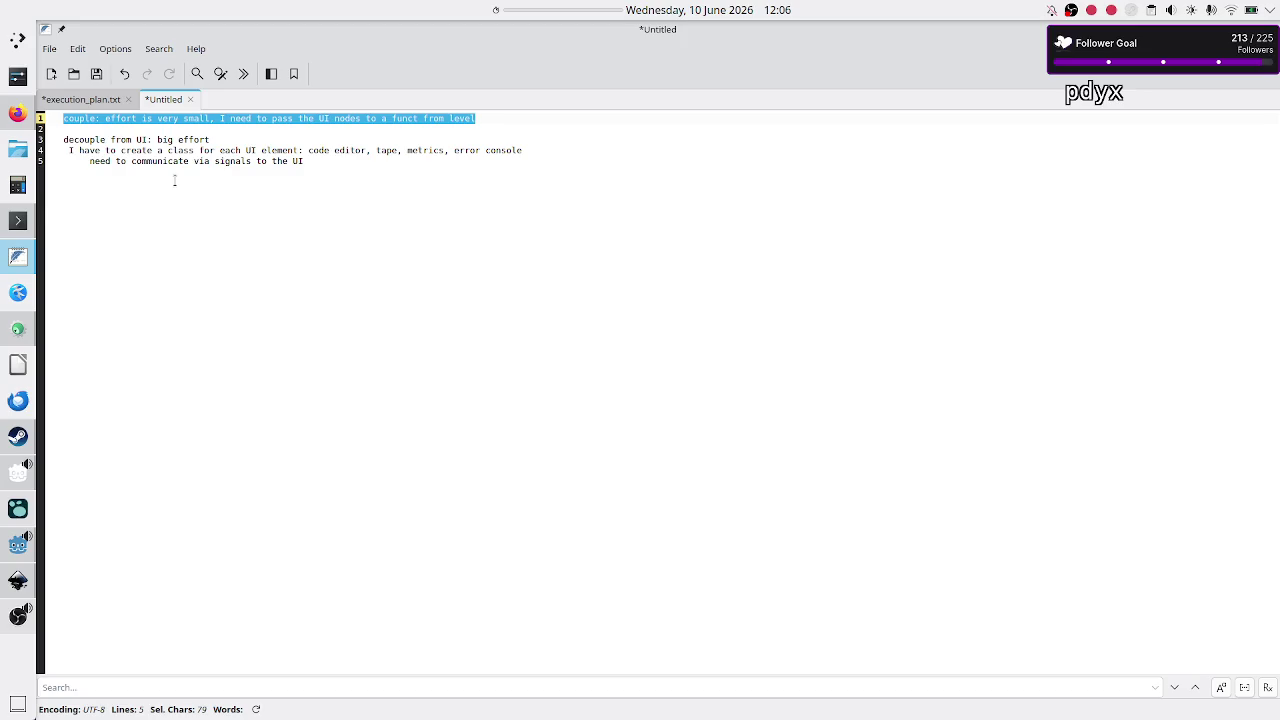
Step: Check the three decoupling lines, then add empty lines below the last note
key(Down)
key(Down)
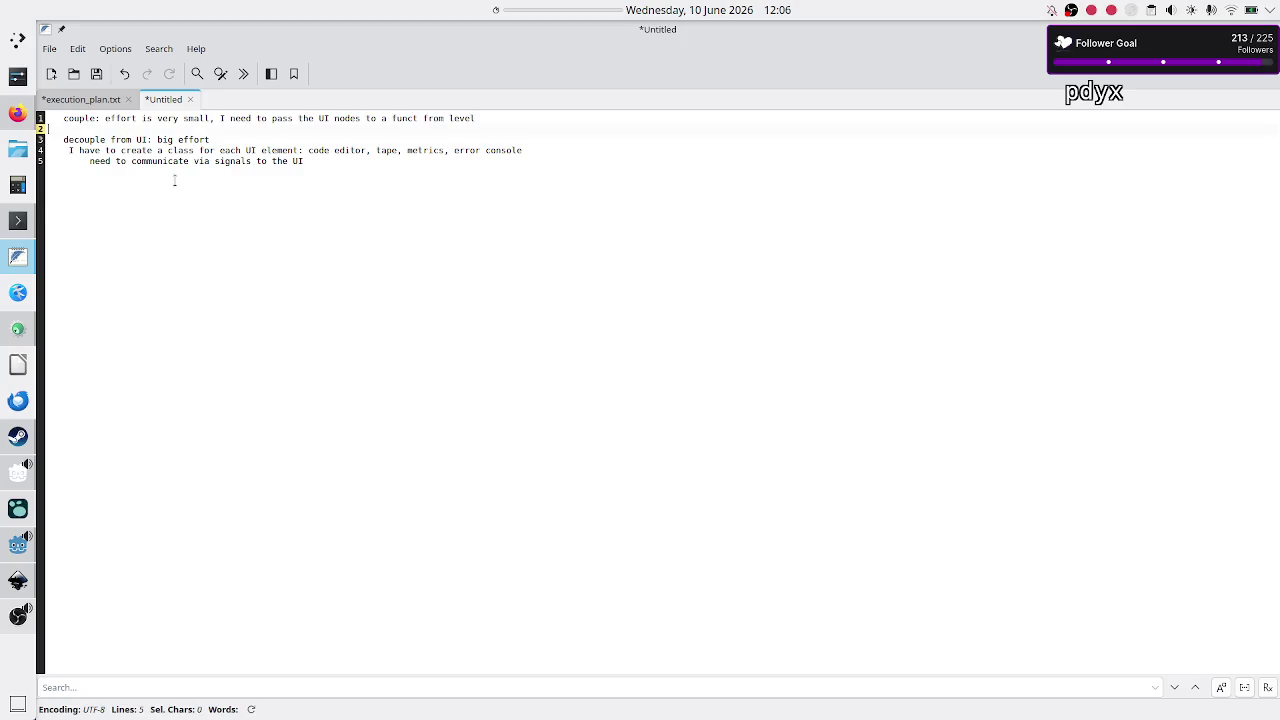
key(shift+Down)
key(shift+Down)
key(shift+Down)
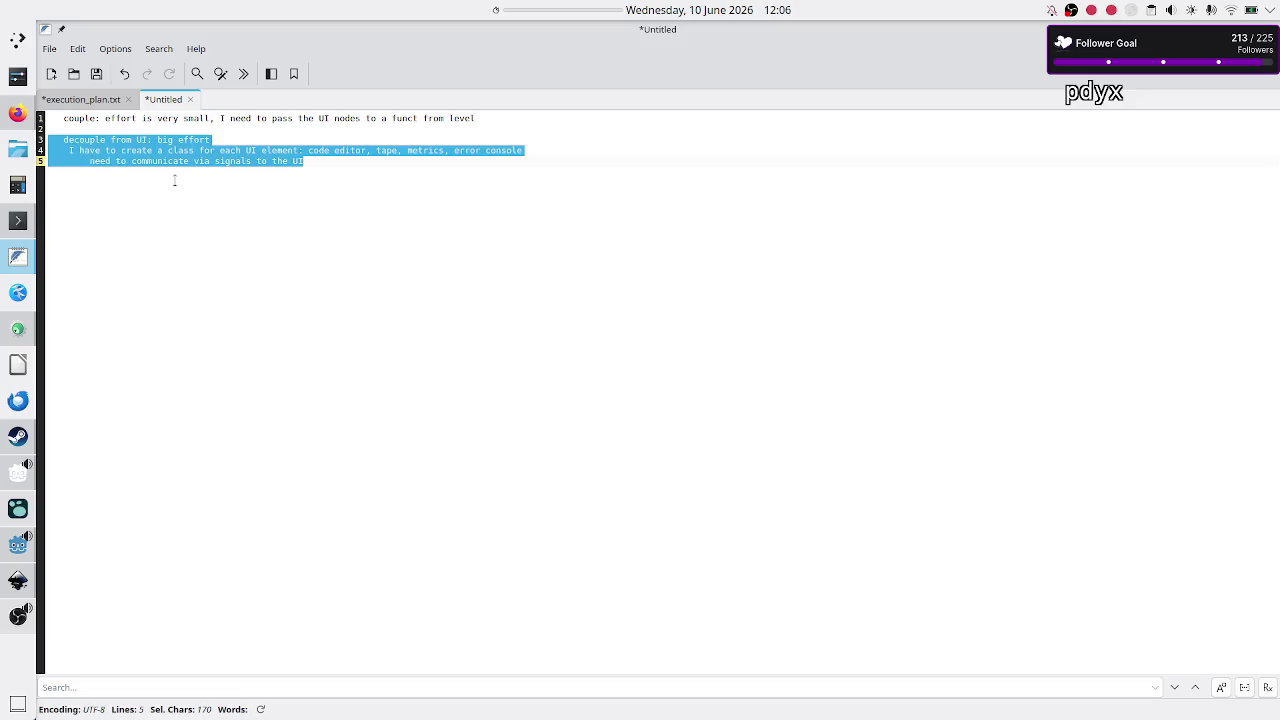
key(Up)
key(Up)
key(Up)
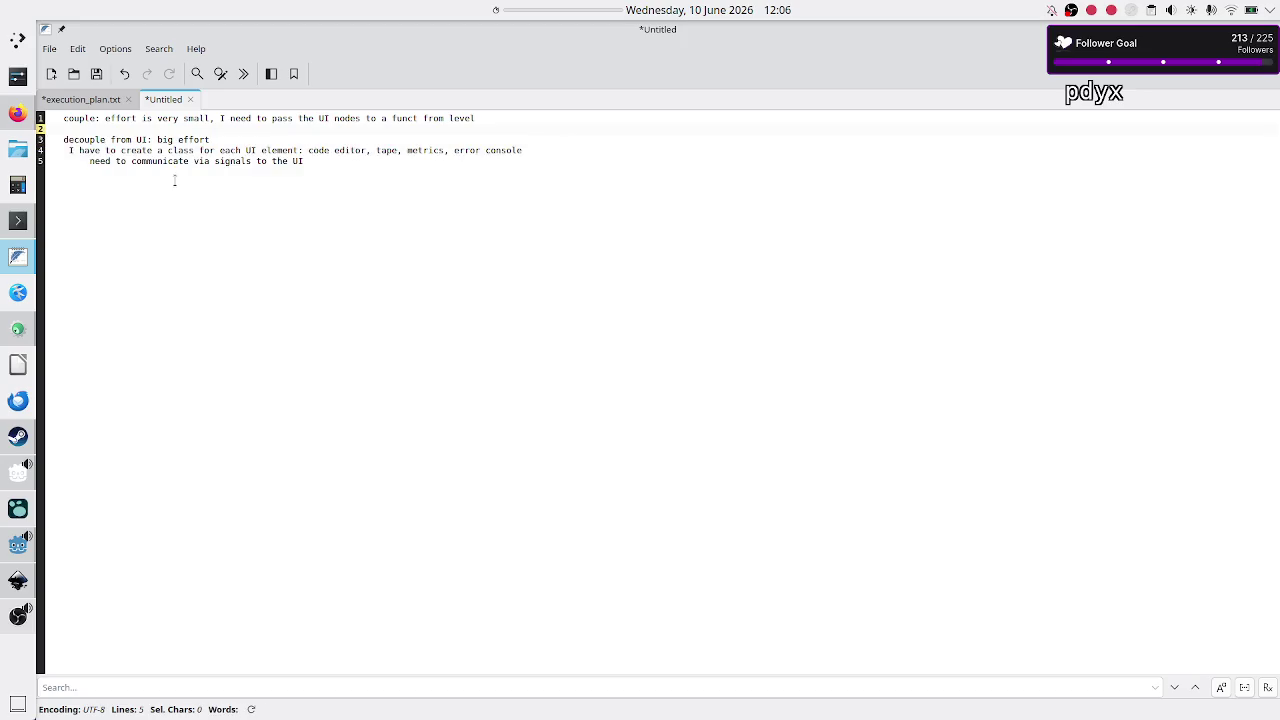
key(Return)
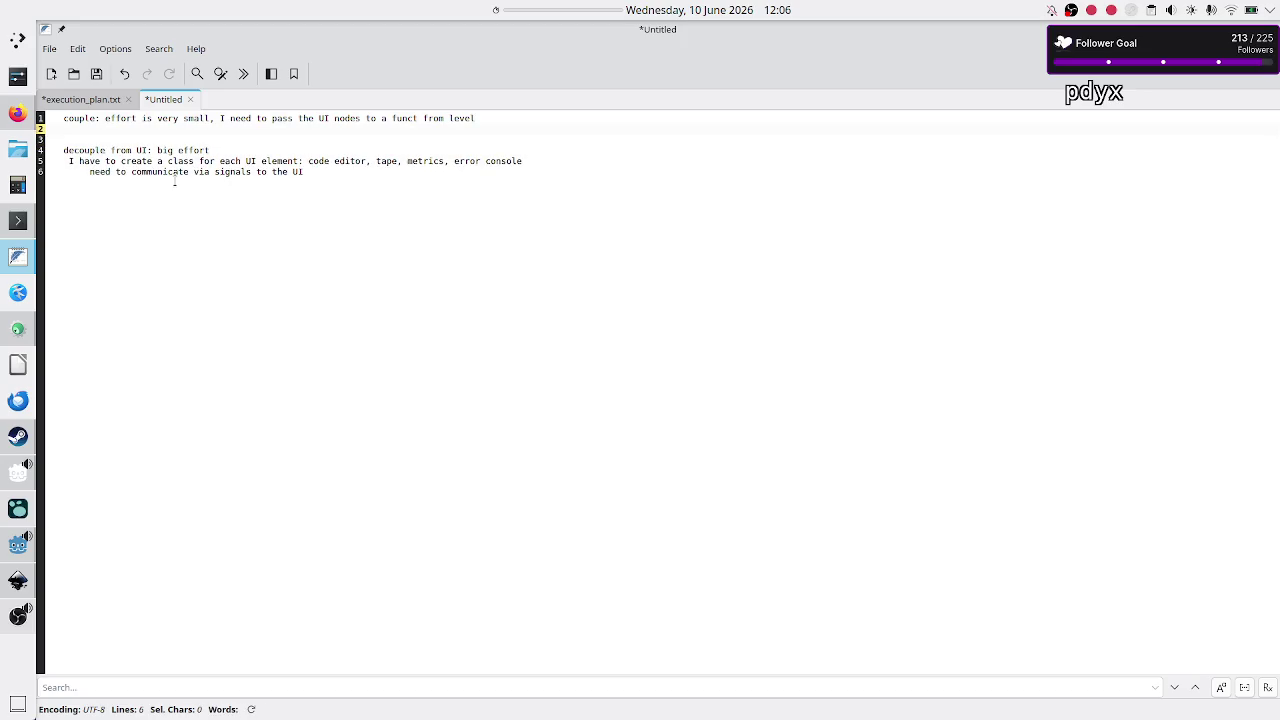
key(BackSpace)
key(Down)
key(Down)
key(Down)
key(Return)
key(Return)
key(Return)
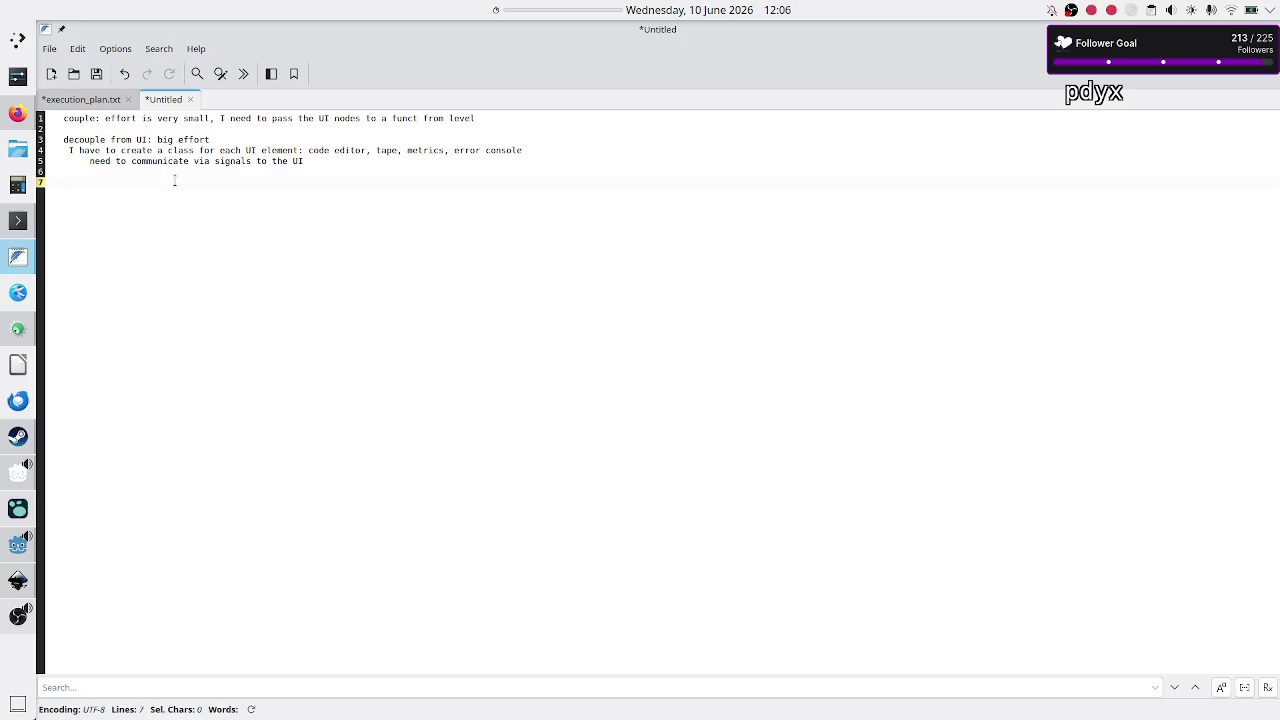
Step: Start line 9 with 'if I'm correct to go w/ the fa', replacing the initial 'wrong' with 'correct'
text(if I')
text(m wrong)
key(BackSpace)
key(BackSpace)
key(BackSpace)
text(correct to go w/ the fa)
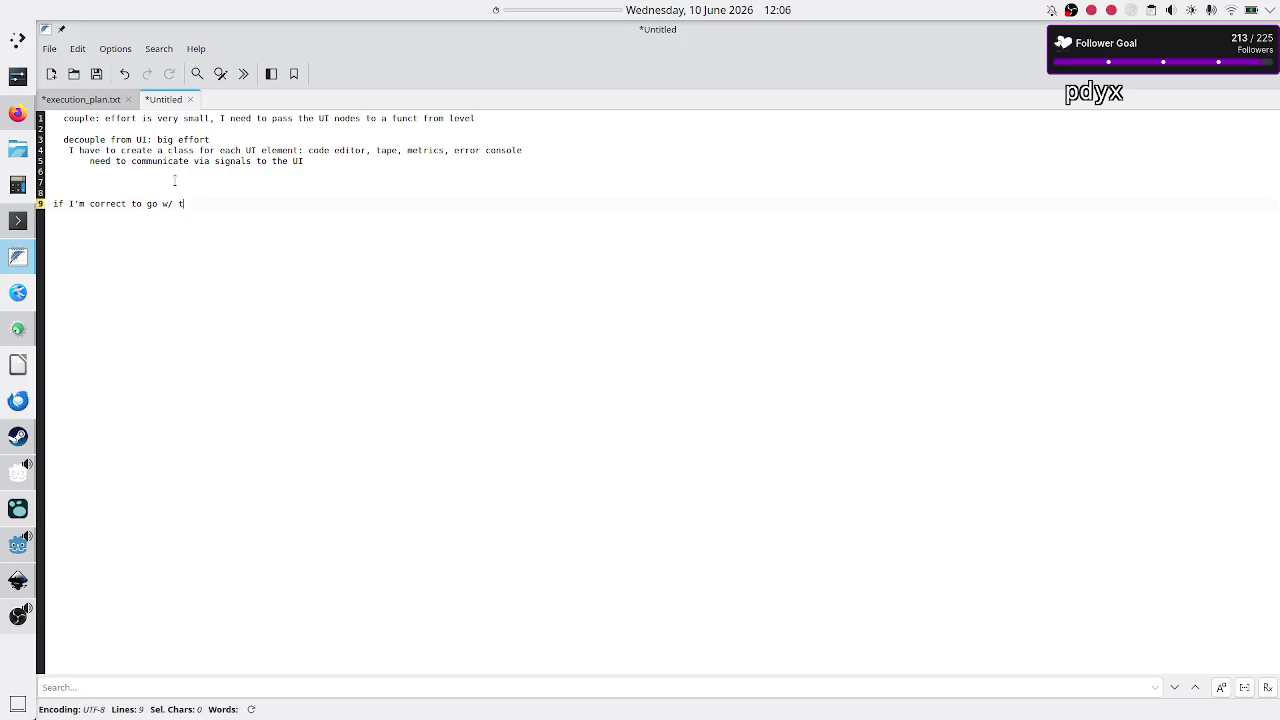